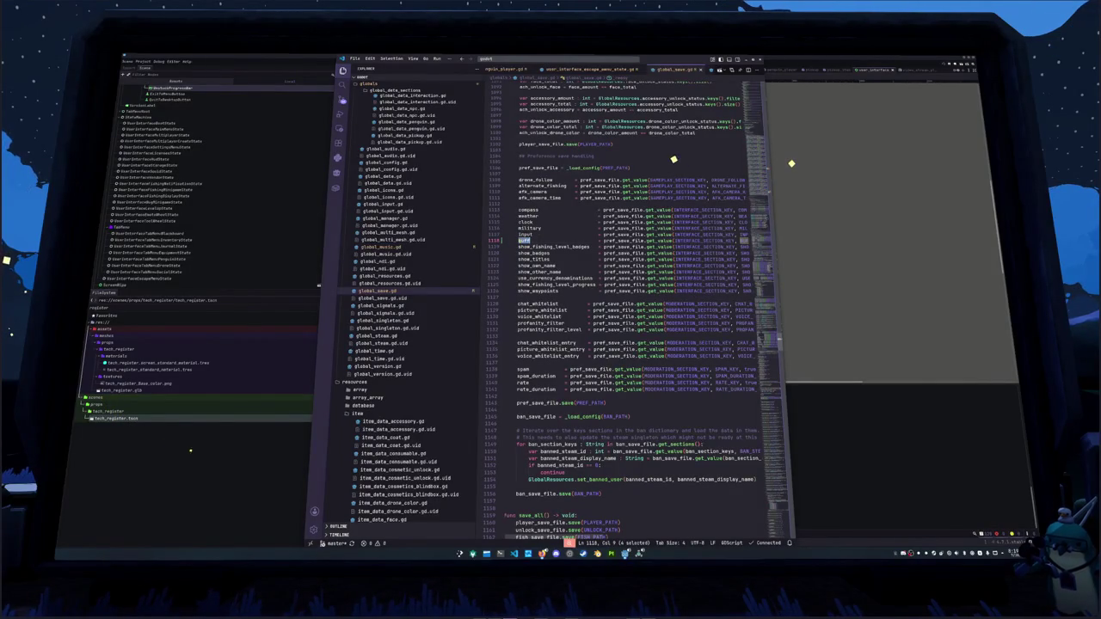
# Read down global_save.gd from the preference loading to the deferred save code.
pyautogui.press('Left')
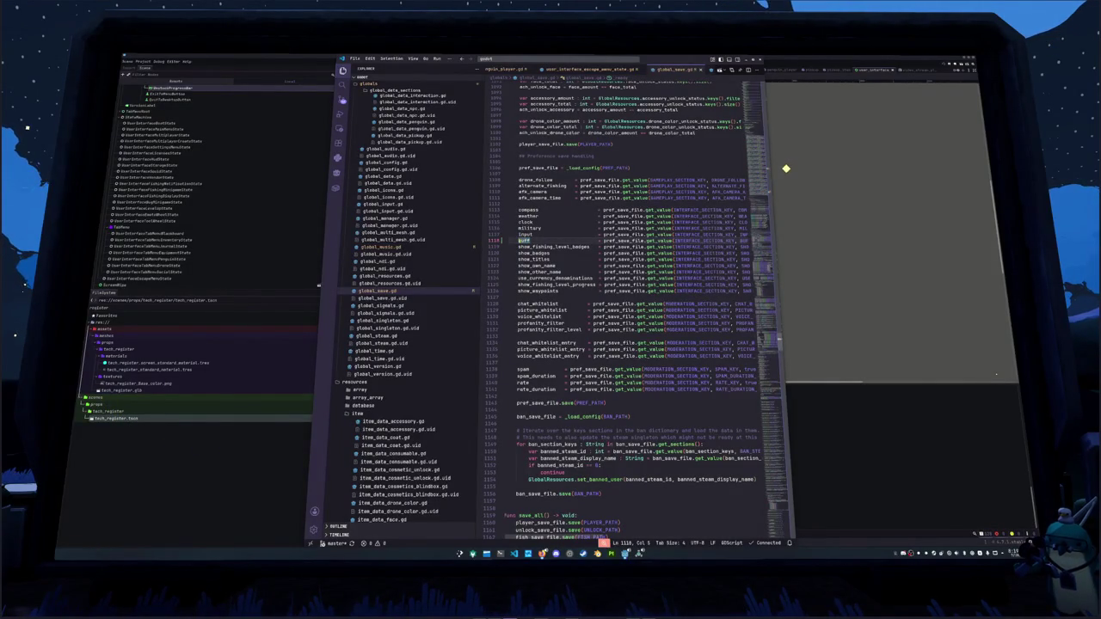
pyautogui.press('Down')
pyautogui.press('Down')
pyautogui.press('Down')
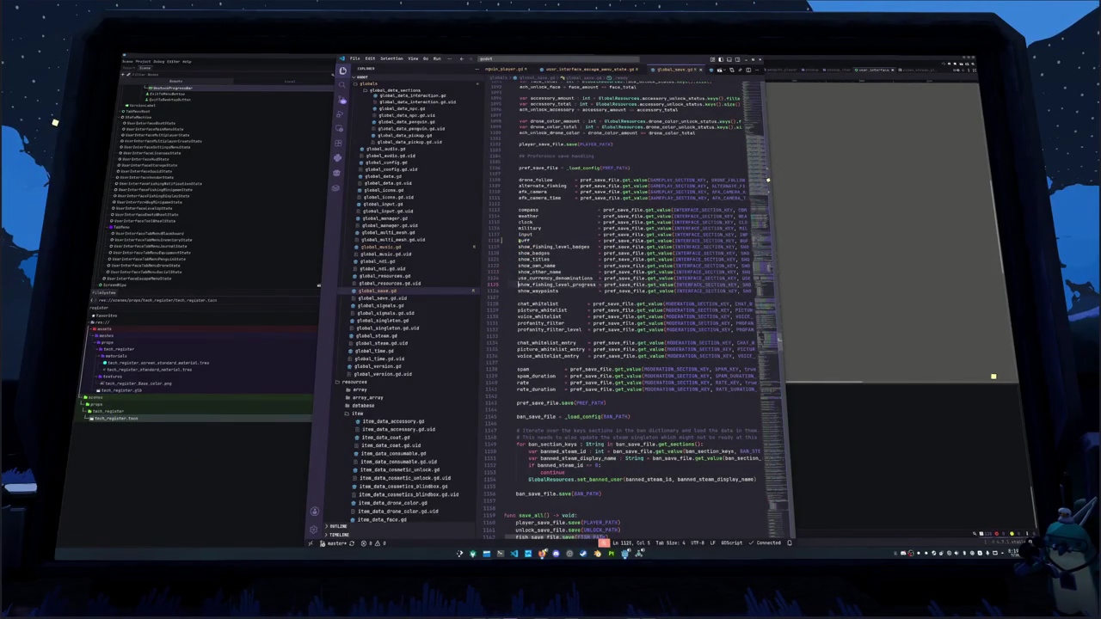
pyautogui.press('Down')
pyautogui.press('Down')
pyautogui.press('Down')
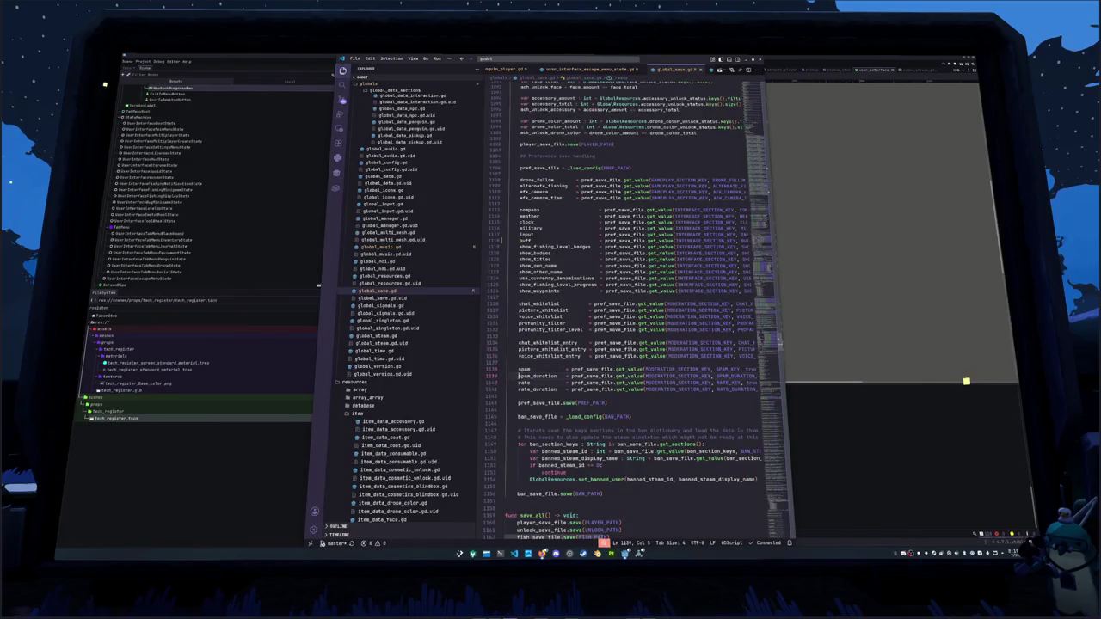
pyautogui.press('Down')
pyautogui.press('Down')
pyautogui.press('Down')
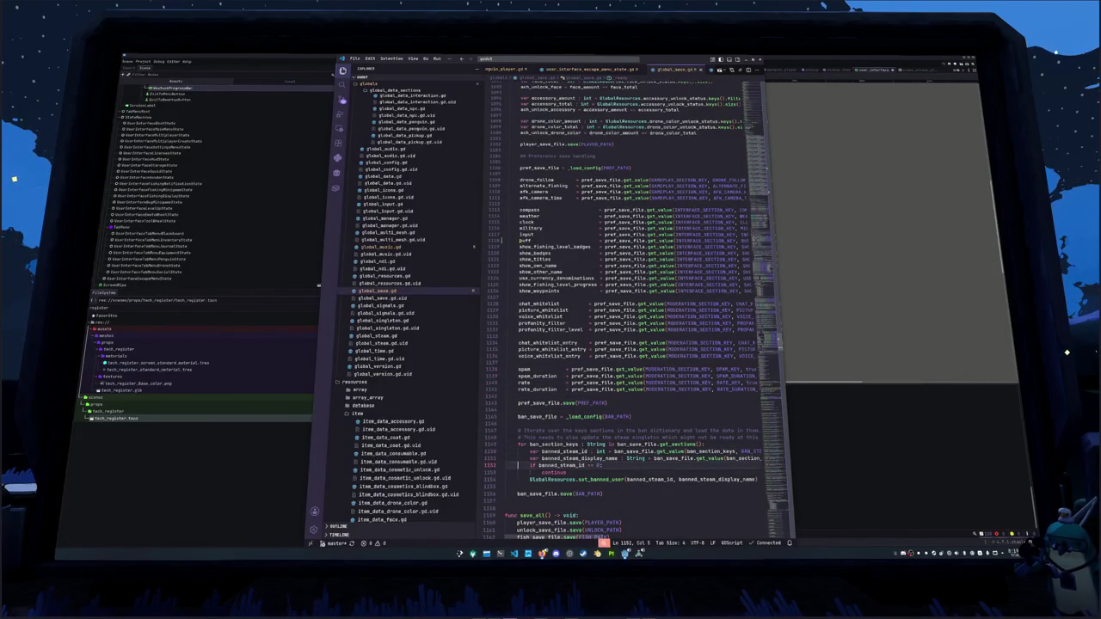
pyautogui.press('Down')
pyautogui.press('Down')
pyautogui.press('Down')
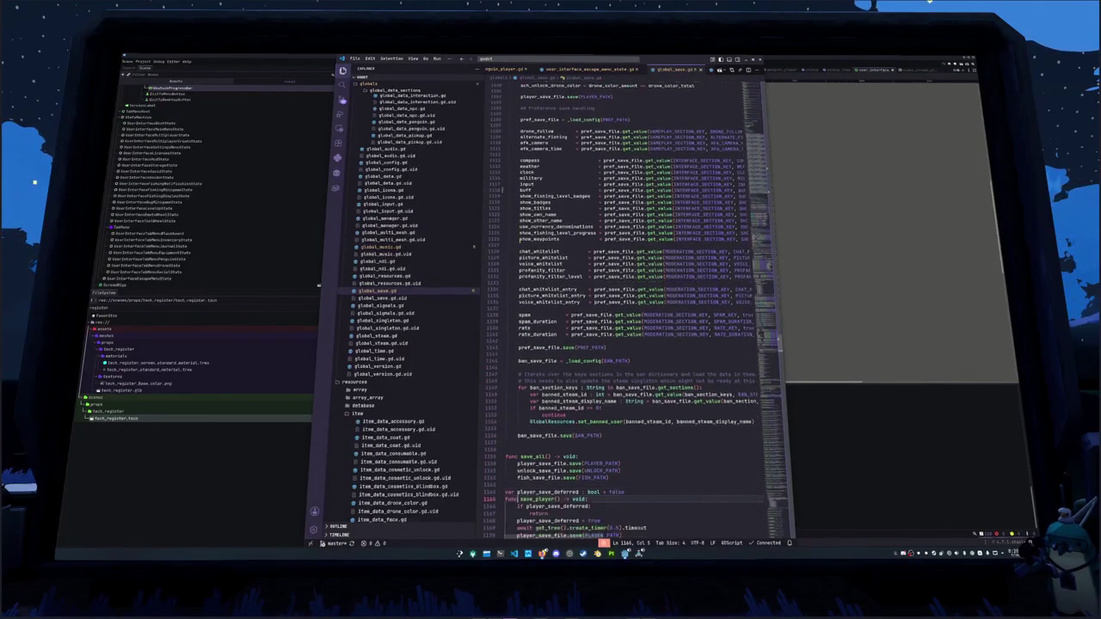
pyautogui.press('Down')
pyautogui.press('Down')
pyautogui.press('Down')
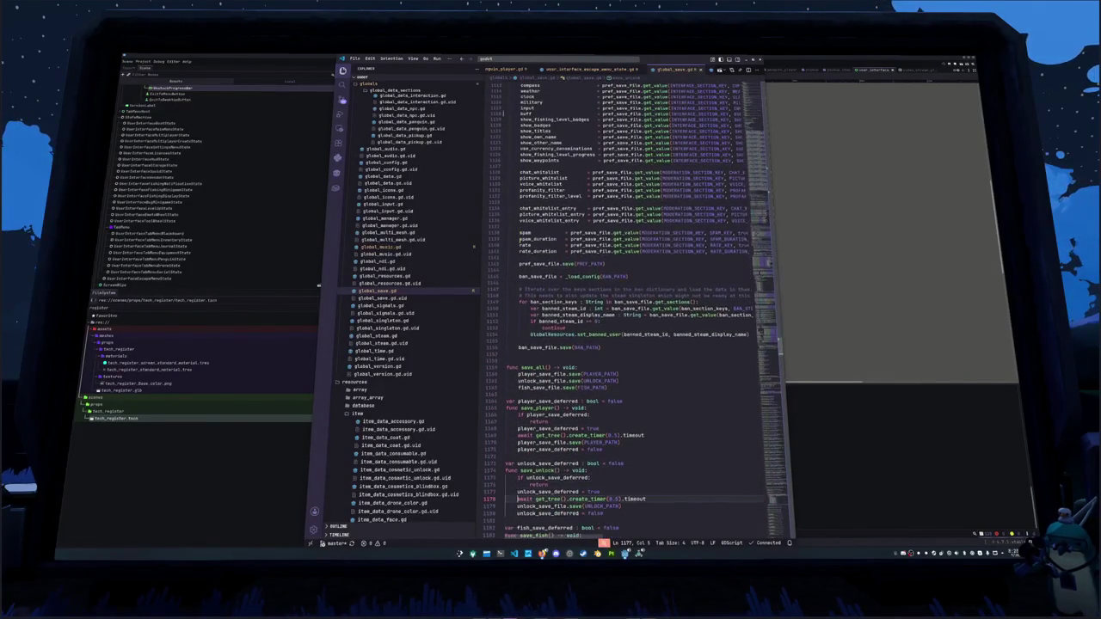
# Select 'buff', search project files for 'buff_', then switch back to Godot.
pyautogui.doubleClick(525, 167)
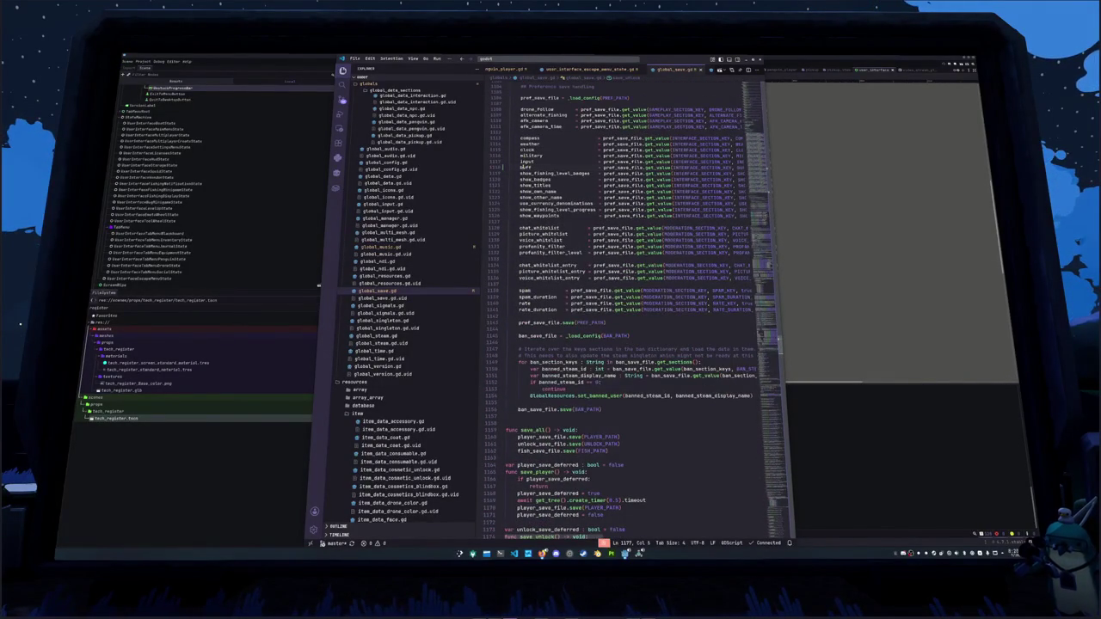
pyautogui.hotkey('ctrl', 'p')
pyautogui.write('buff')
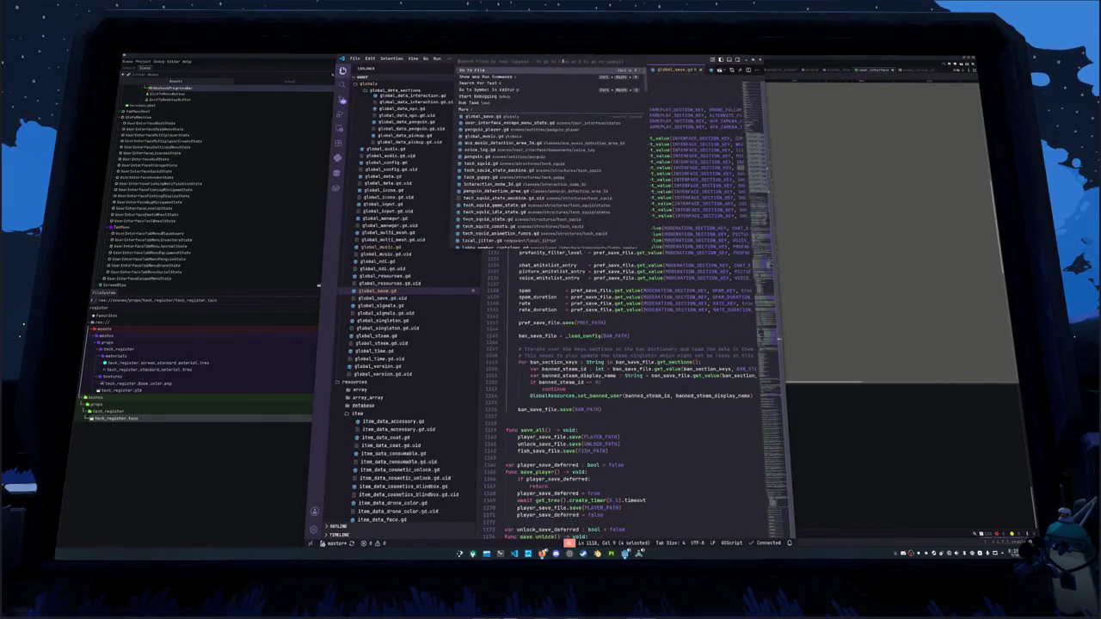
pyautogui.write('_')
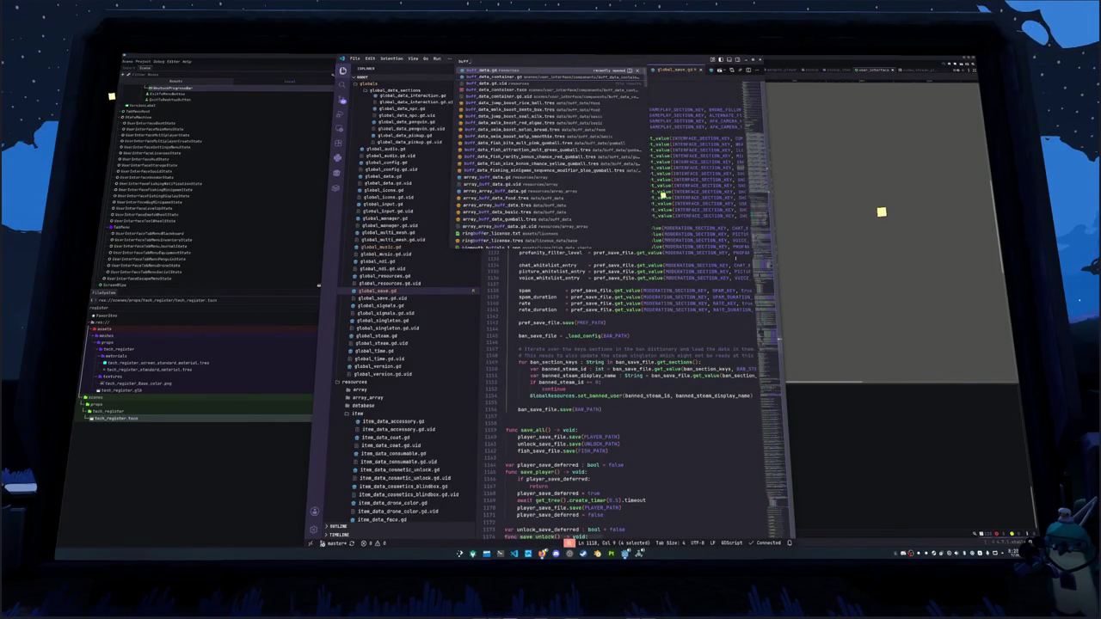
pyautogui.hotkey('alt', 'Tab')
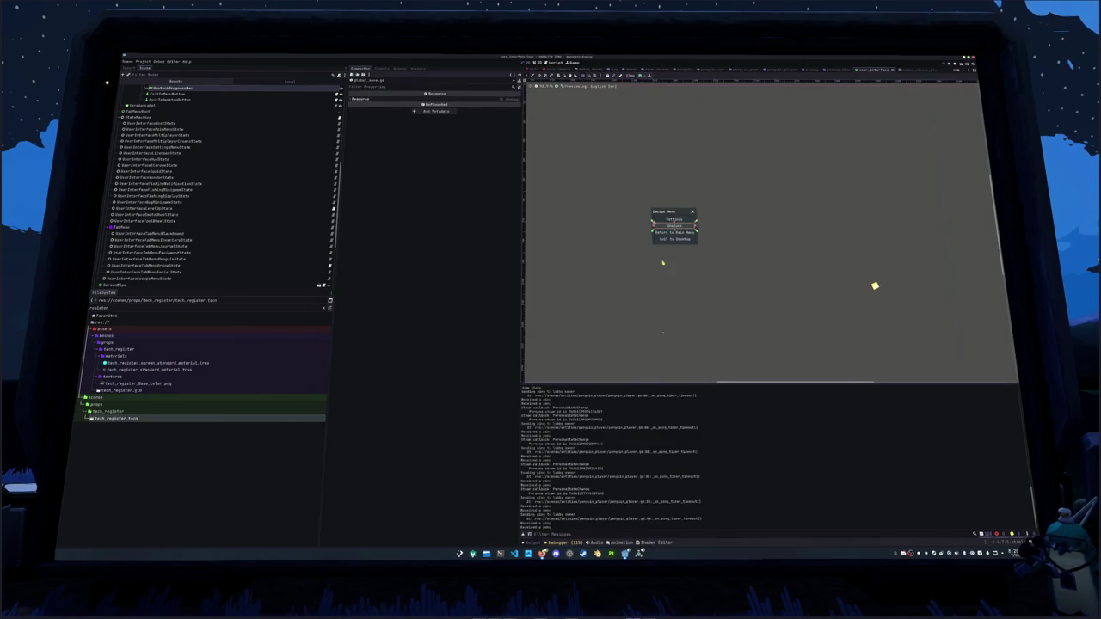
# Inspect StatusLog and EscapeMenuRoot, expand HudRoot to the Buffs node, then return to VS Code.
pyautogui.scroll(-4, 182, 241)
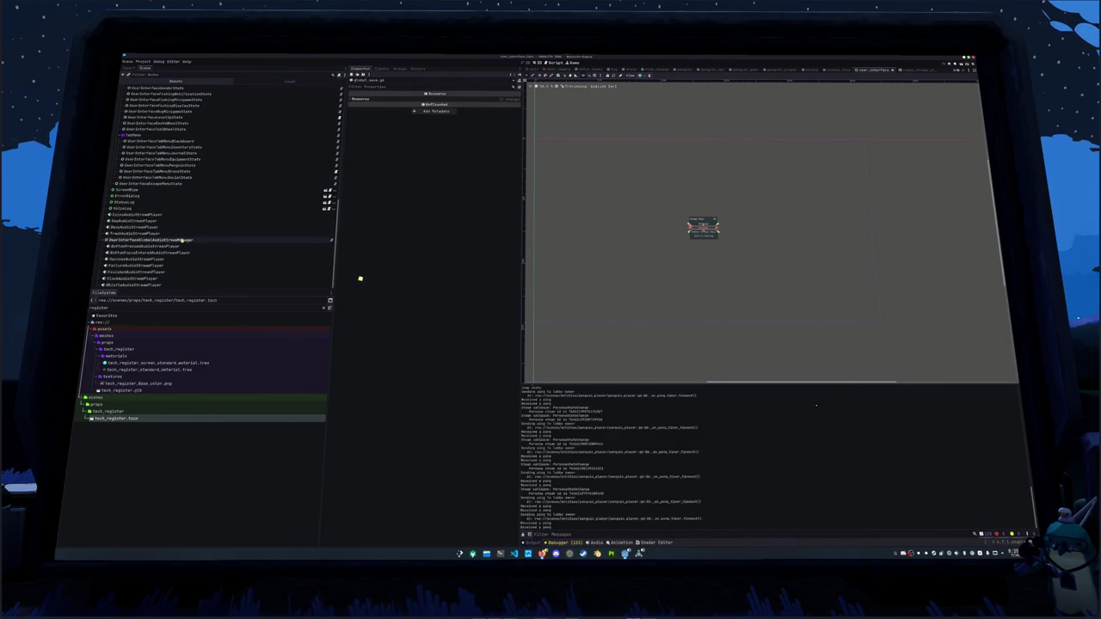
pyautogui.click(140, 200)
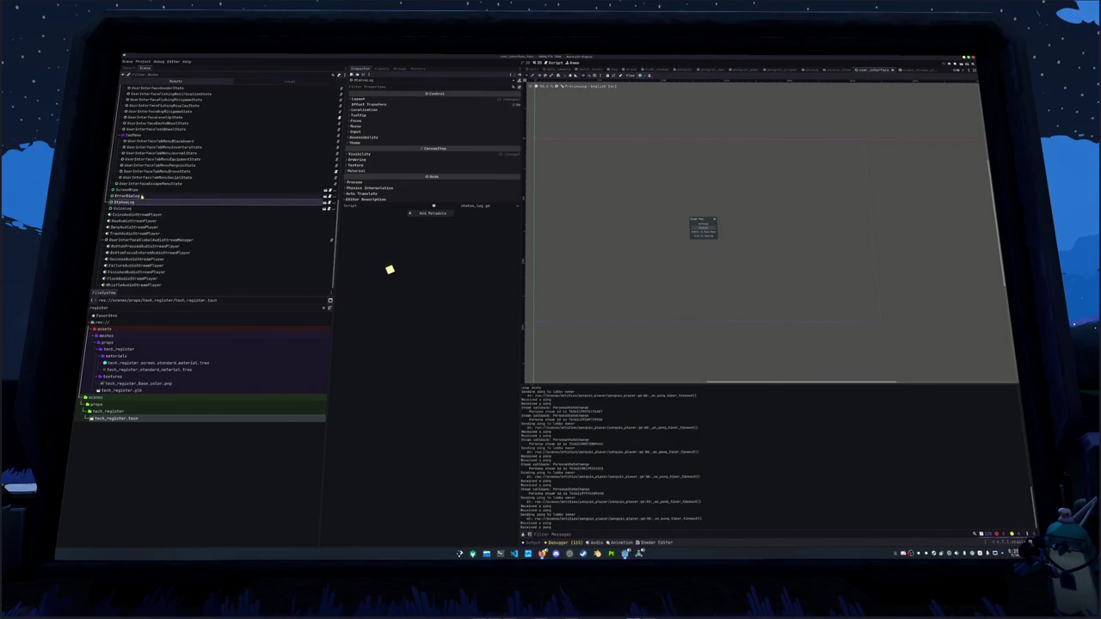
pyautogui.scroll(8, 140, 196)
pyautogui.click(135, 167)
pyautogui.scroll(1, 135, 172)
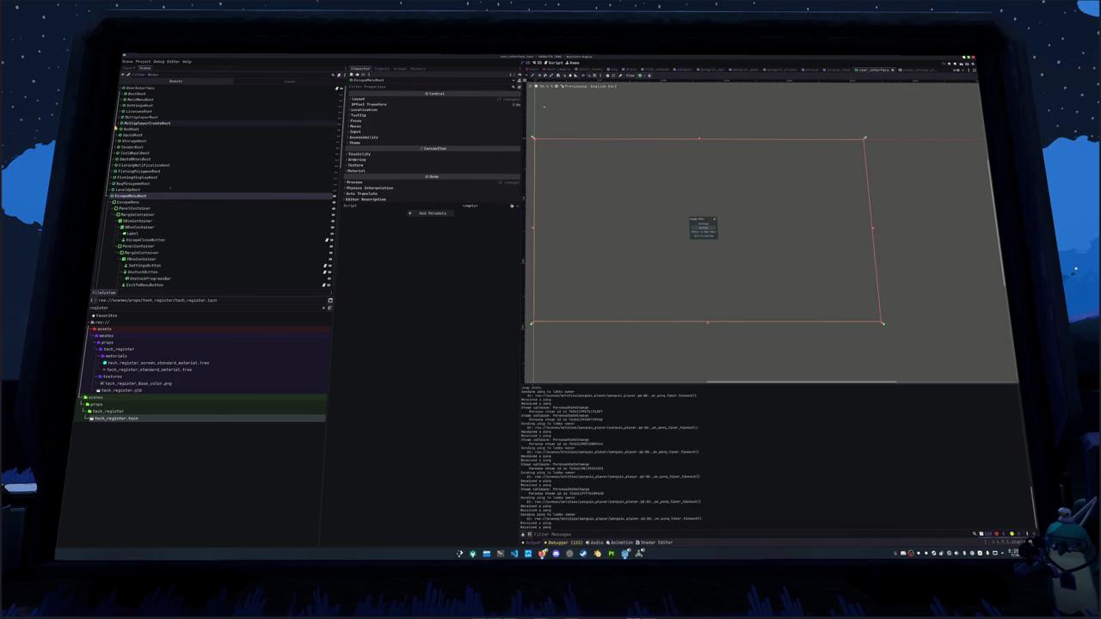
pyautogui.click(116, 128)
pyautogui.click(320, 172)
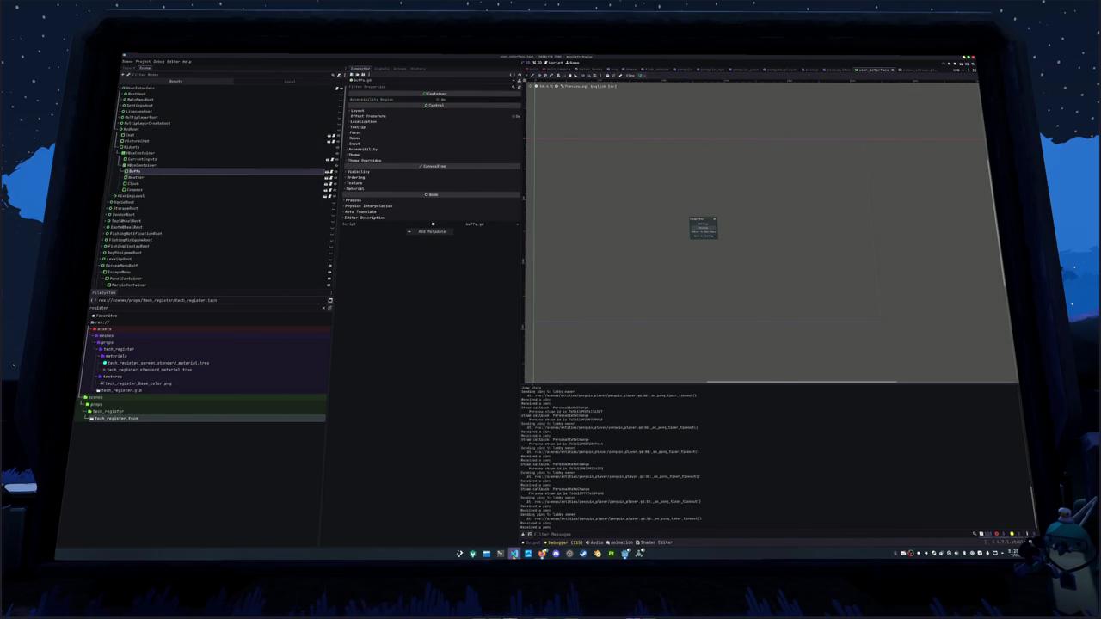
pyautogui.click(514, 554)
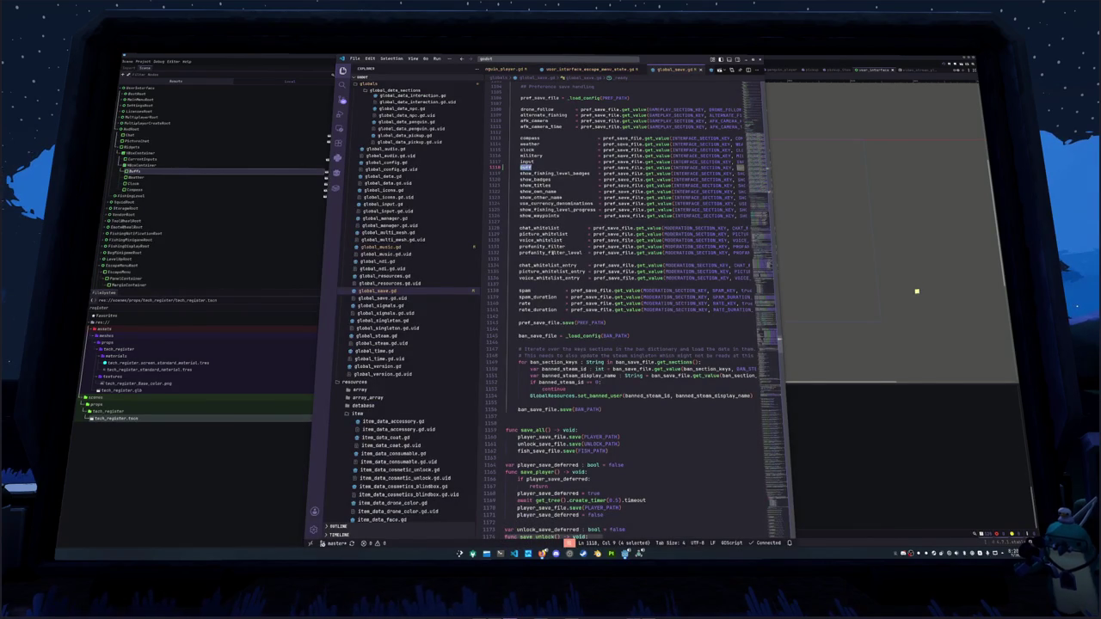
pyautogui.hotkey('ctrl', 'p')
# Open buffs.gd and go to the _on_player_buffs_updated function.
pyautogui.write('buff')
pyautogui.press('Down')
pyautogui.press('Down')
pyautogui.press('Return')
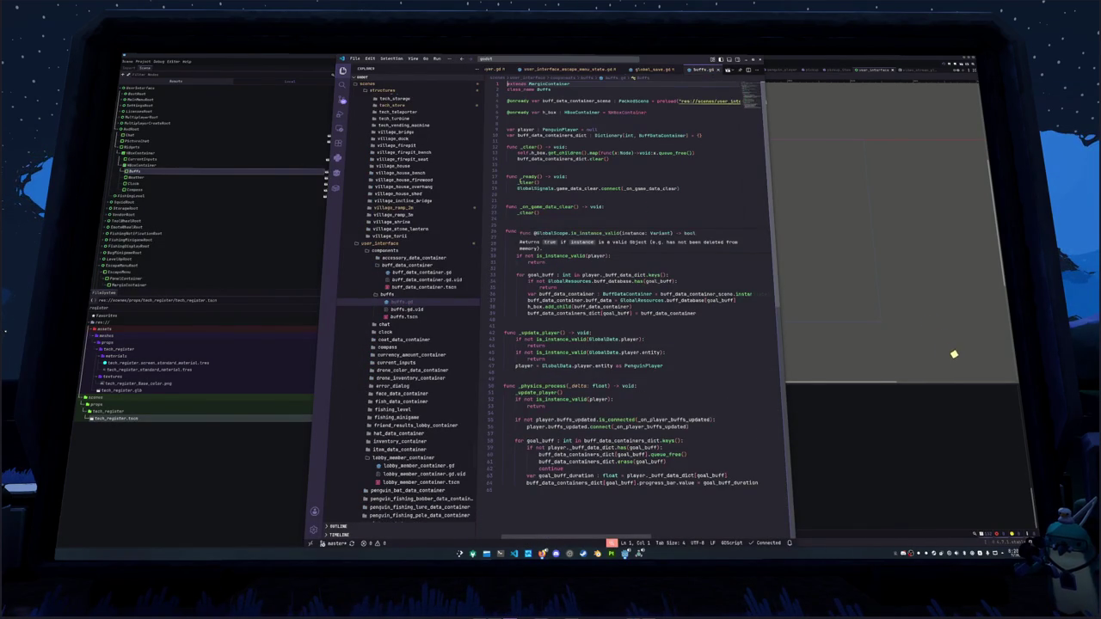
pyautogui.click(528, 124)
pyautogui.click(552, 163)
pyautogui.click(529, 195)
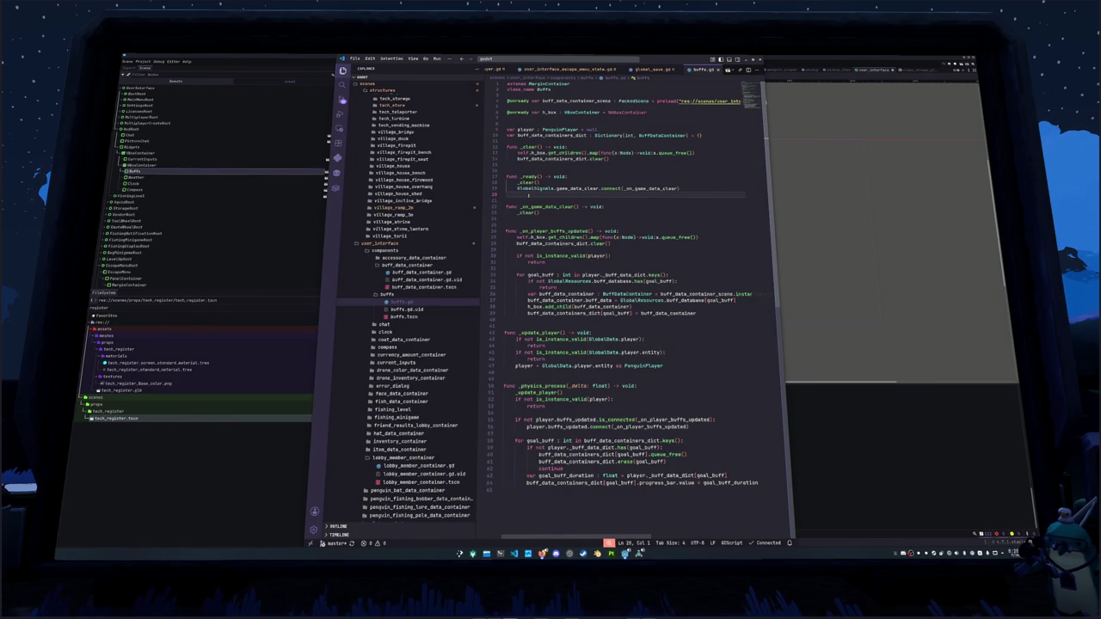
pyautogui.click(522, 250)
pyautogui.scroll(-1, 571, 342)
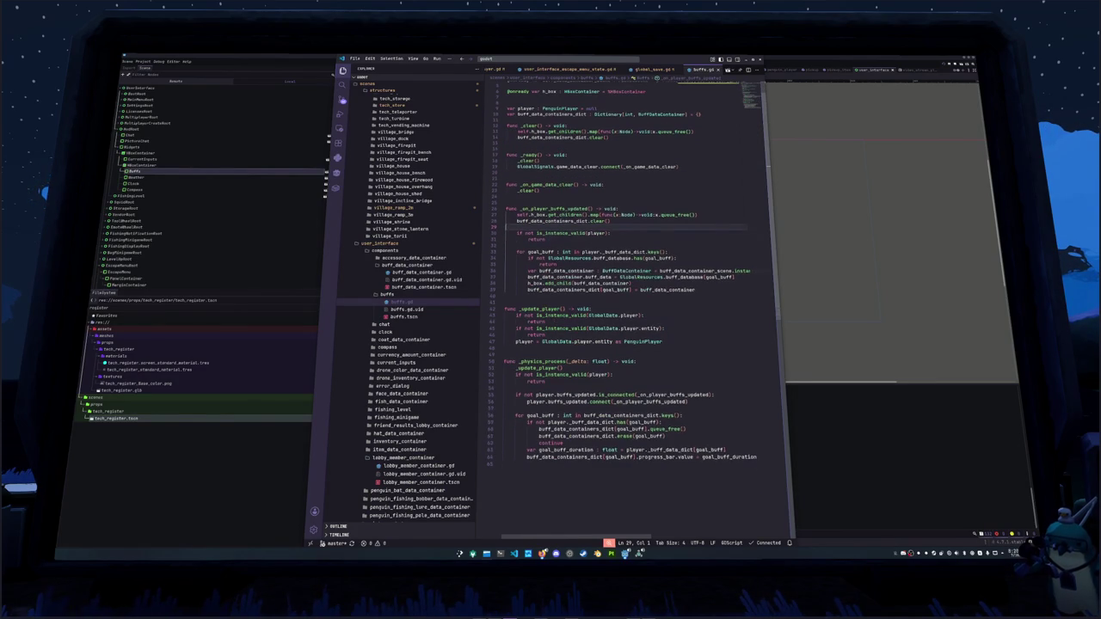
# Add 'if not GlobalSave.buff:' with 'self.visible = false' beneath it.
pyautogui.press('Return')
pyautogui.press('Return')
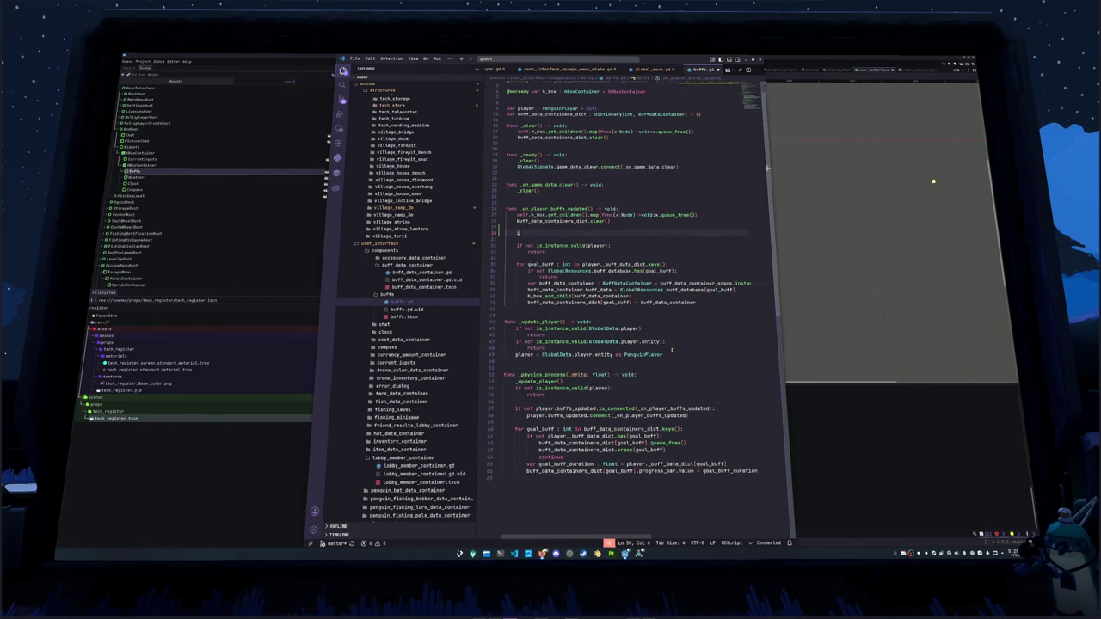
pyautogui.write('if not GlobalSave.buff')
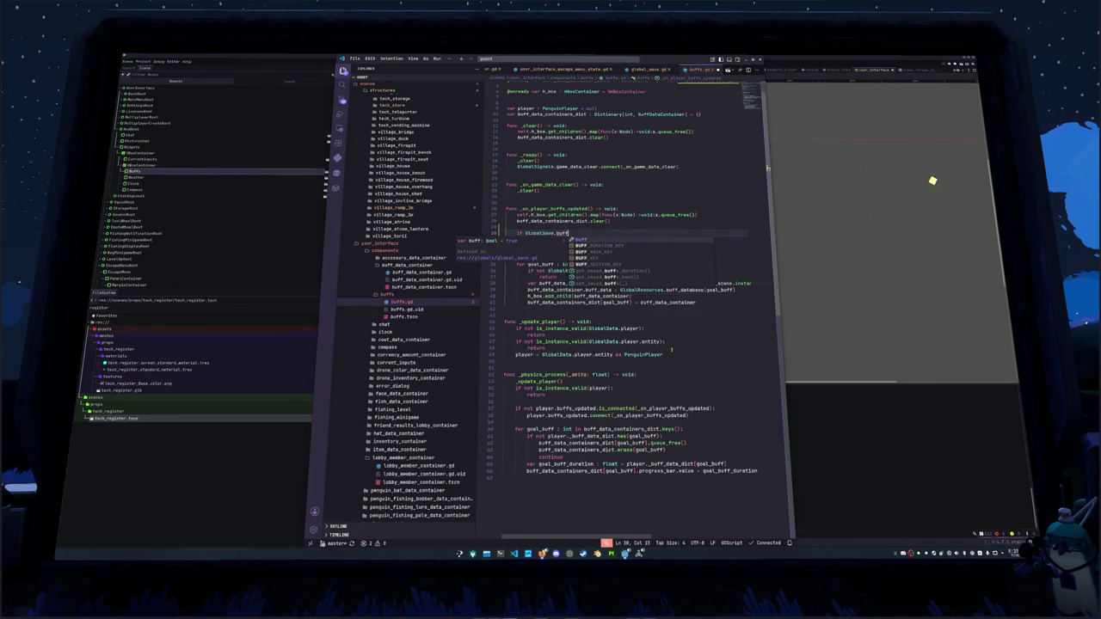
pyautogui.write('_')
pyautogui.press('Home')
pyautogui.press('Right')
pyautogui.press('Right')
pyautogui.press('Right')
pyautogui.write('not')
pyautogui.scroll(2, 671, 349)
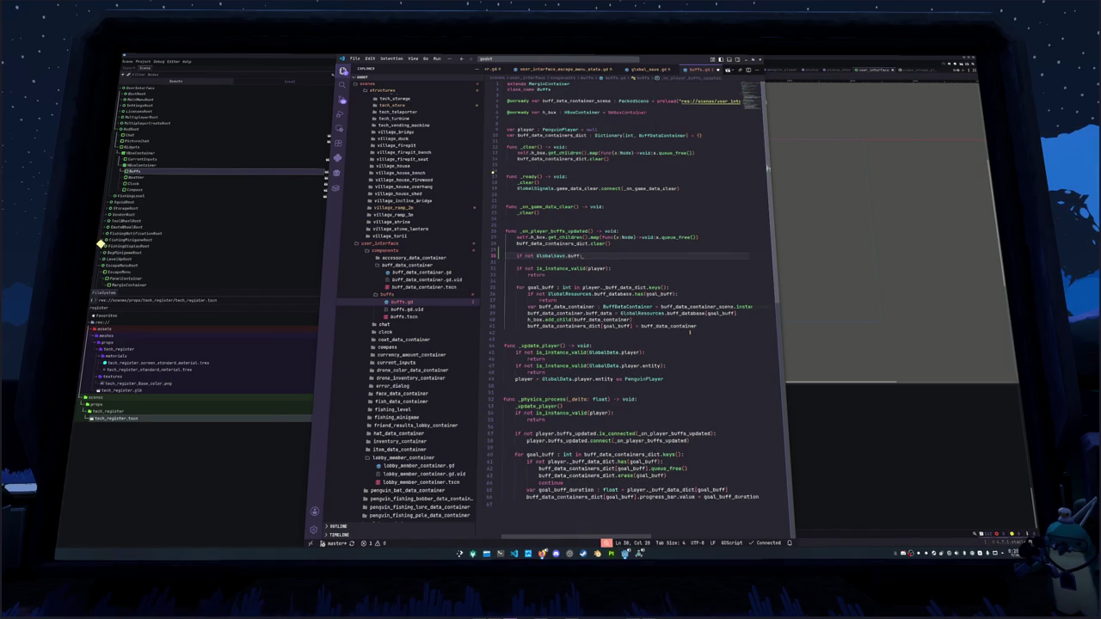
pyautogui.press('Return')
pyautogui.write('self')
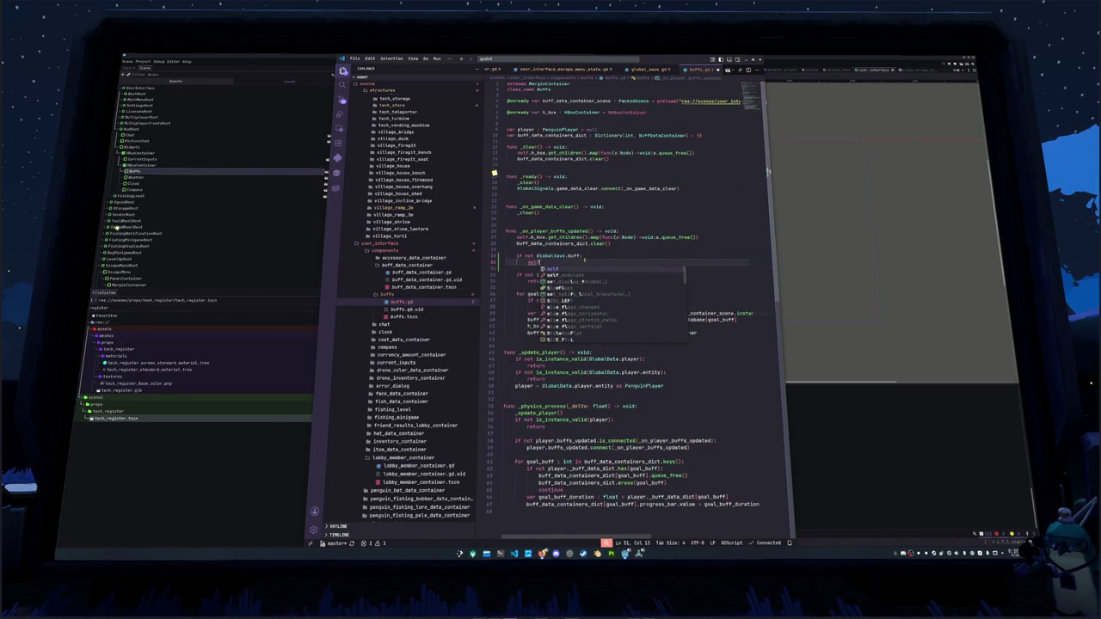
pyautogui.write('.')
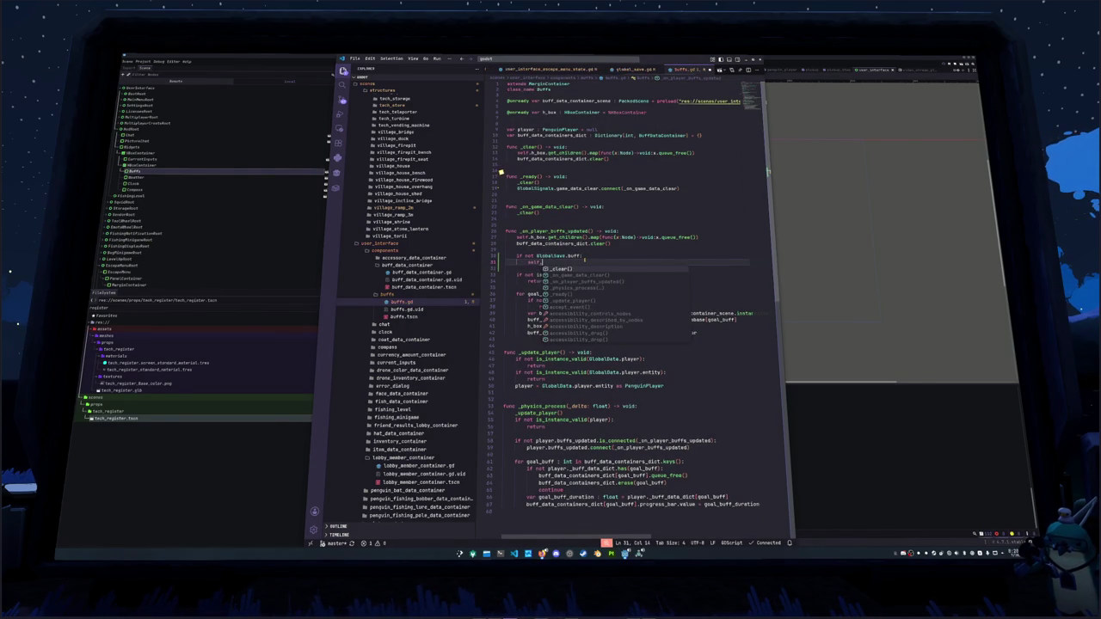
pyautogui.write('visible = false')
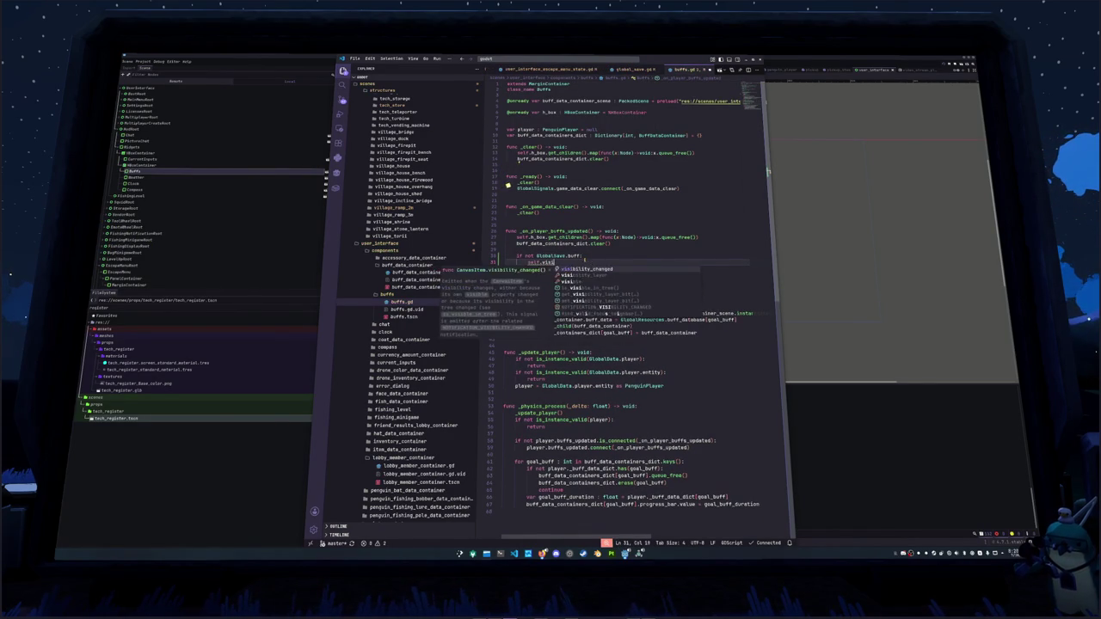
pyautogui.press('Return')
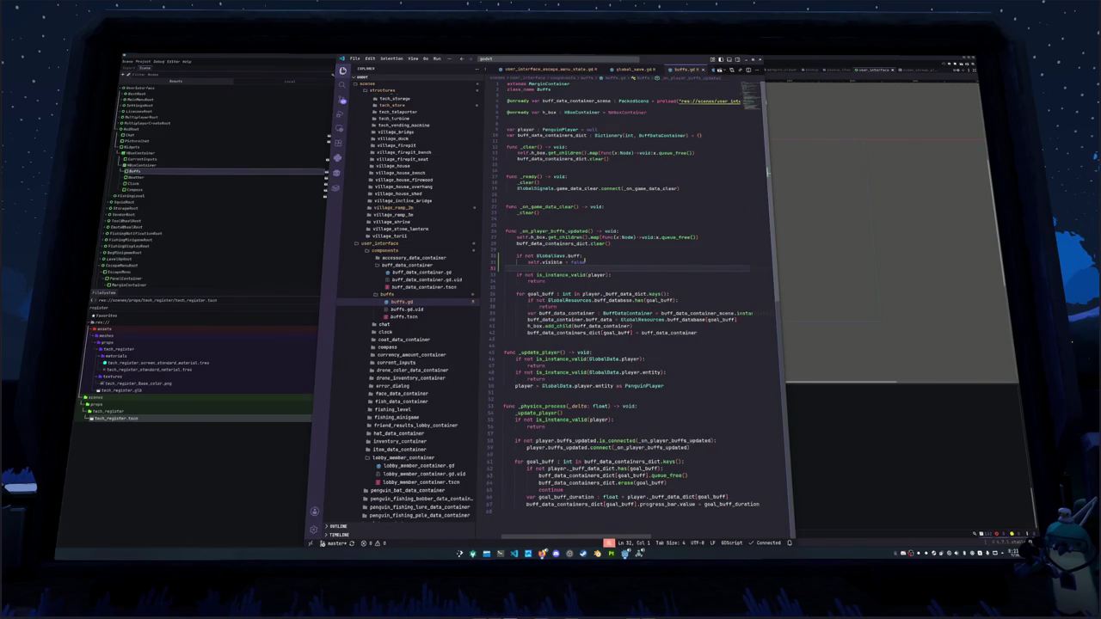
# Add an early 'return' after the hide line and select the new check block.
pyautogui.hotkey('shift', 'Up')
pyautogui.hotkey('shift', 'Up')
pyautogui.press('Down')
pyautogui.press('Down')
pyautogui.press('Down')
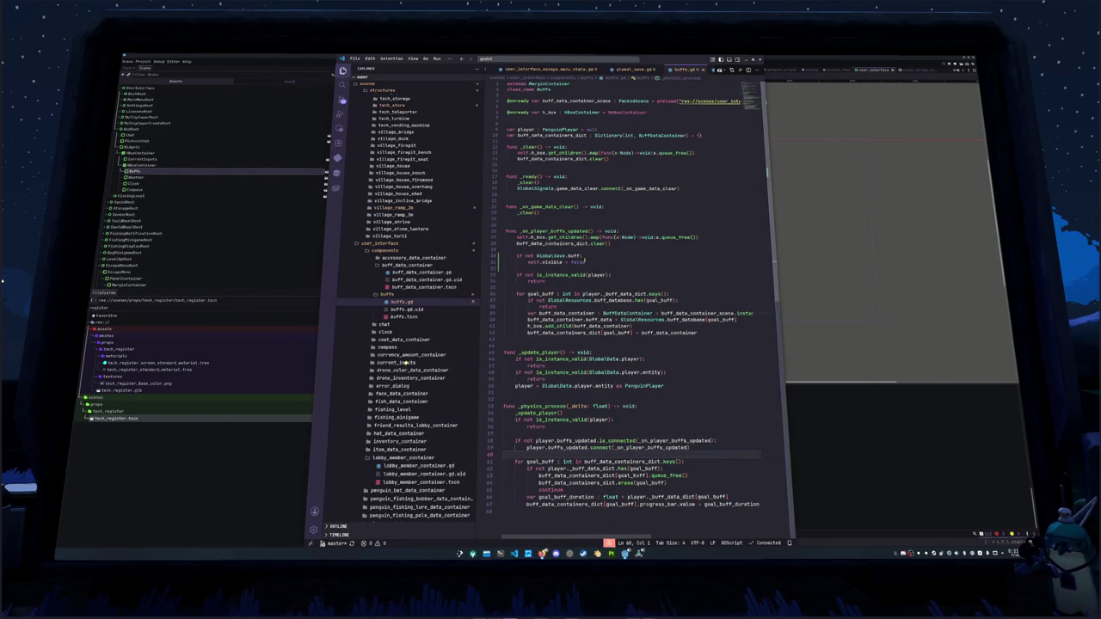
pyautogui.press('Up')
pyautogui.press('Up')
pyautogui.press('Up')
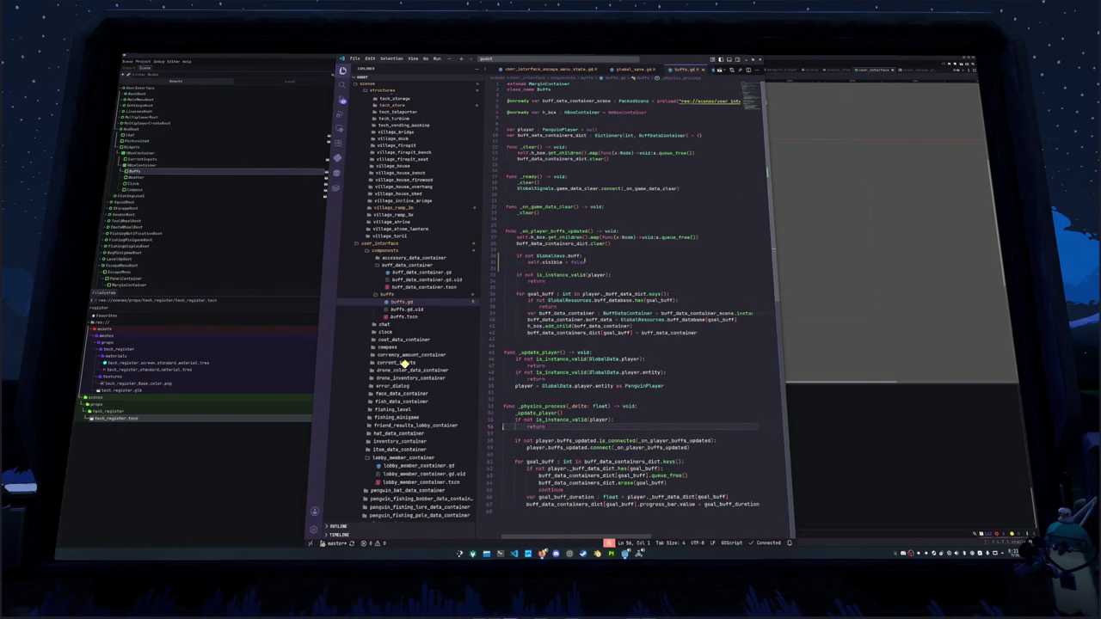
pyautogui.press('Up')
pyautogui.press('Up')
pyautogui.press('Up')
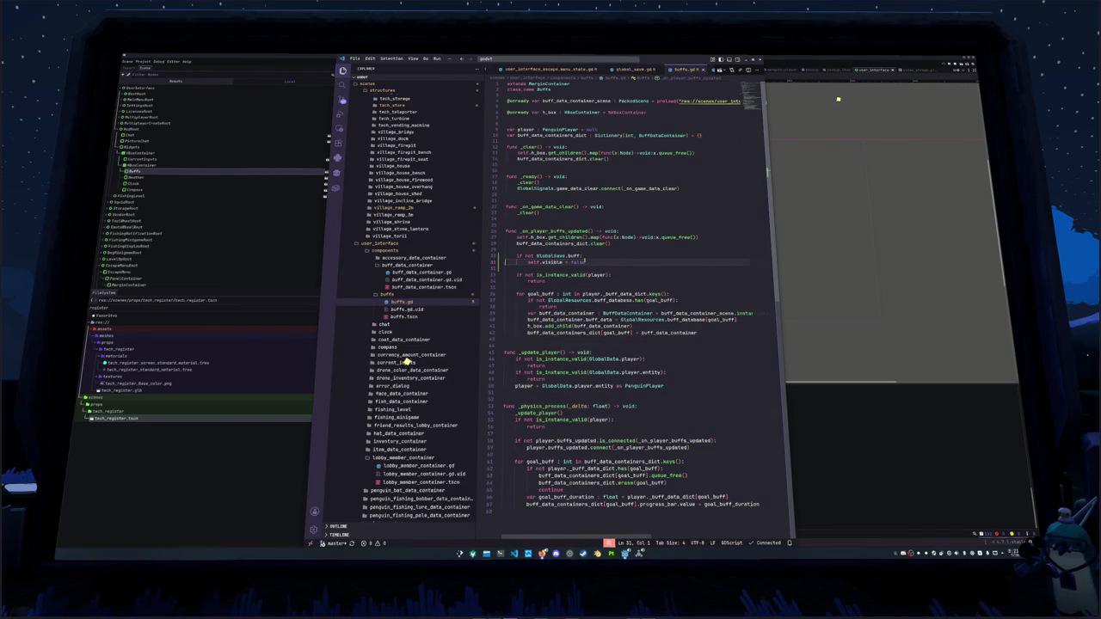
pyautogui.press('Down')
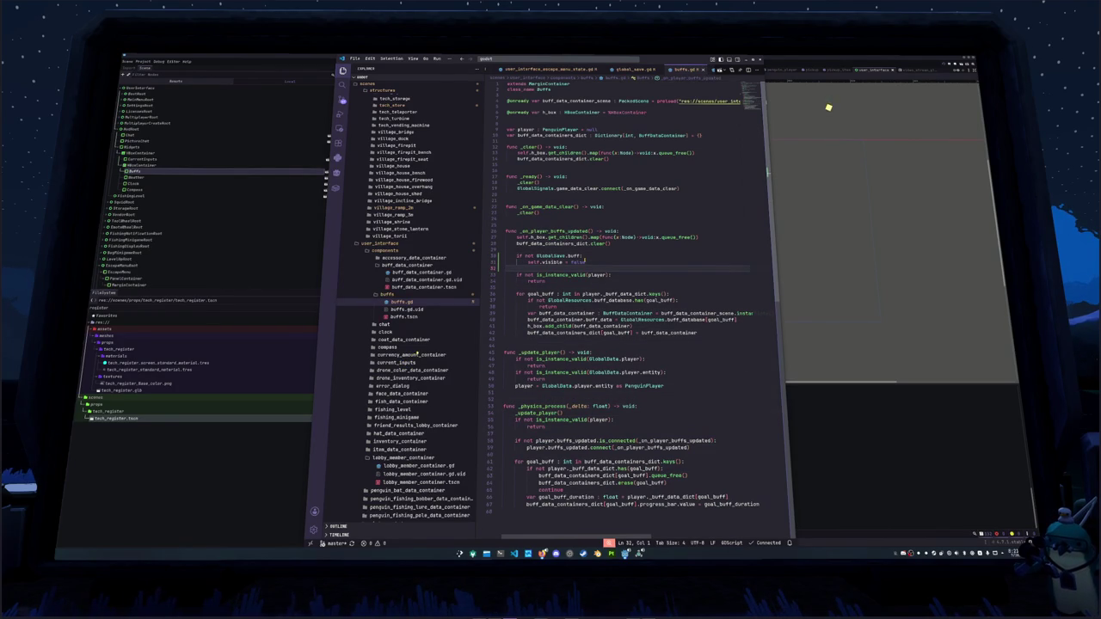
pyautogui.press('Return')
pyautogui.write('return')
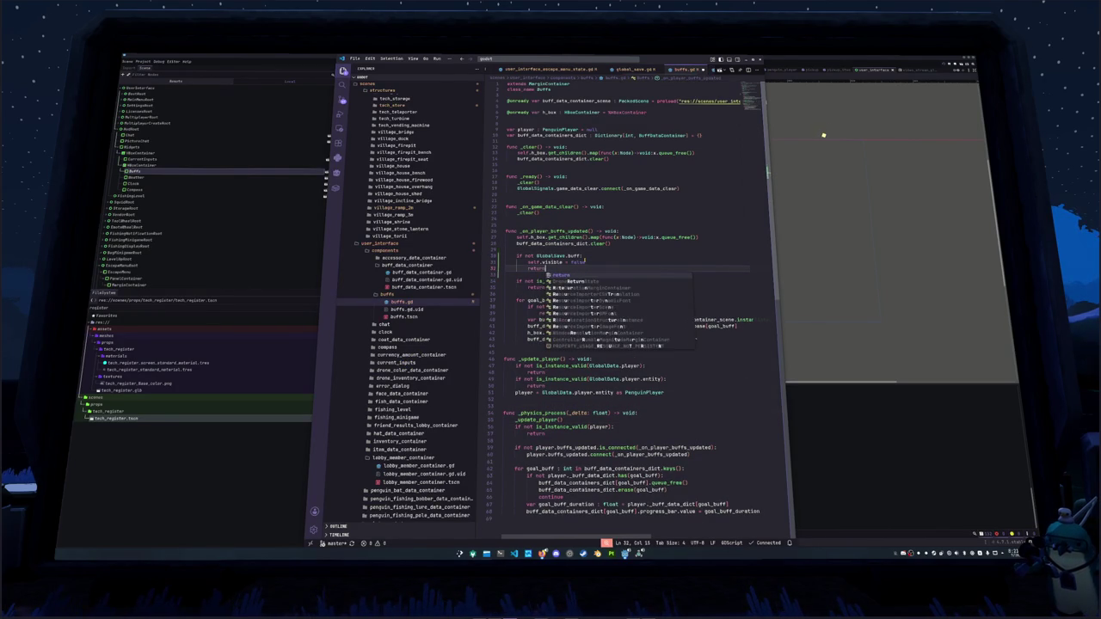
pyautogui.press('Down')
pyautogui.hotkey('shift', 'Up')
pyautogui.hotkey('shift', 'Up')
pyautogui.hotkey('shift', 'Up')
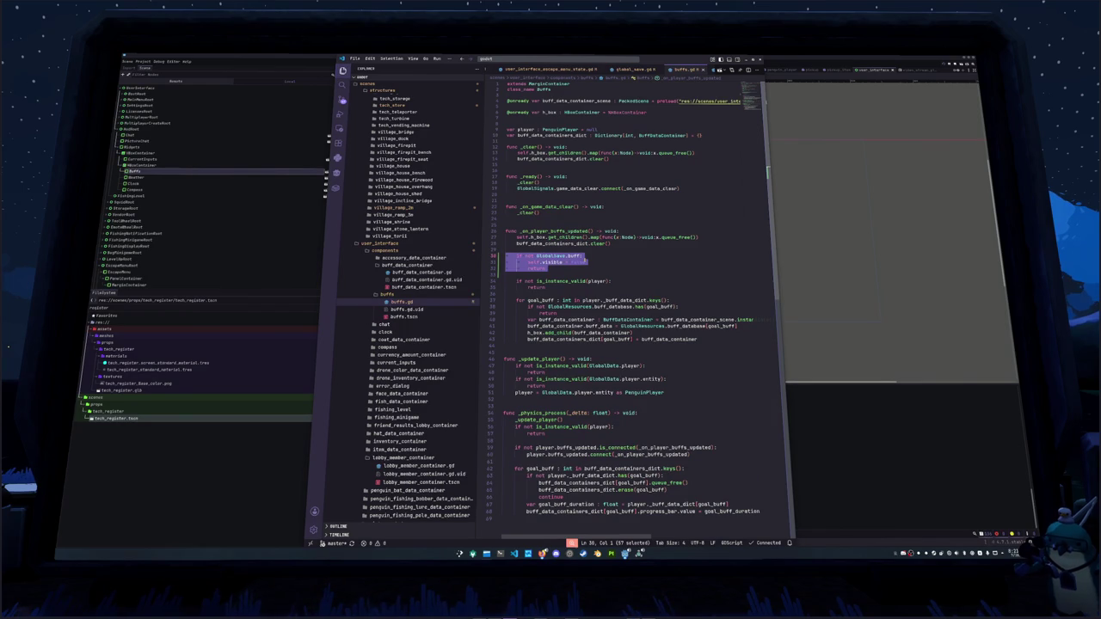
pyautogui.press('Up')
pyautogui.press('Up')
pyautogui.press('Up')
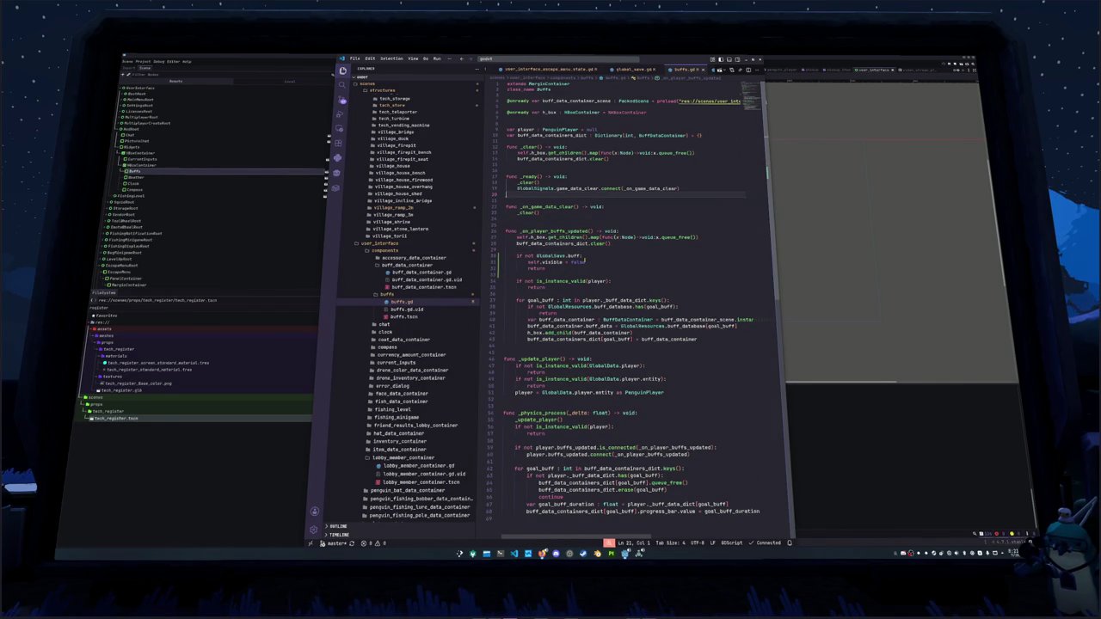
# In _ready, add GlobalSave.pref_updated.connect(_on_pref_updated).
pyautogui.press('End')
pyautogui.press('Return')
pyautogui.hotkey('ctrl', 'z')
pyautogui.press('Down')
pyautogui.press('Down')
pyautogui.press('Down')
pyautogui.write('GlobalSing')
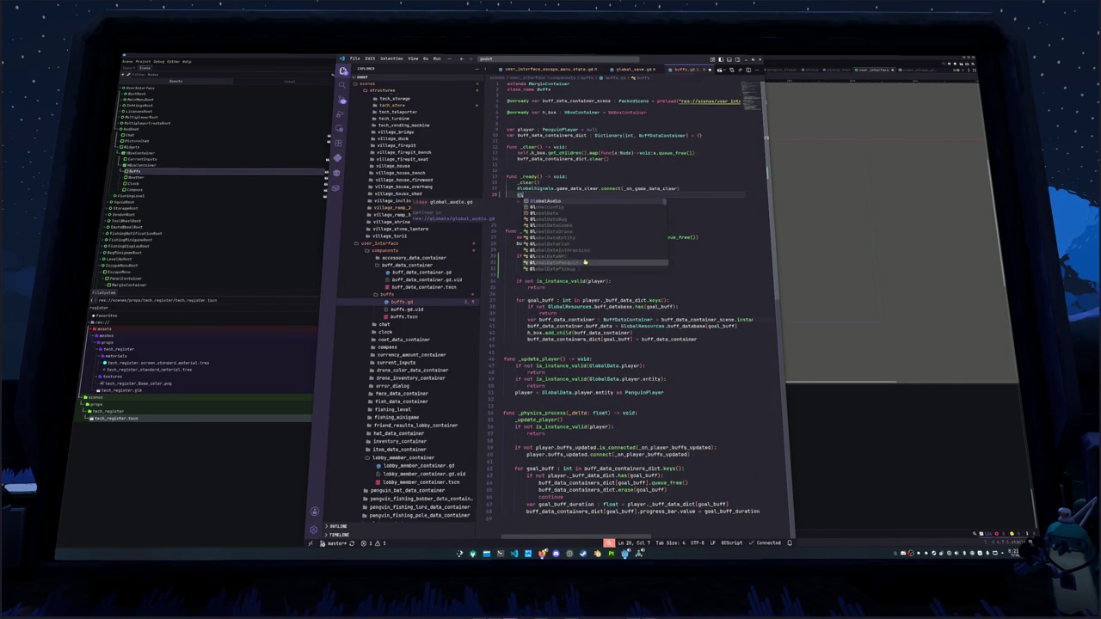
pyautogui.press('Escape')
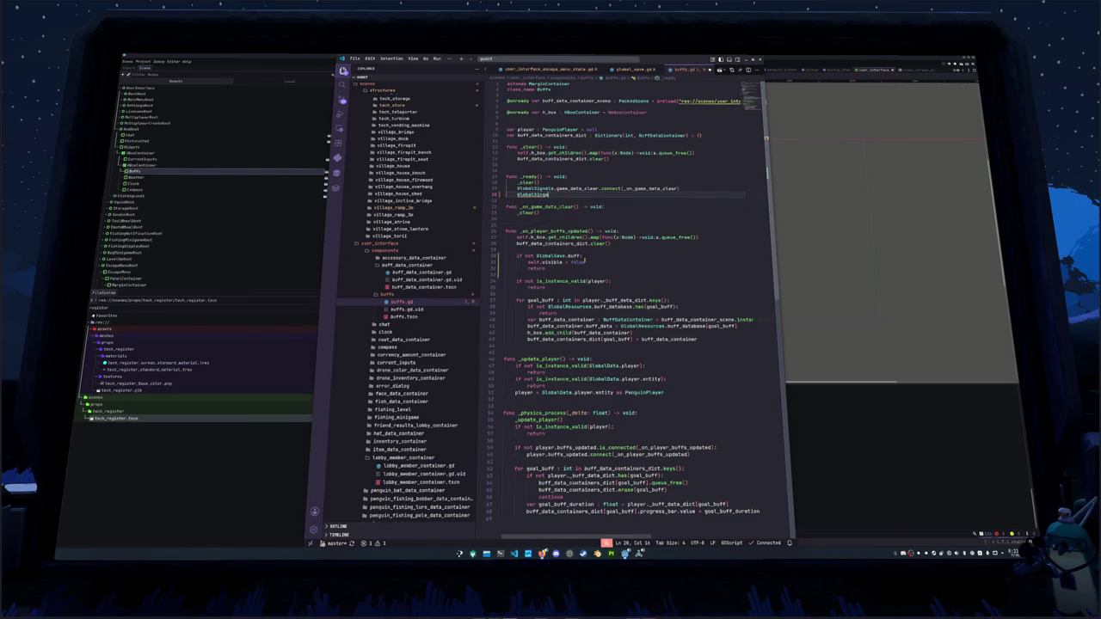
pyautogui.write('Save.pref')
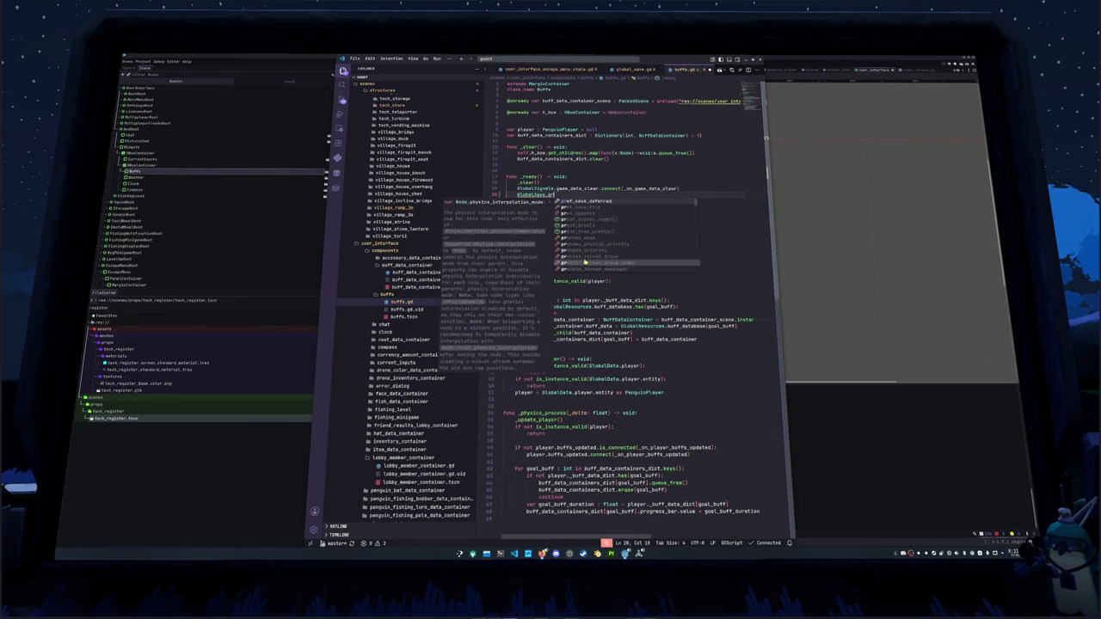
pyautogui.write('_')
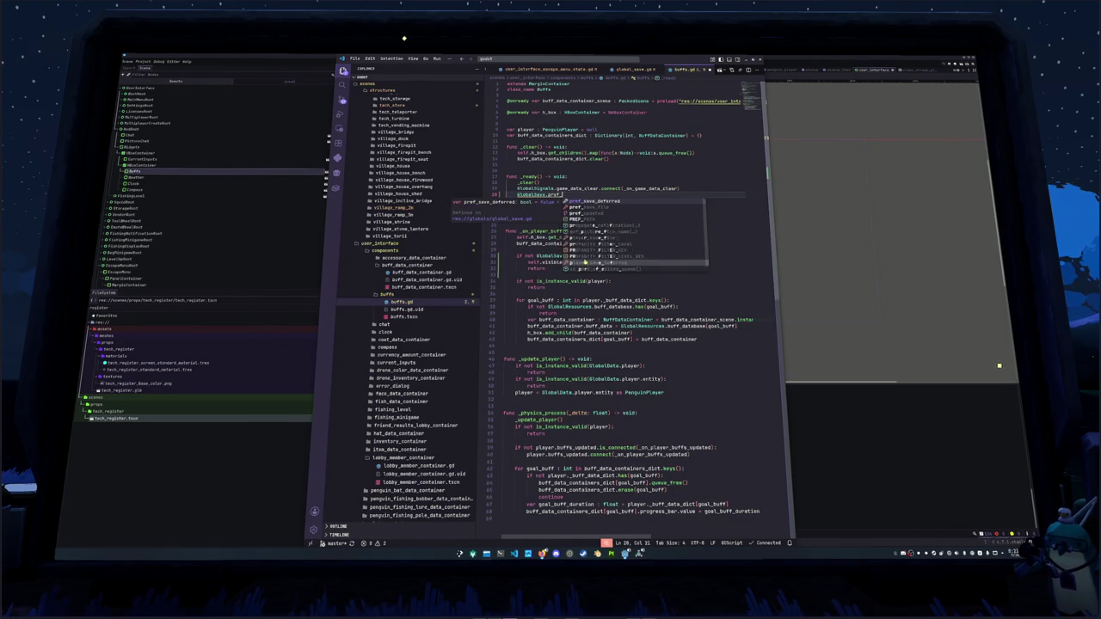
pyautogui.write('updated.connect(')
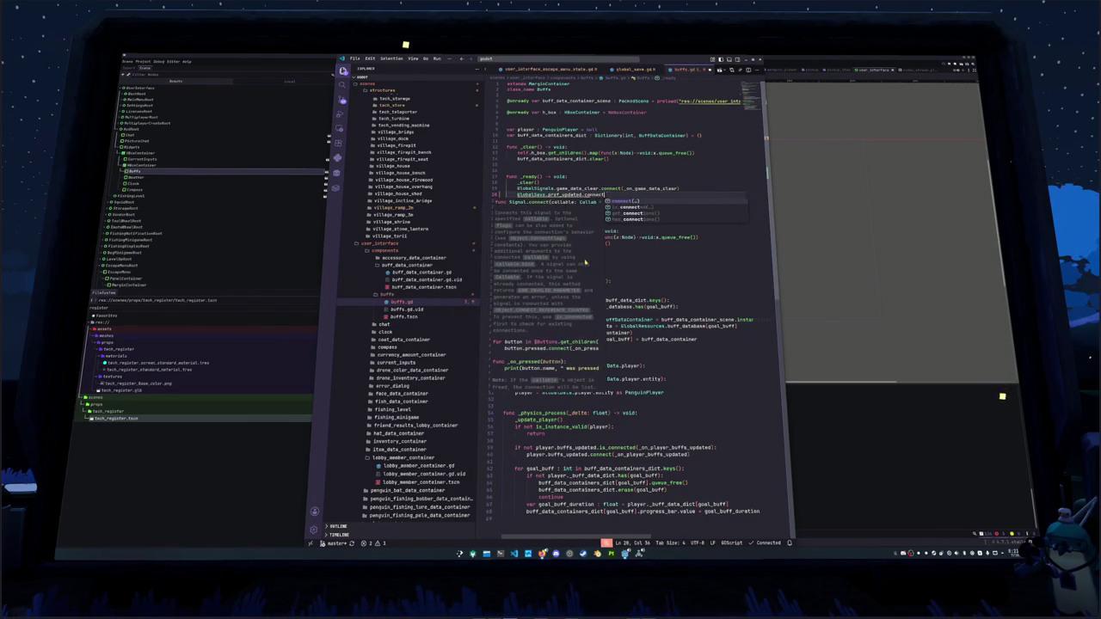
pyautogui.write('_on_pref_updated')
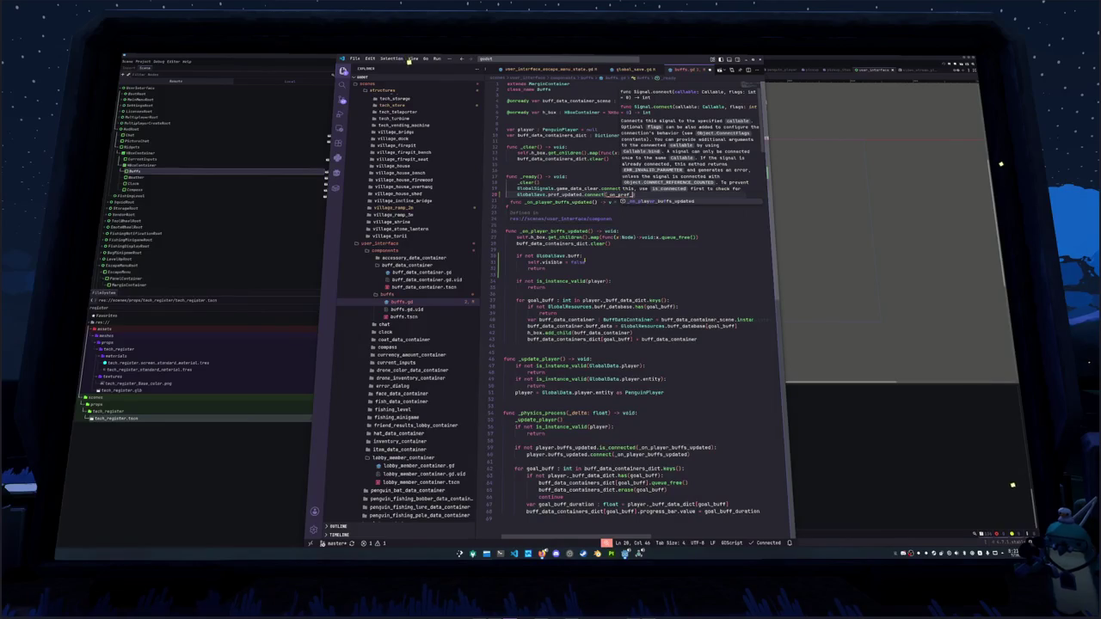
pyautogui.write(')')
pyautogui.press('Return')
pyautogui.press('Return')
# Write func _on_pref_updated(): with body self.visible = GlobalSave.buff.
pyautogui.write('func _on')
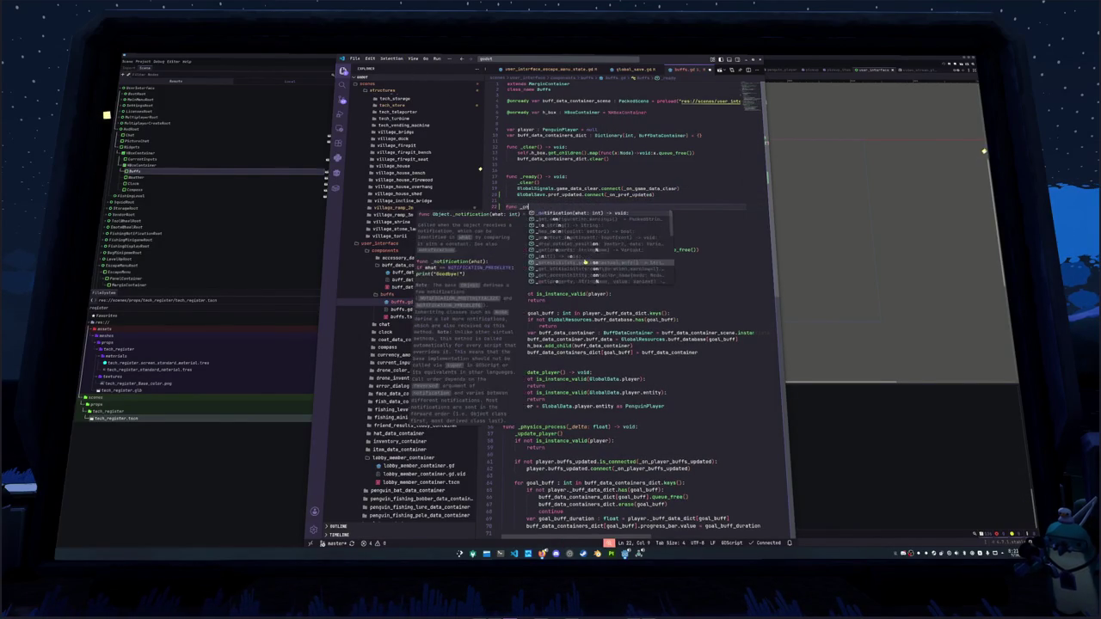
pyautogui.write('_pref_updated()')
pyautogui.press('Down')
pyautogui.press('Down')
pyautogui.press('Down')
pyautogui.hotkey('ctrl', 'l')
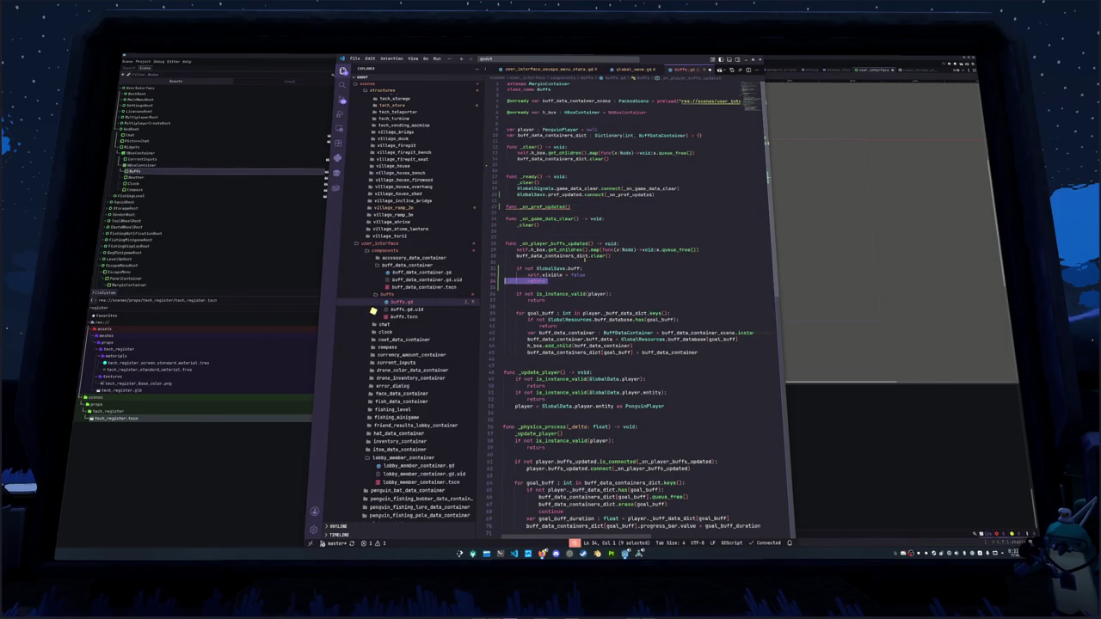
pyautogui.hotkey('shift', 'Up')
pyautogui.hotkey('shift', 'Up')
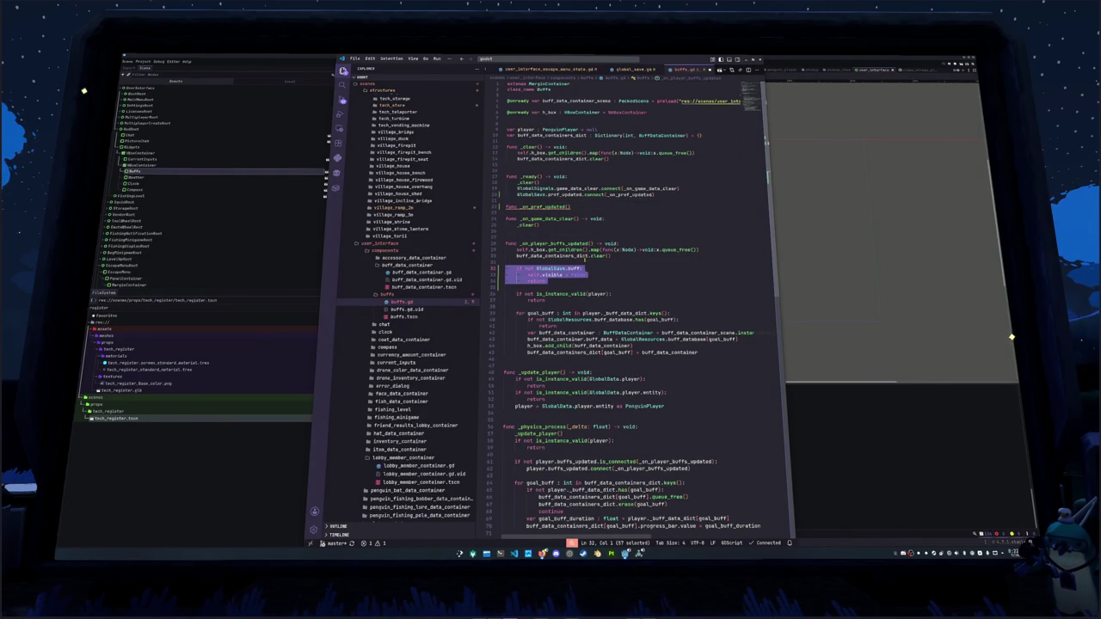
pyautogui.click(534, 209)
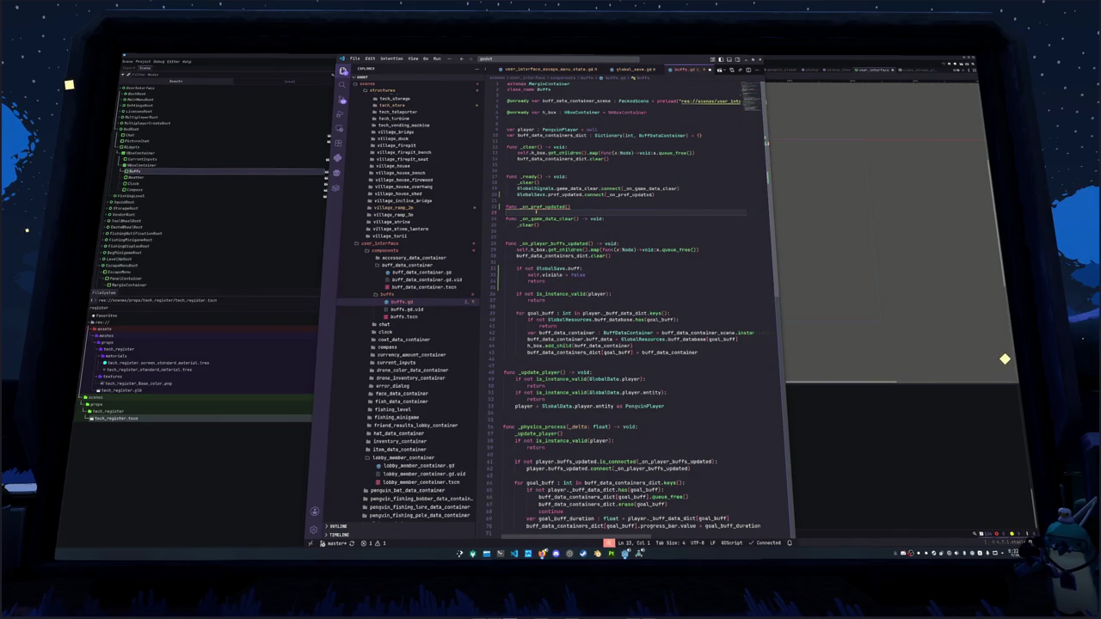
pyautogui.press('End')
pyautogui.write(':')
pyautogui.press('Return')
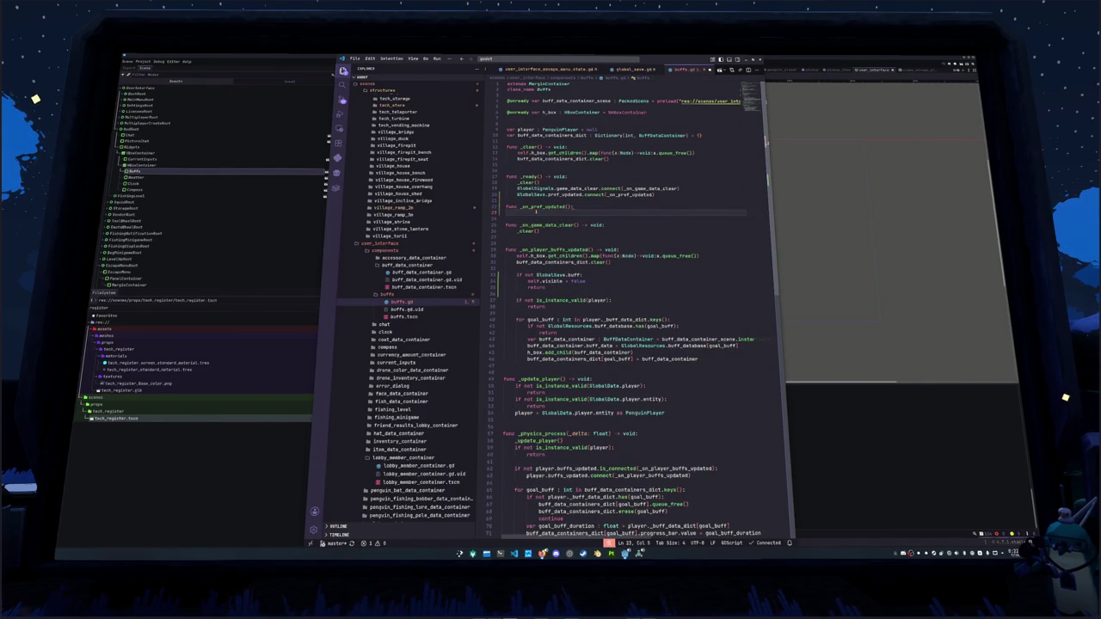
pyautogui.write('self.visible = ')
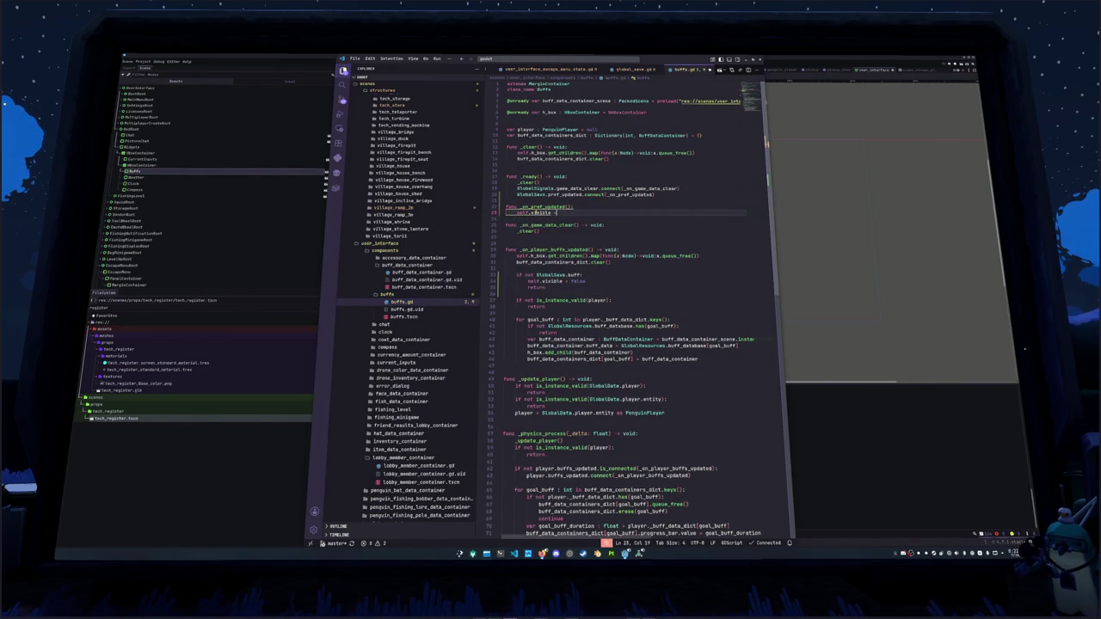
pyautogui.write('GlobalSa')
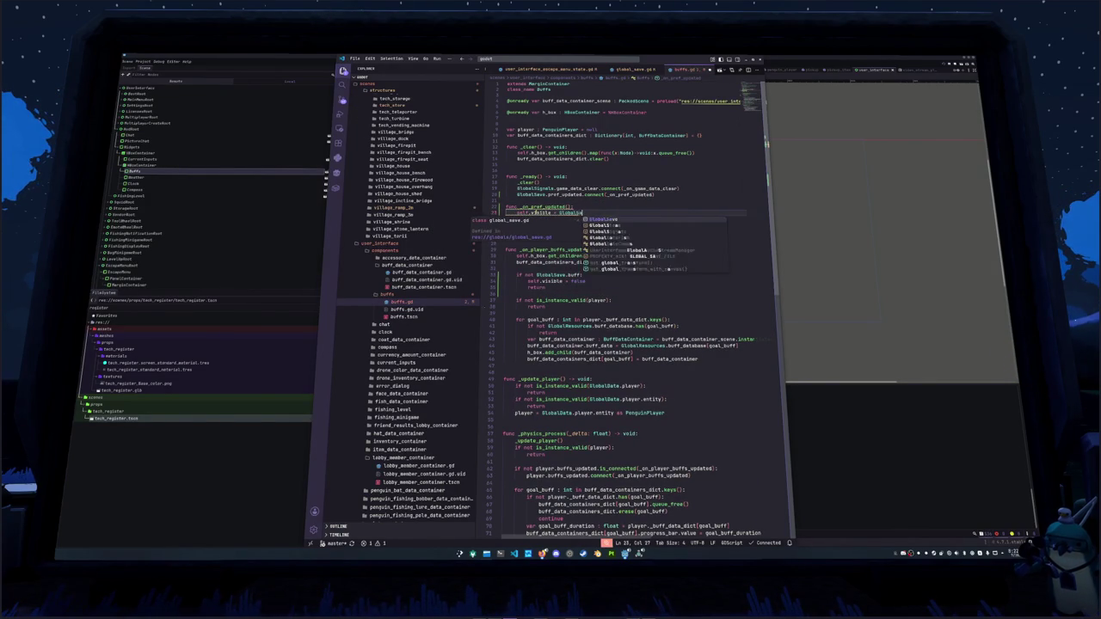
pyautogui.write('ve.buff')
pyautogui.press('Return')
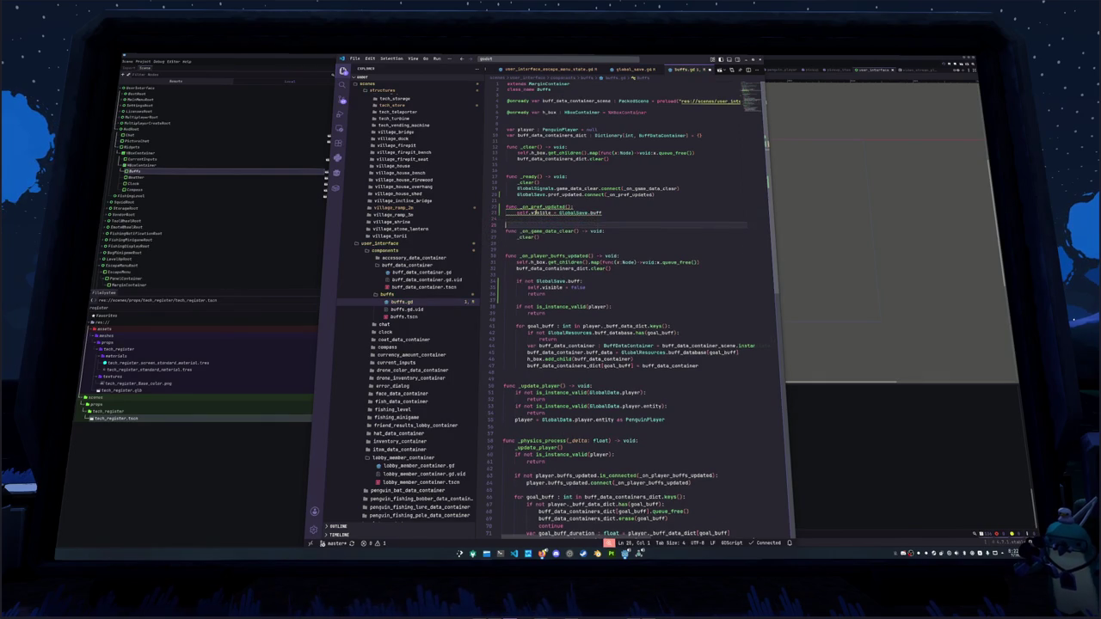
# Give _on_pref_updated a void return type and delete the old early-return buff check.
pyautogui.press('Up')
pyautogui.press('Up')
pyautogui.press('End')
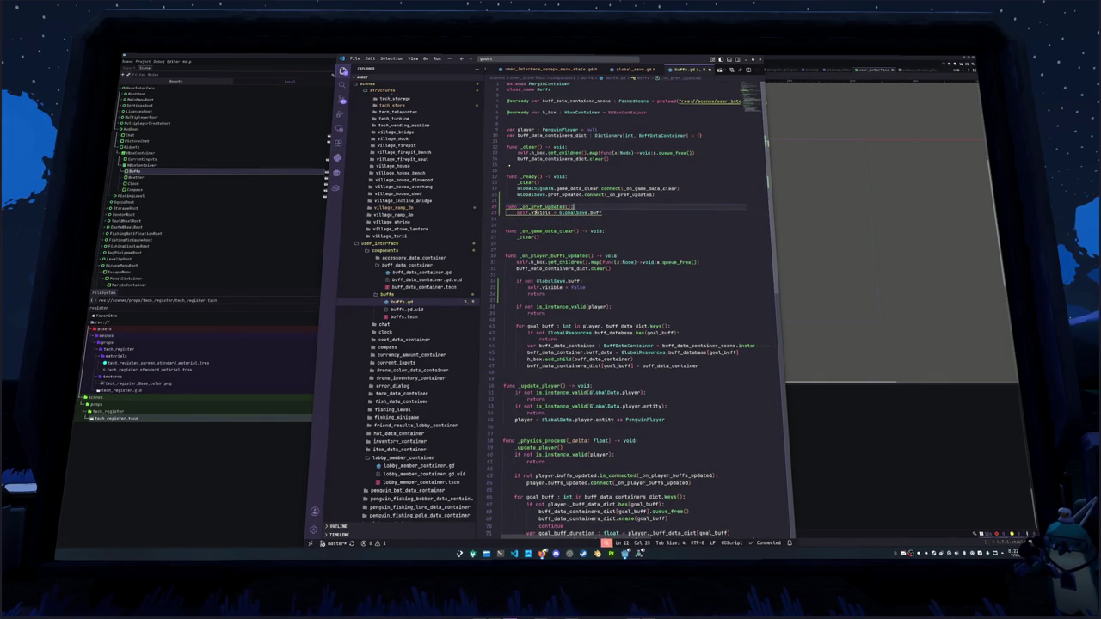
pyautogui.write('void')
pyautogui.press('Escape')
pyautogui.press('Down')
pyautogui.press('Down')
pyautogui.press('Down')
pyautogui.press('Down')
pyautogui.press('Down')
pyautogui.press('Down')
pyautogui.hotkey('shift', 'Up')
pyautogui.hotkey('shift', 'Up')
pyautogui.hotkey('shift', 'Up')
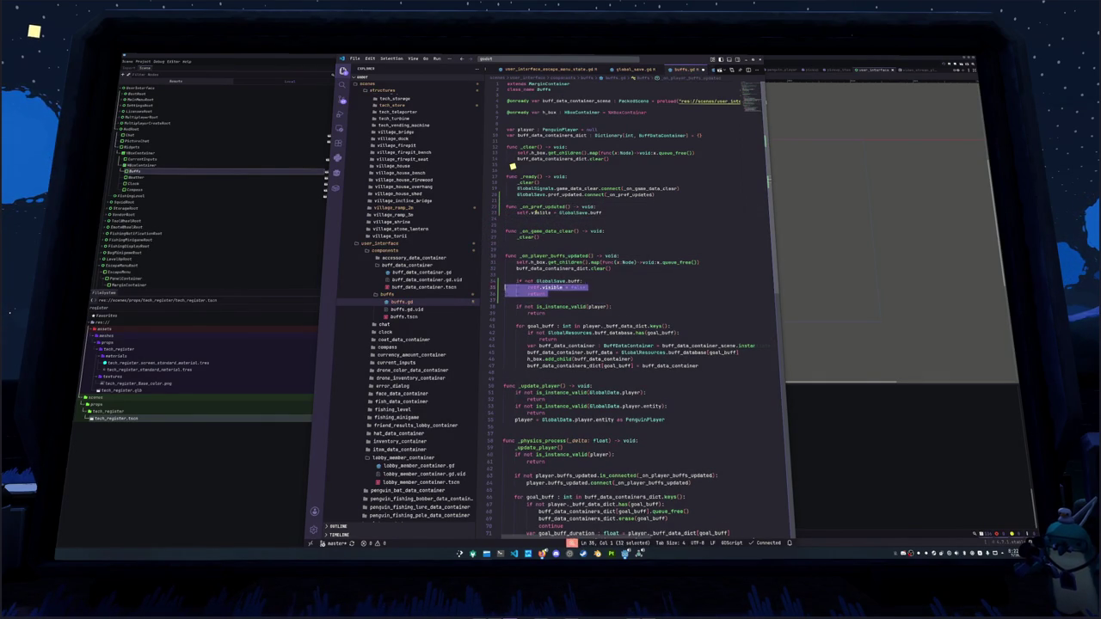
pyautogui.press('BackSpace')
# Open an indented line in _ready for the initial handler call.
pyautogui.press('Up')
pyautogui.press('Up')
pyautogui.press('Up')
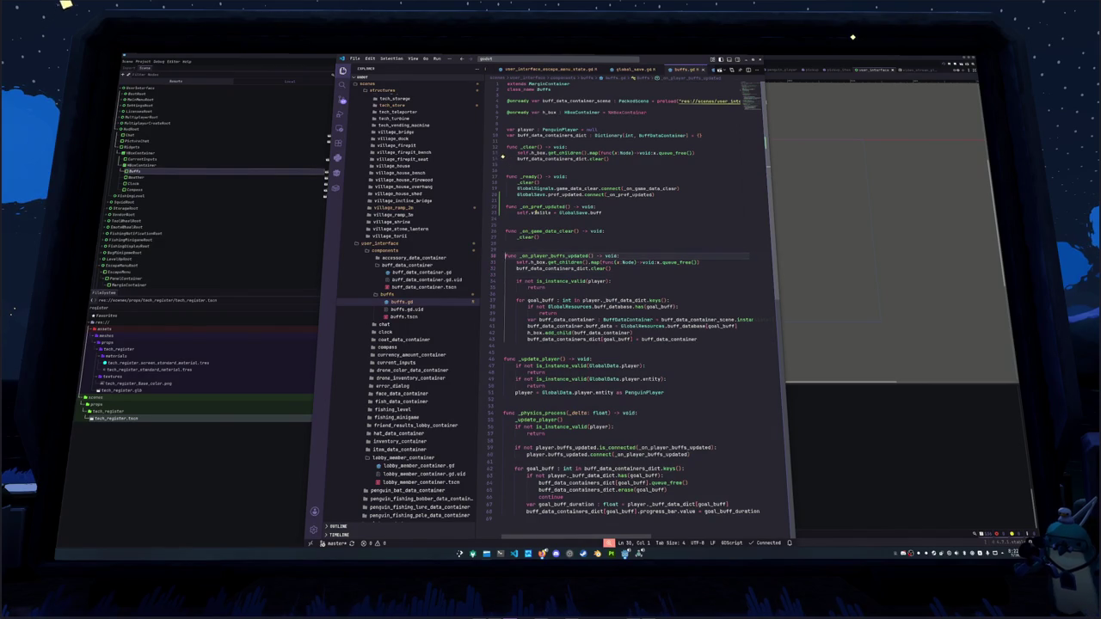
pyautogui.press('Return')
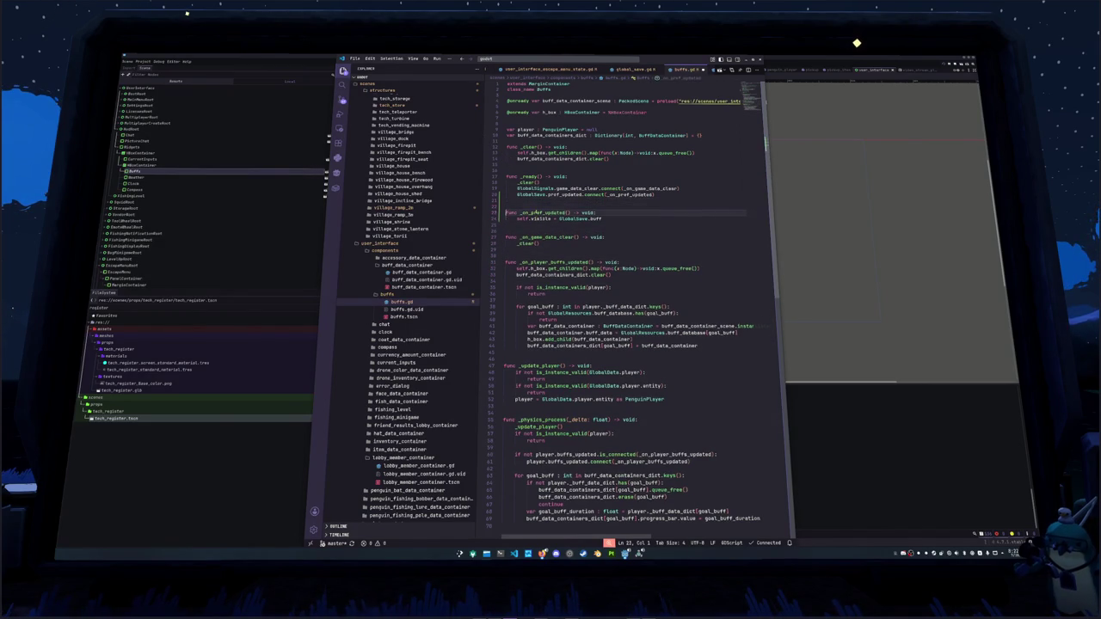
pyautogui.press('Up')
pyautogui.press('Tab')
pyautogui.press('Return')
# Call _on_pref_updated() in _ready and scroll through the rest of buffs.gd.
pyautogui.write('_on_pref_updated(')
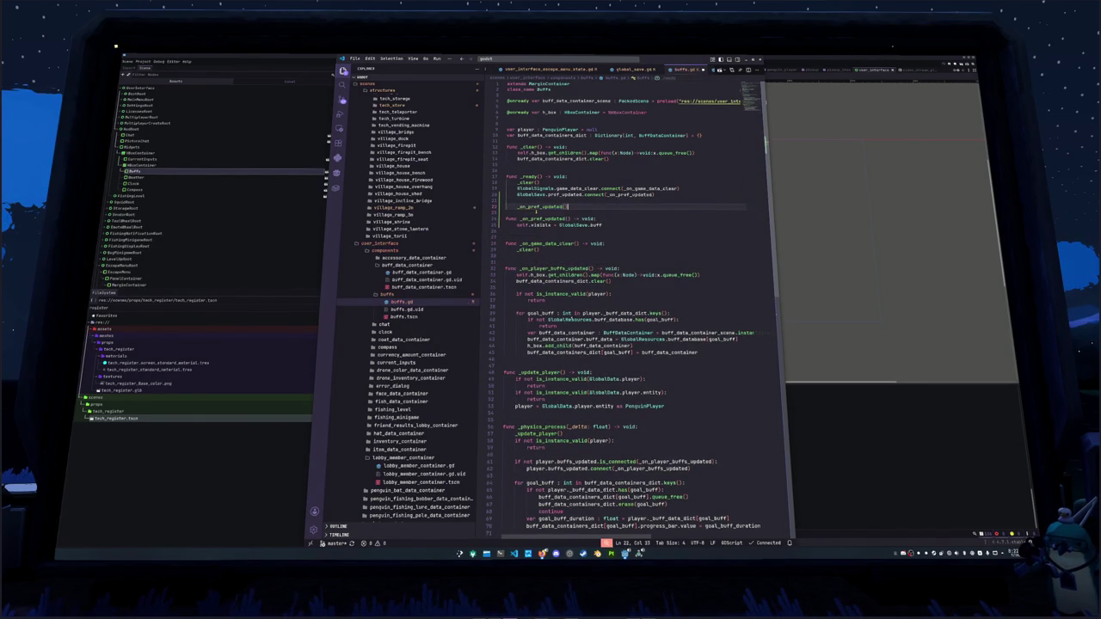
pyautogui.press('Tab')
pyautogui.press('Return')
pyautogui.scroll(-1, 536, 219)
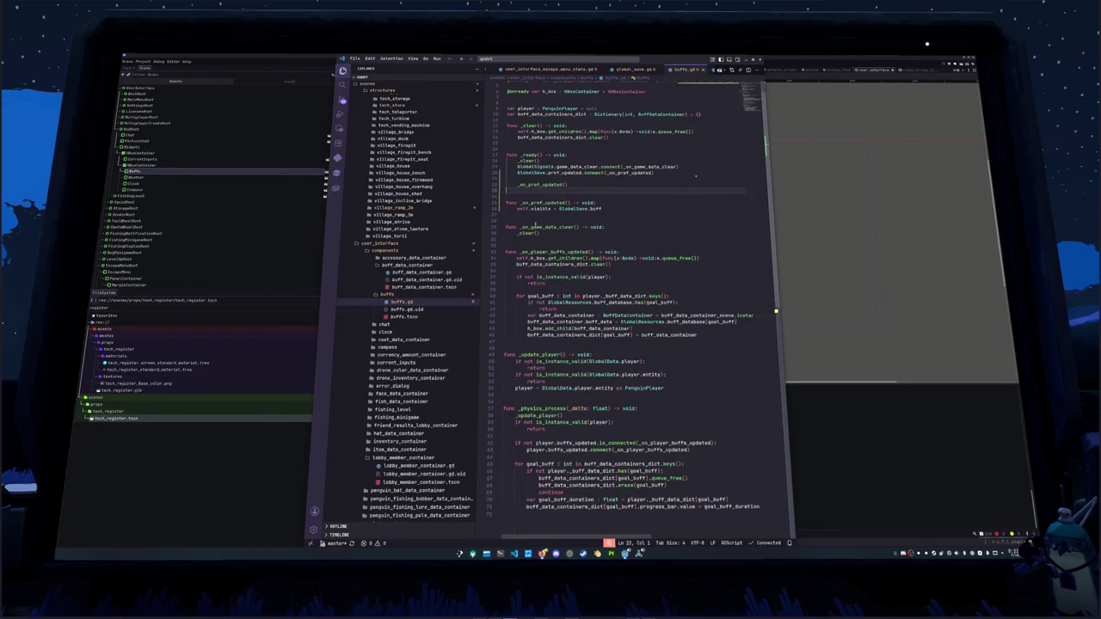
pyautogui.scroll(-2, 697, 173)
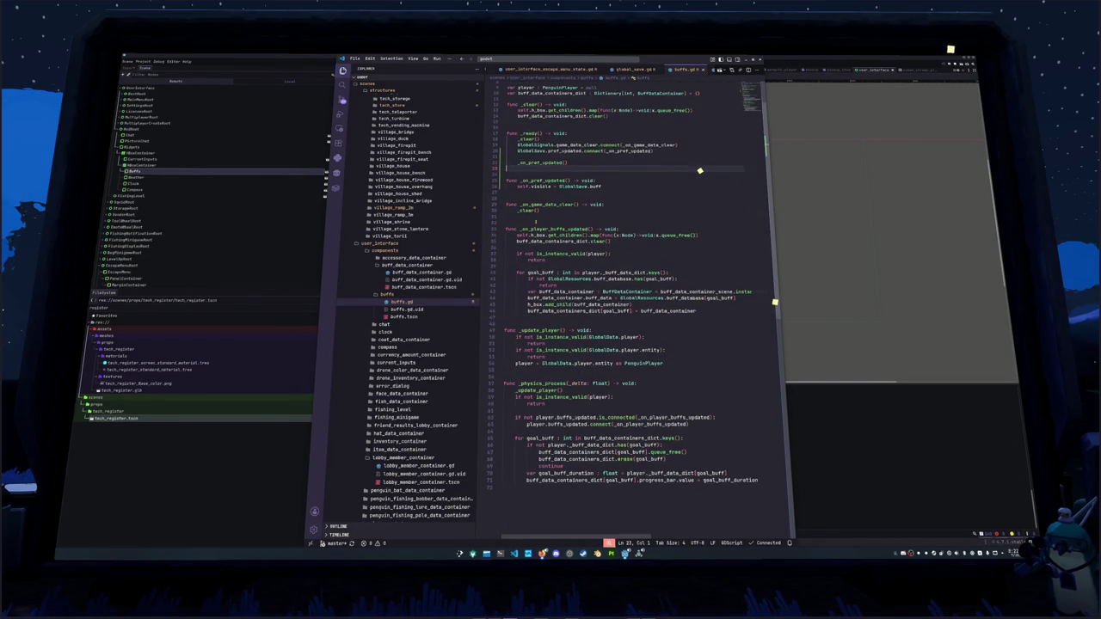
pyautogui.scroll(-1, 702, 170)
pyautogui.scroll(-4, 707, 179)
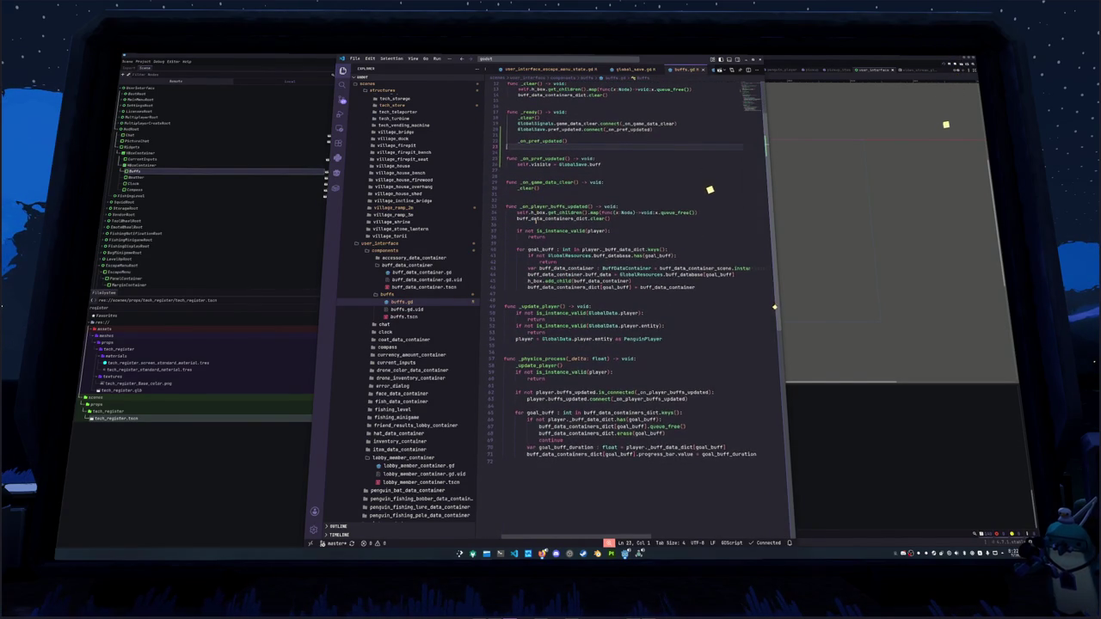
pyautogui.scroll(-4, 734, 234)
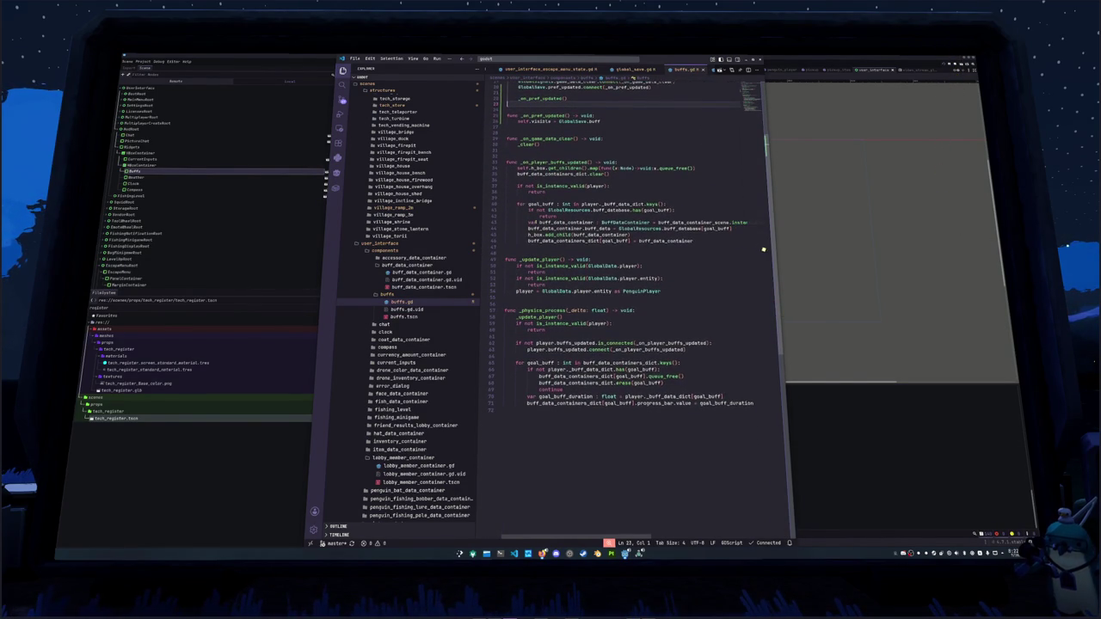
pyautogui.scroll(-4, 535, 223)
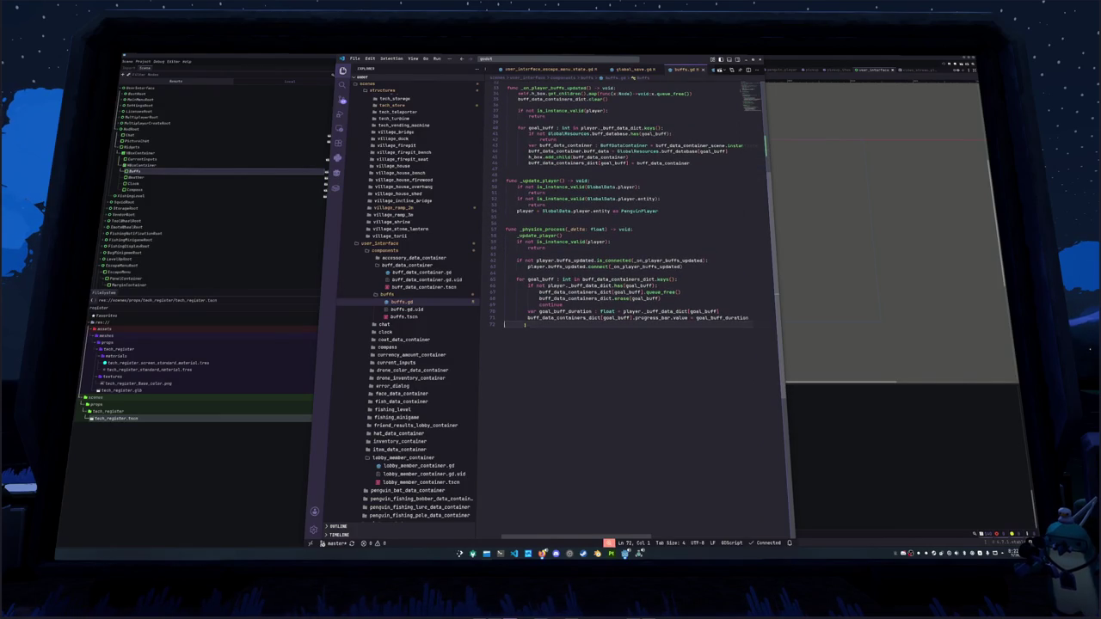
pyautogui.scroll(3, 524, 324)
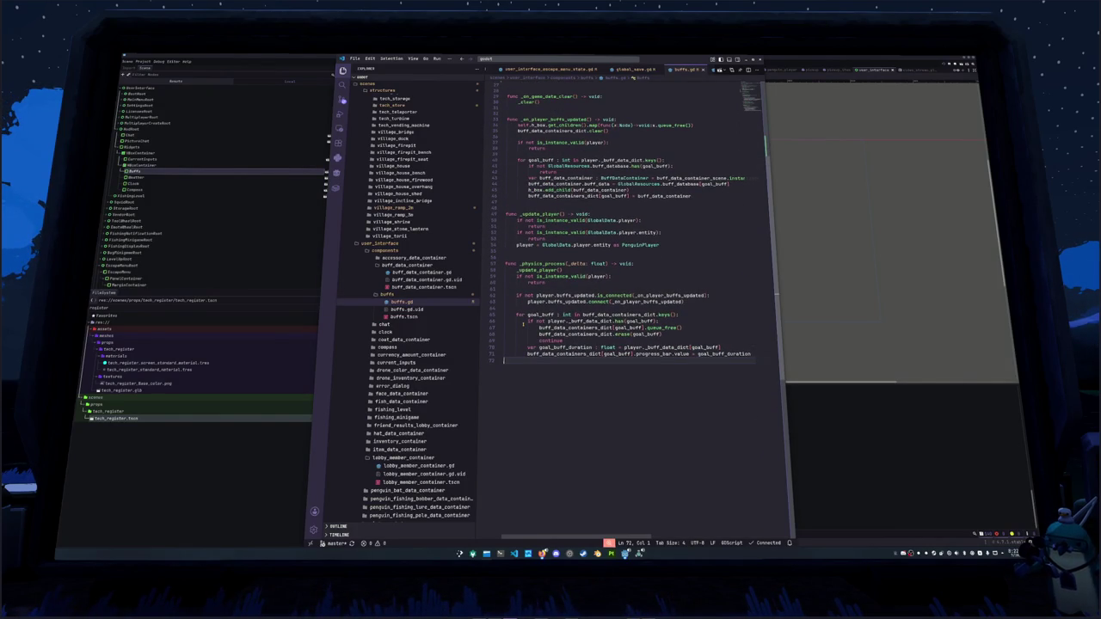
pyautogui.scroll(8, 522, 325)
# Add a blank line before the _clear function, then return to Godot.
pyautogui.click(514, 289)
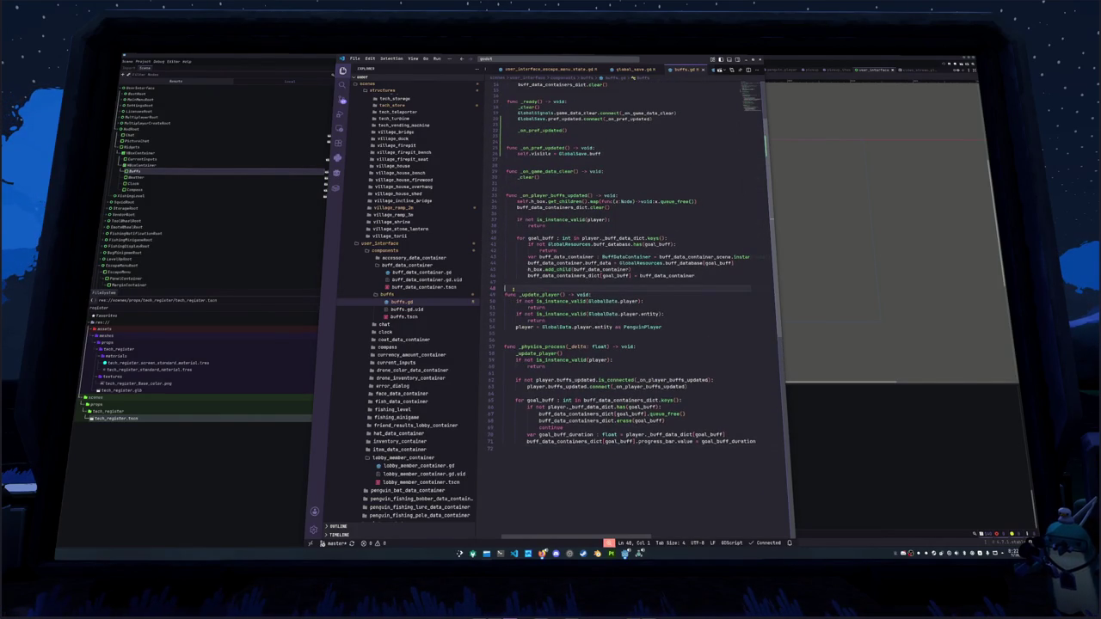
pyautogui.scroll(8, 514, 289)
pyautogui.click(520, 239)
pyautogui.click(520, 219)
pyautogui.click(519, 166)
pyautogui.click(519, 140)
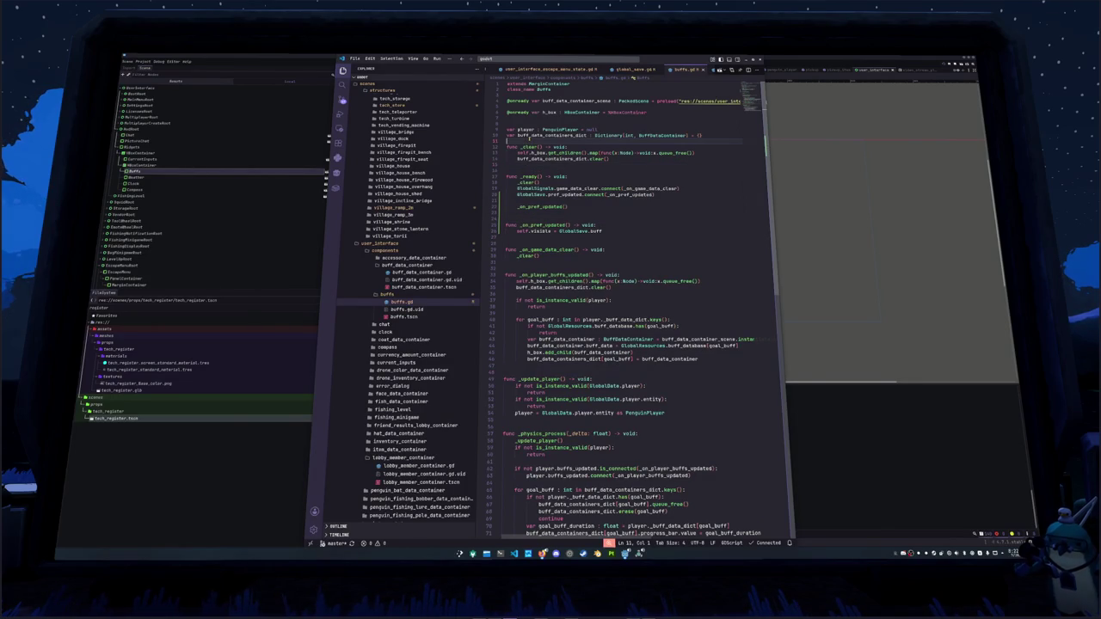
pyautogui.press('Return')
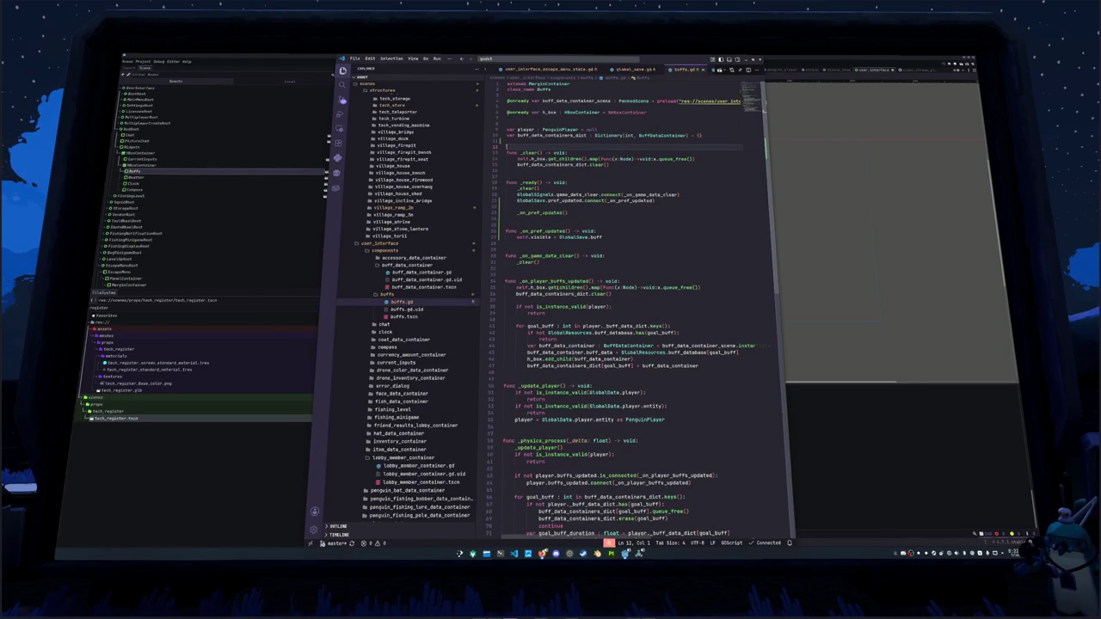
pyautogui.click(817, 454)
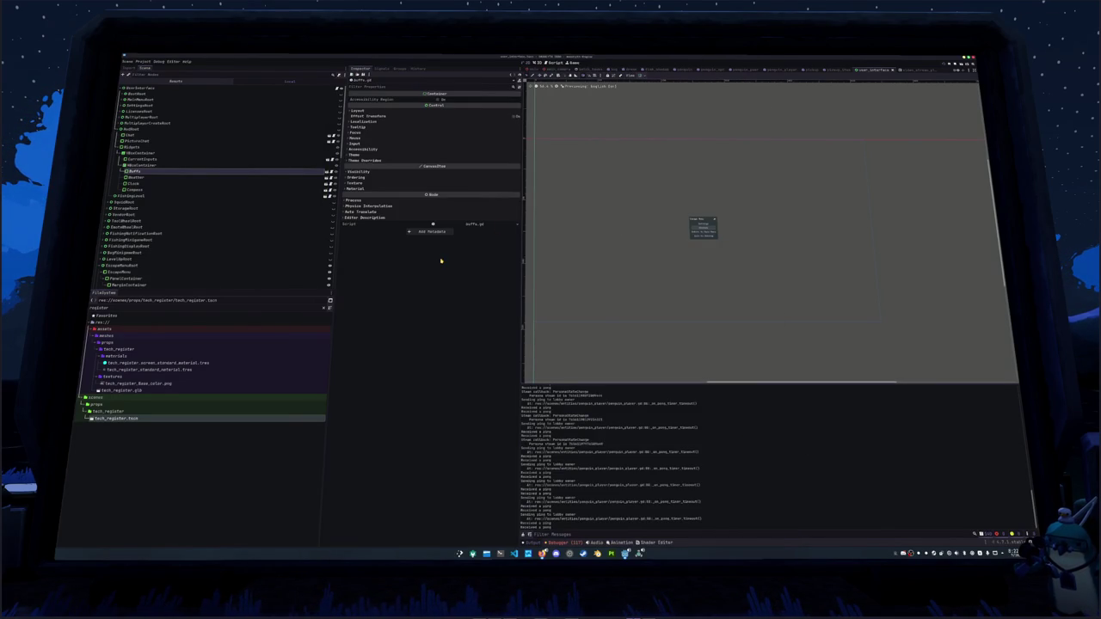
# Collapse HudRoot and EscapeMenuRoot and hide the escape menu.
pyautogui.click(113, 129)
pyautogui.click(108, 196)
pyautogui.click(334, 198)
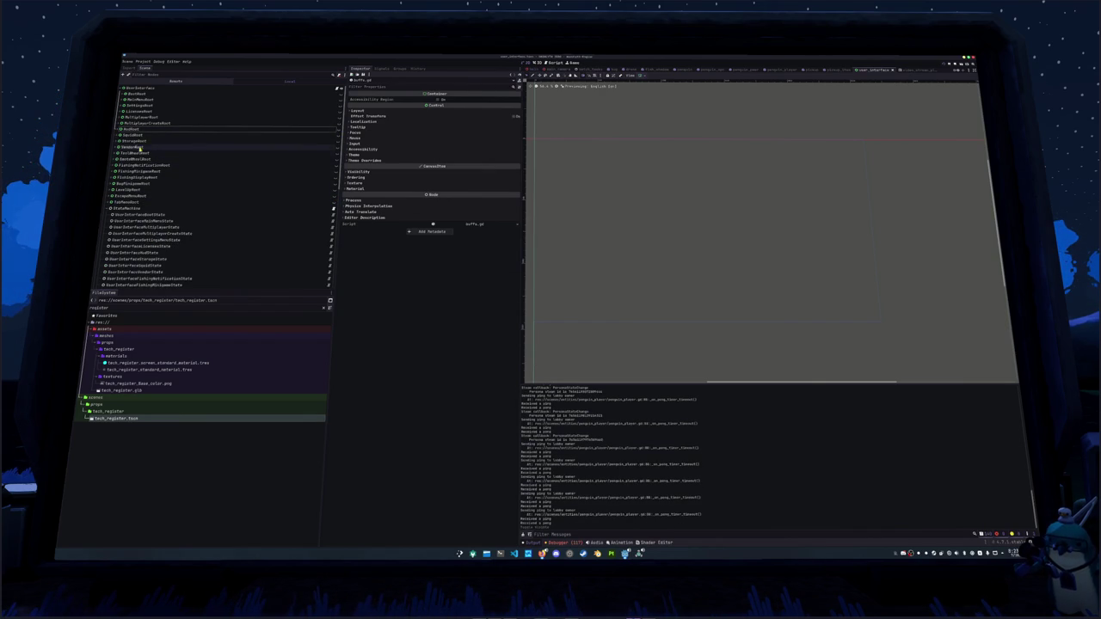
# Show SettingsMenuRoot, expand its Game node, and select InterfaceInputHelperMarginContainer.
pyautogui.click(142, 105)
pyautogui.click(120, 105)
pyautogui.click(334, 105)
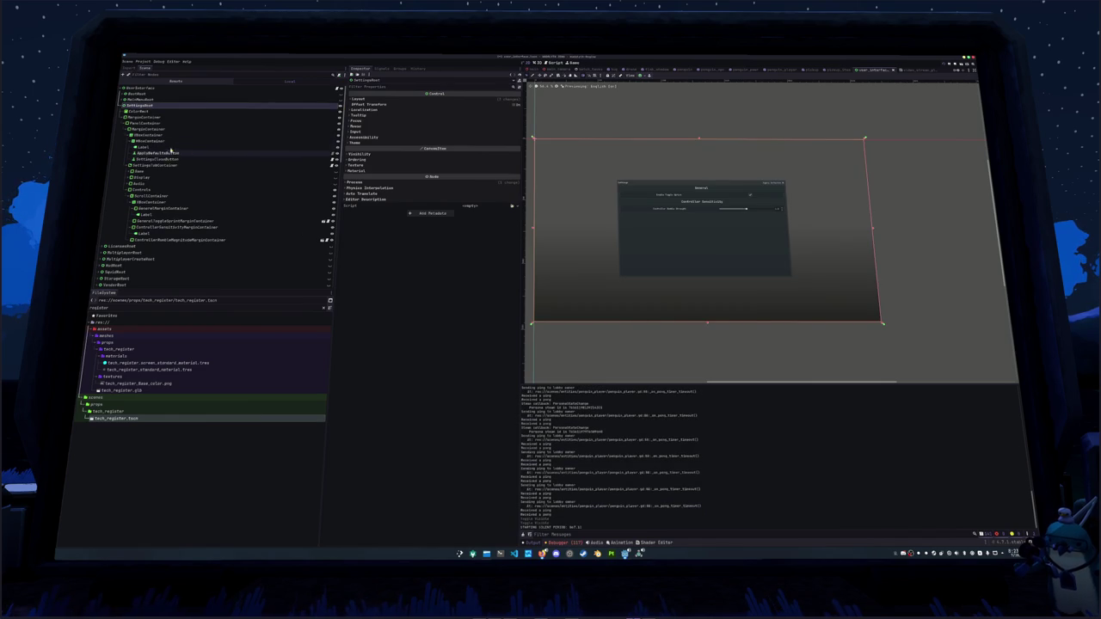
pyautogui.click(141, 172)
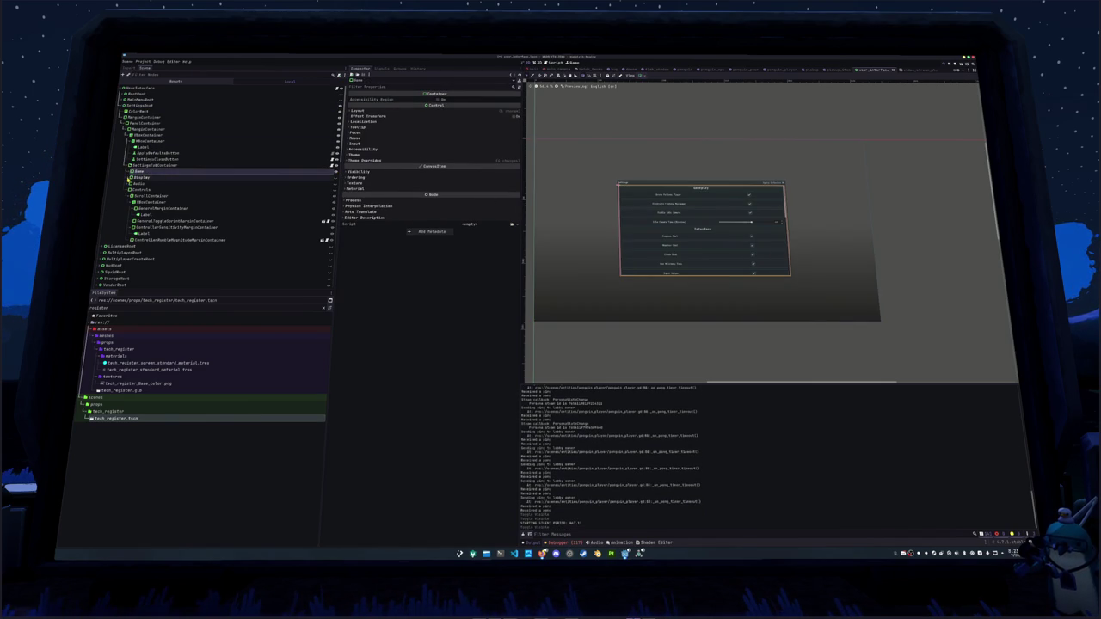
pyautogui.click(129, 176)
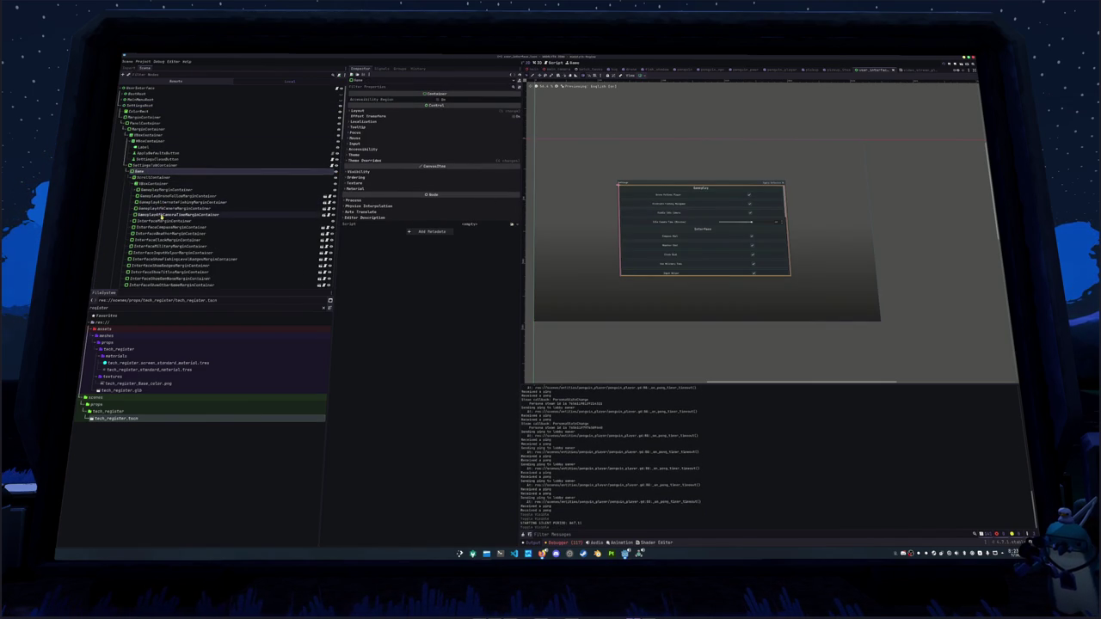
pyautogui.scroll(-2, 172, 219)
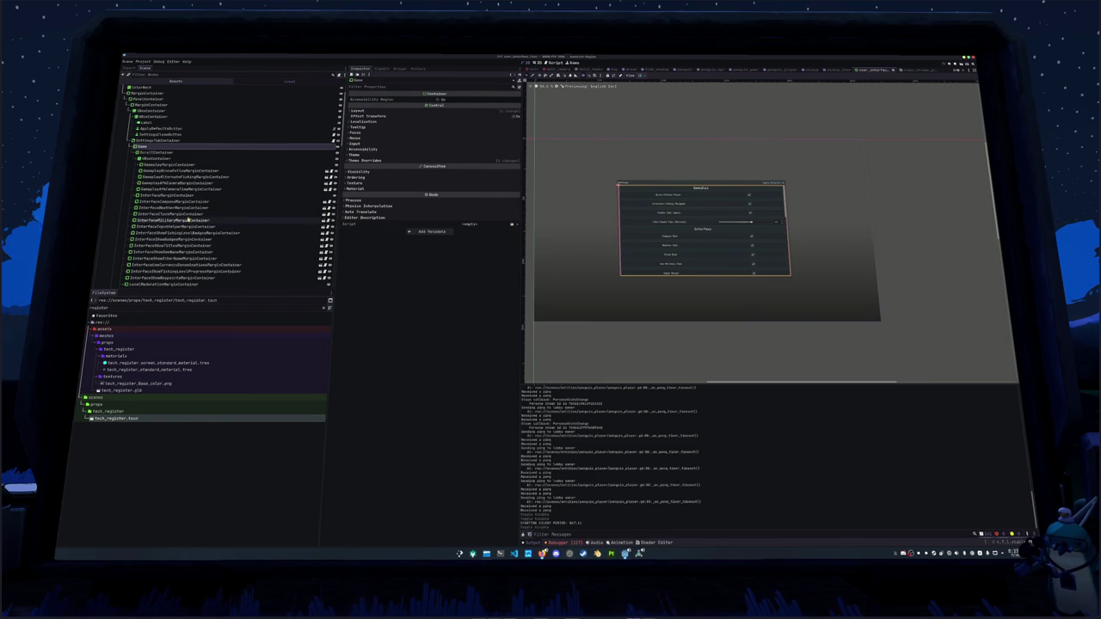
pyautogui.click(184, 227)
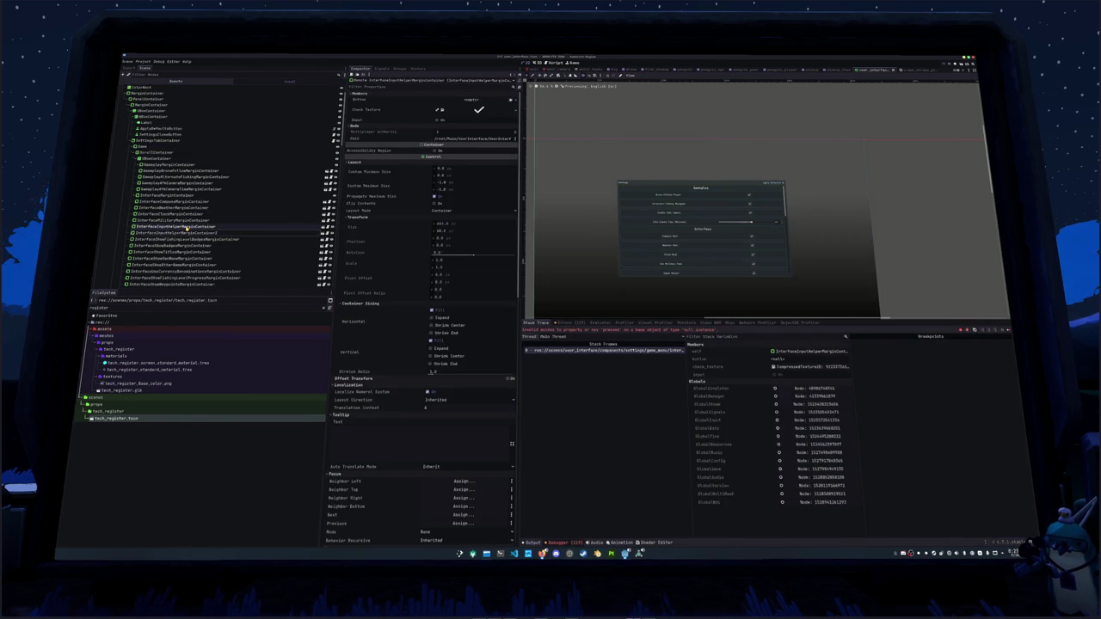
# Rename InterfaceInputHelperMarginContainer2 to InterfaceBuffMarginContainer.
pyautogui.click(195, 233)
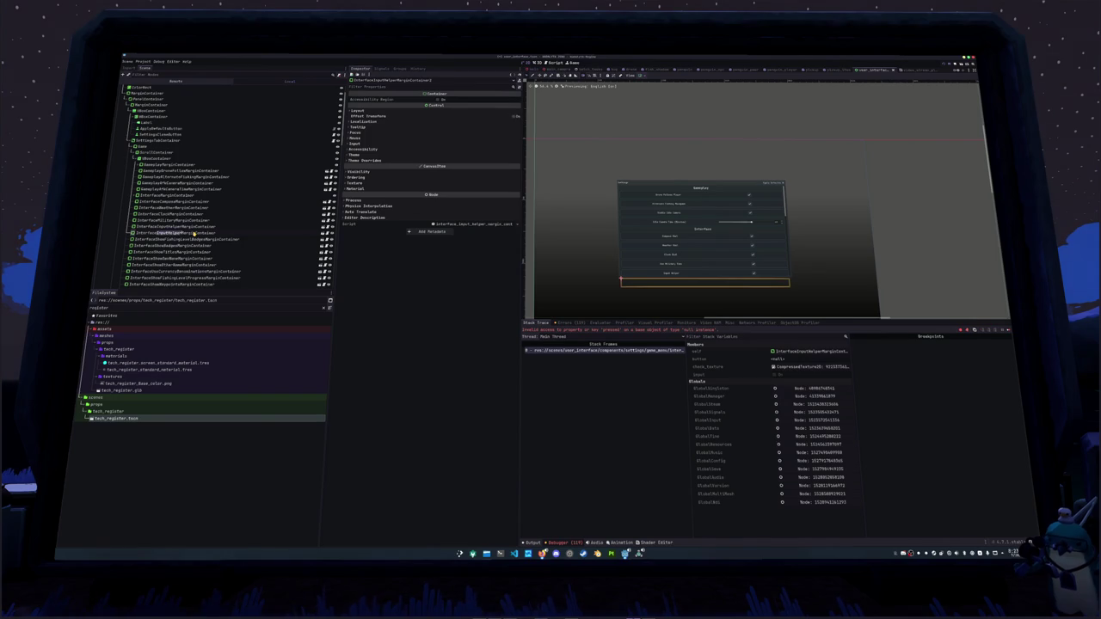
pyautogui.press('BackSpace')
pyautogui.write('Buff')
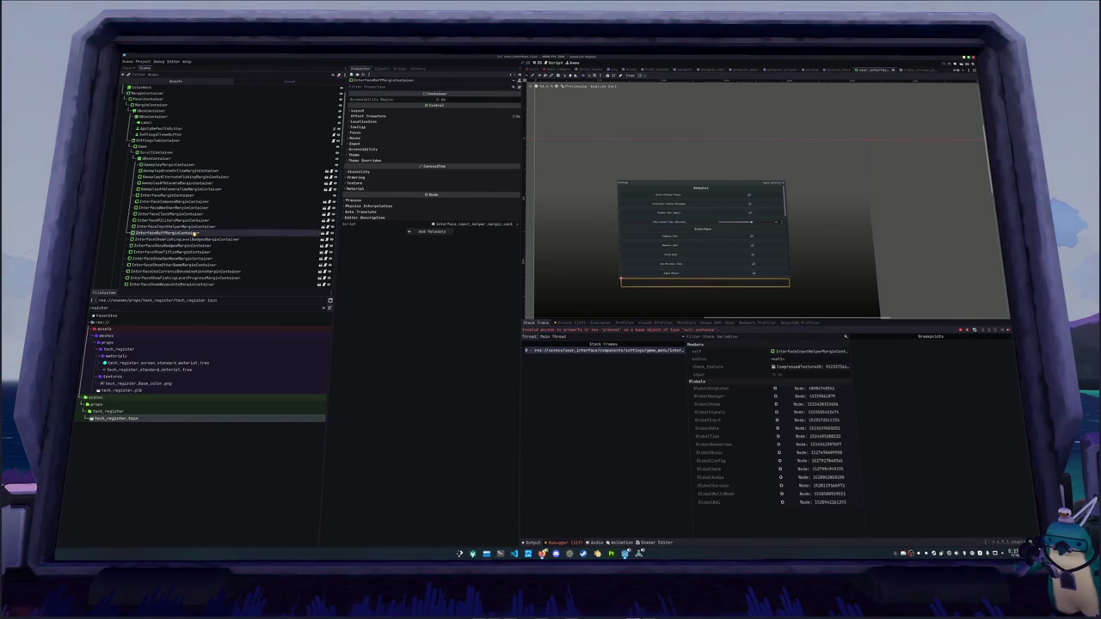
# Expand the InterfaceBuffMarginContainer branch and detach its script.
pyautogui.rightClick(197, 233)
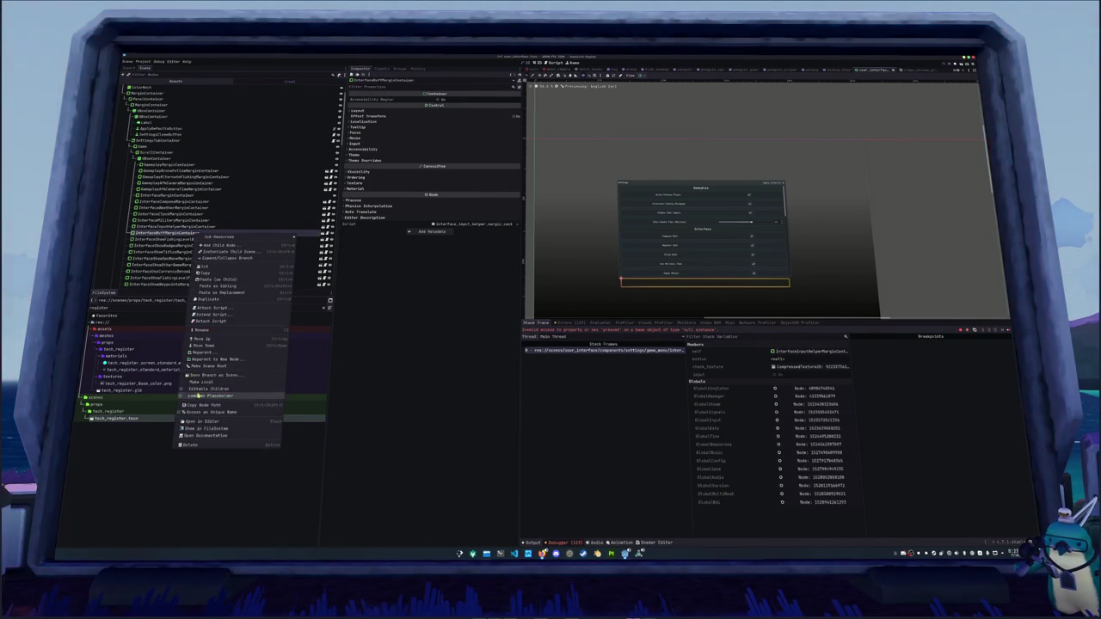
pyautogui.click(279, 257)
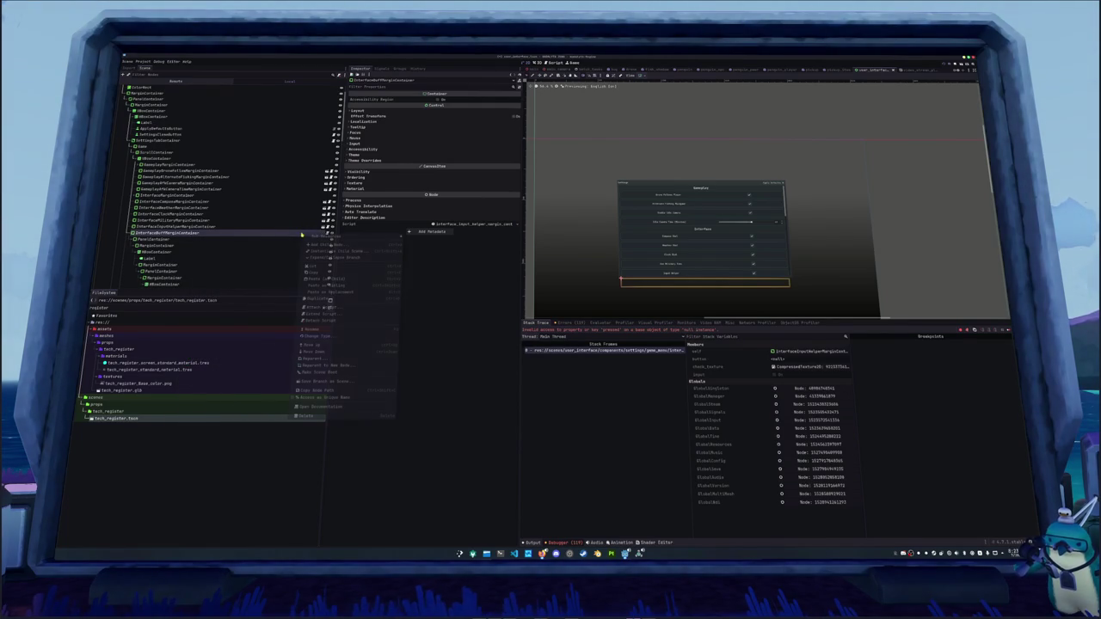
pyautogui.rightClick(294, 234)
pyautogui.click(323, 324)
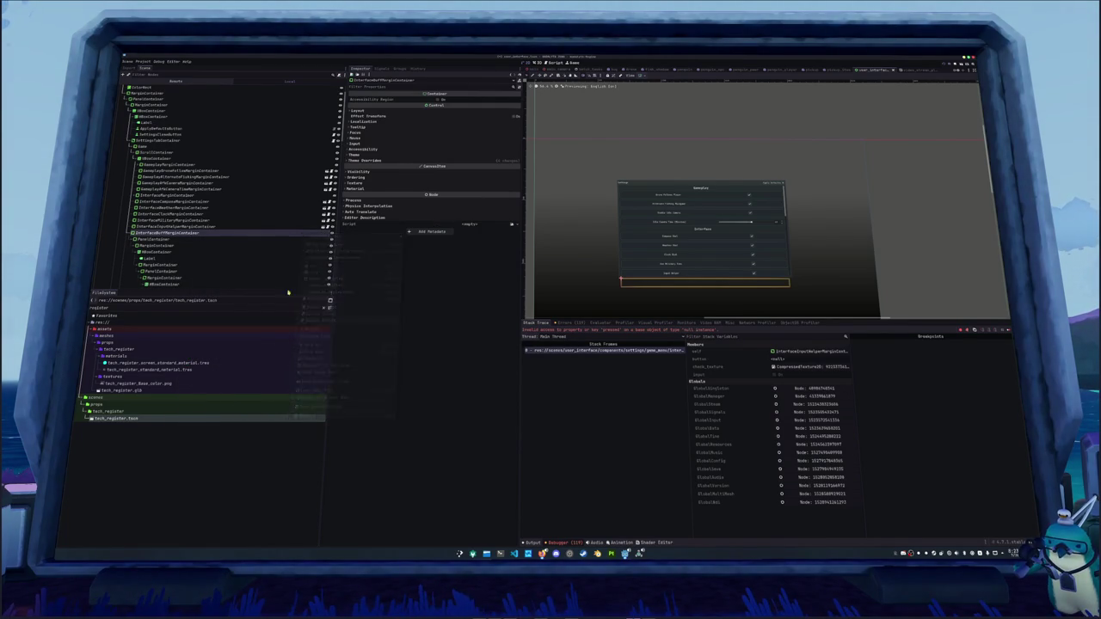
# Save the branch as interface_buff_margin_container.tscn in settings/game_menu and open it.
pyautogui.rightClick(260, 233)
pyautogui.click(268, 357)
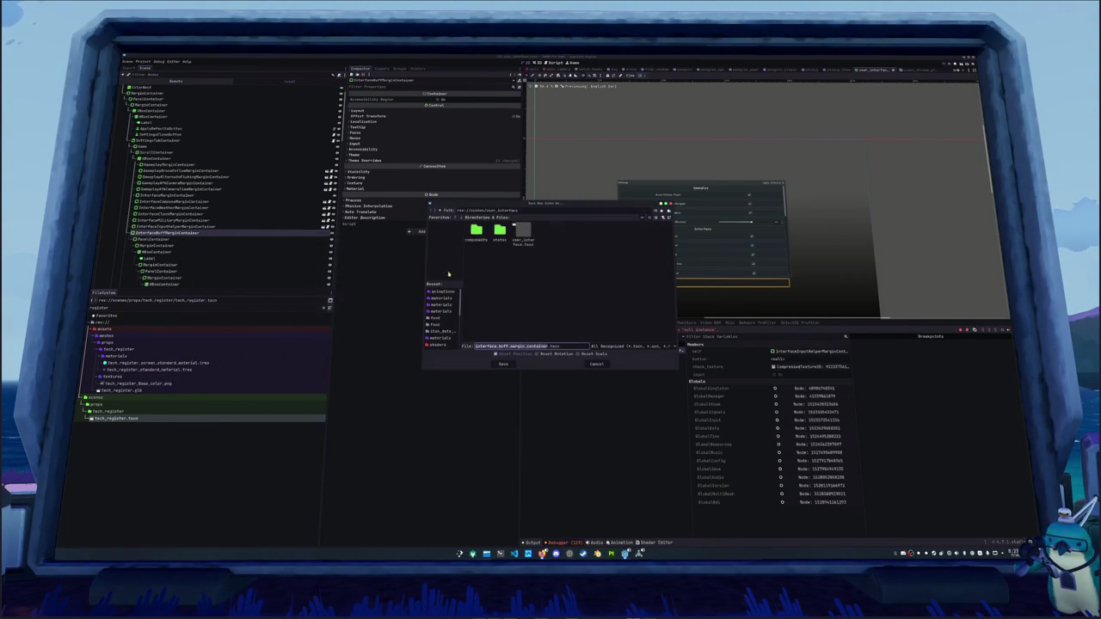
pyautogui.scroll(-2, 489, 273)
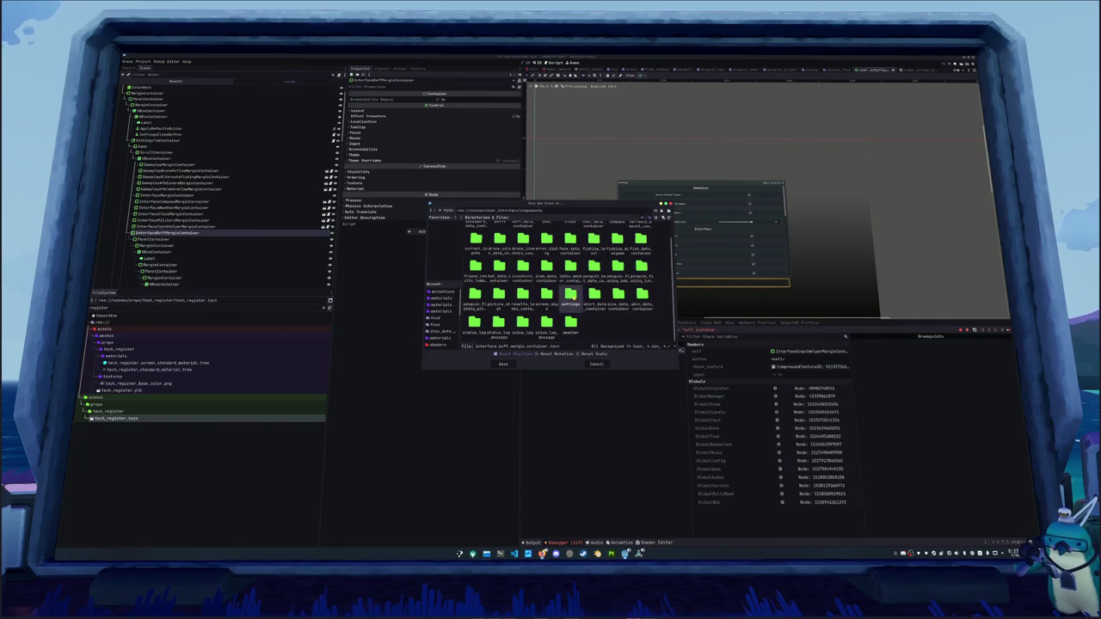
pyautogui.doubleClick(570, 295)
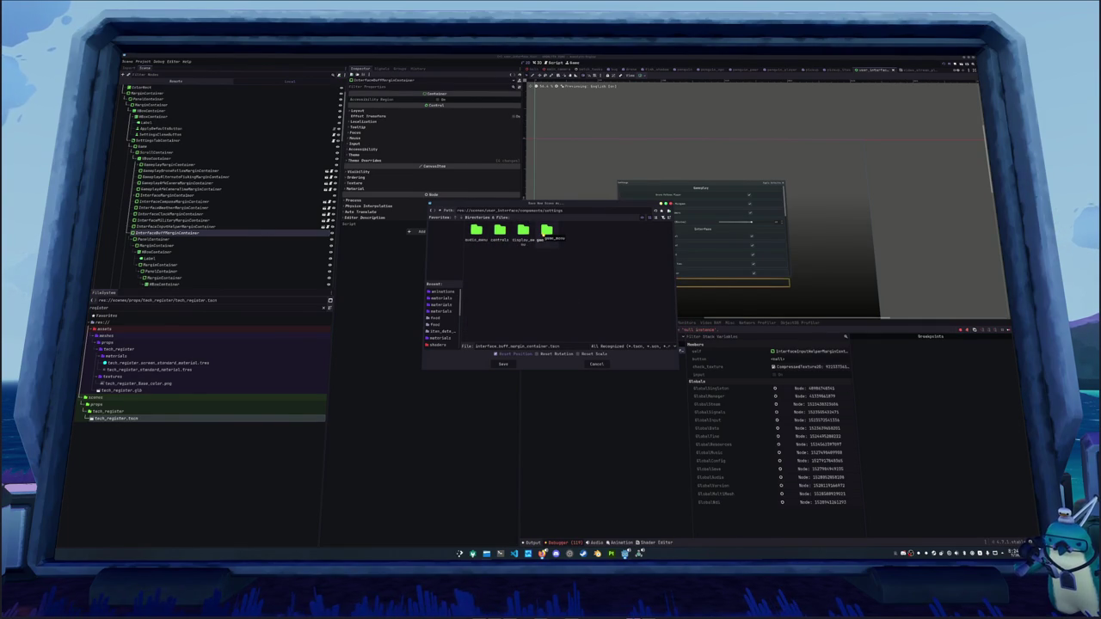
pyautogui.doubleClick(548, 230)
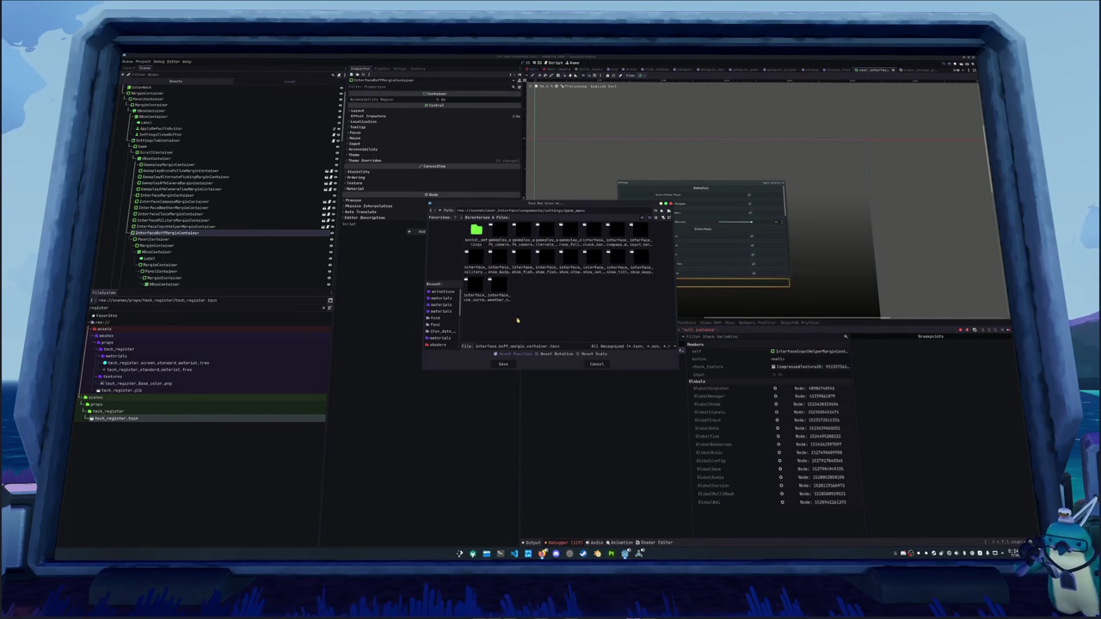
pyautogui.click(503, 364)
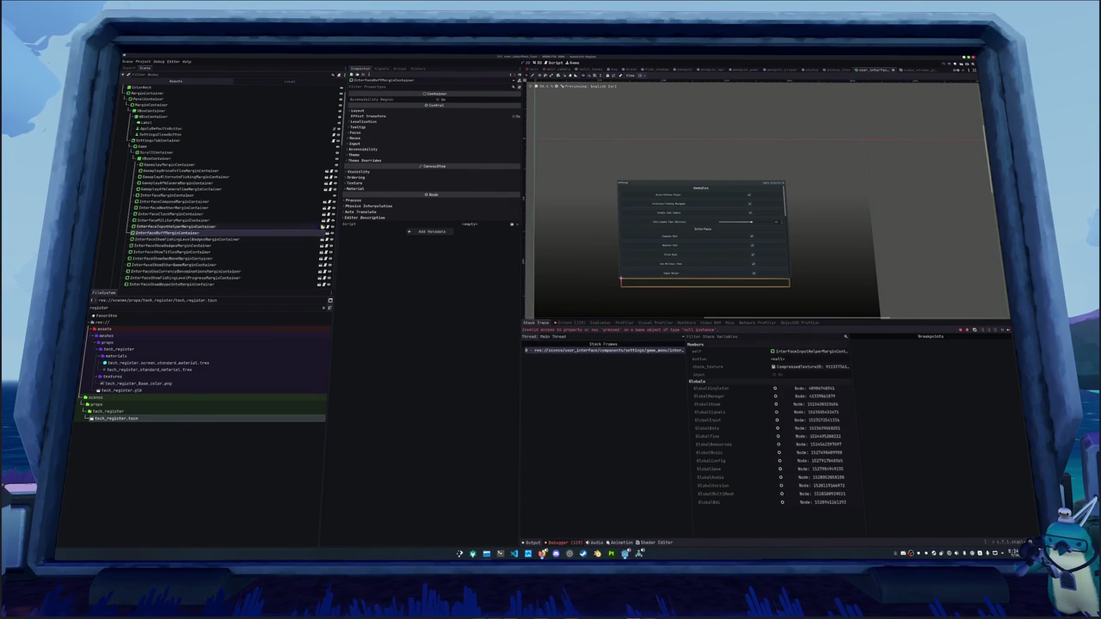
pyautogui.click(328, 234)
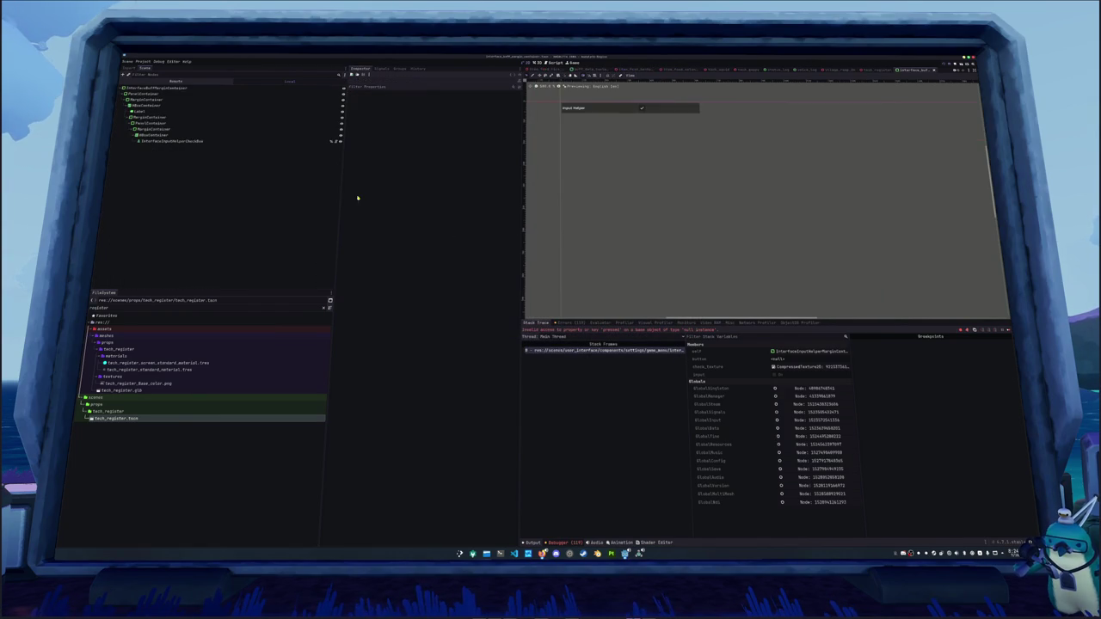
# Attach interface_buff_margin_container.gd, rename the checkbox InterfaceBuffCheckBox, and set a BUFF tooltip.
pyautogui.rightClick(258, 89)
pyautogui.click(277, 130)
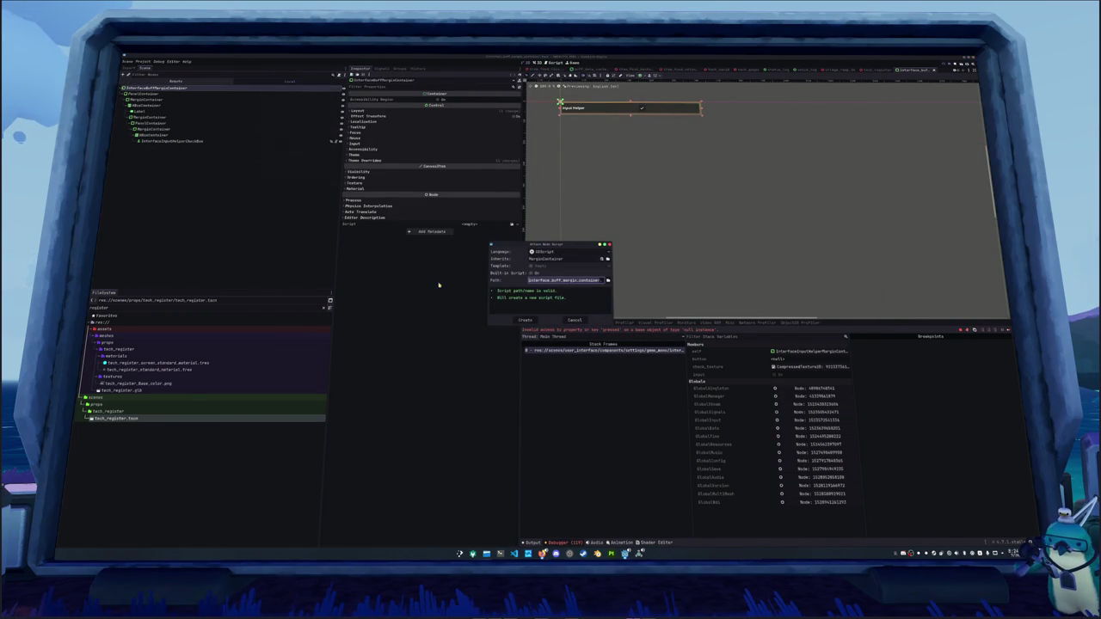
pyautogui.click(521, 321)
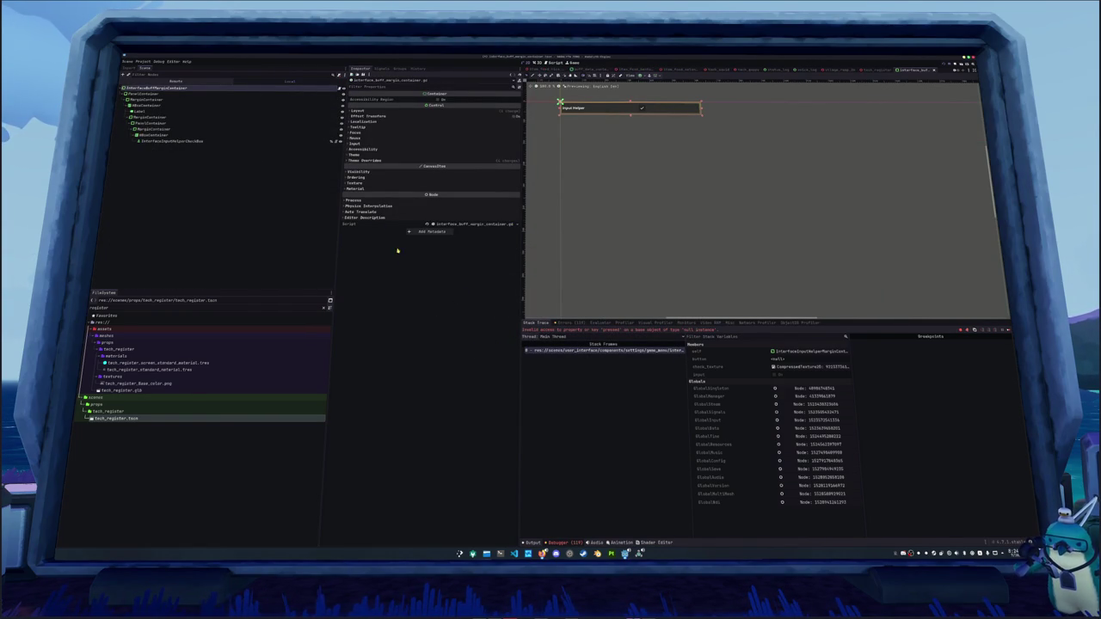
pyautogui.click(262, 141)
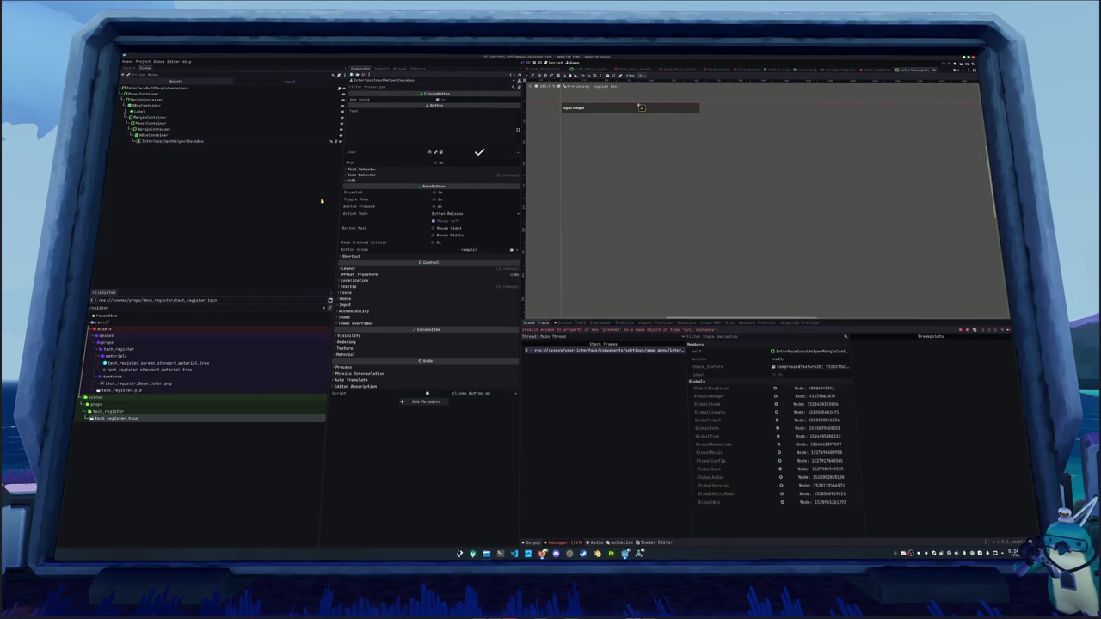
pyautogui.press('F2')
pyautogui.write('Buff')
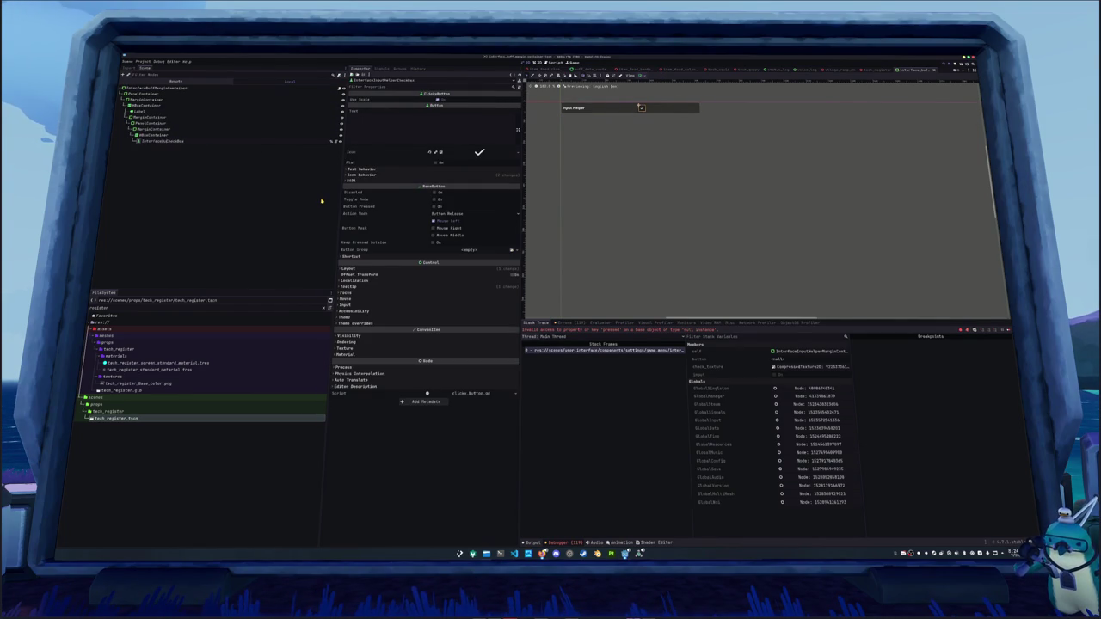
pyautogui.press('Return')
pyautogui.click(391, 287)
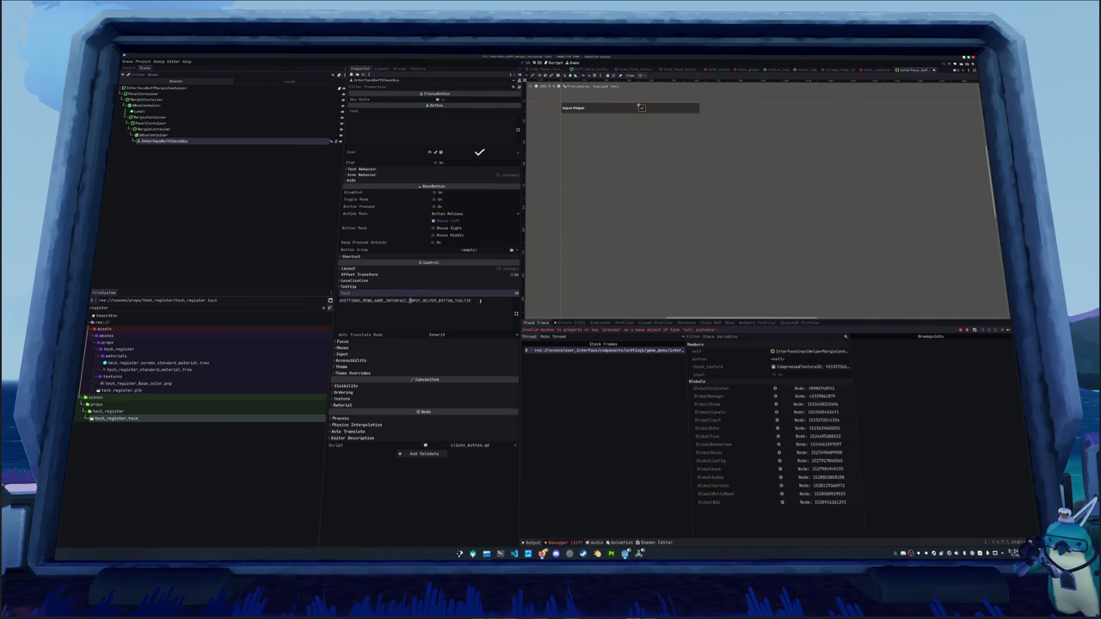
pyautogui.write('BUFF')
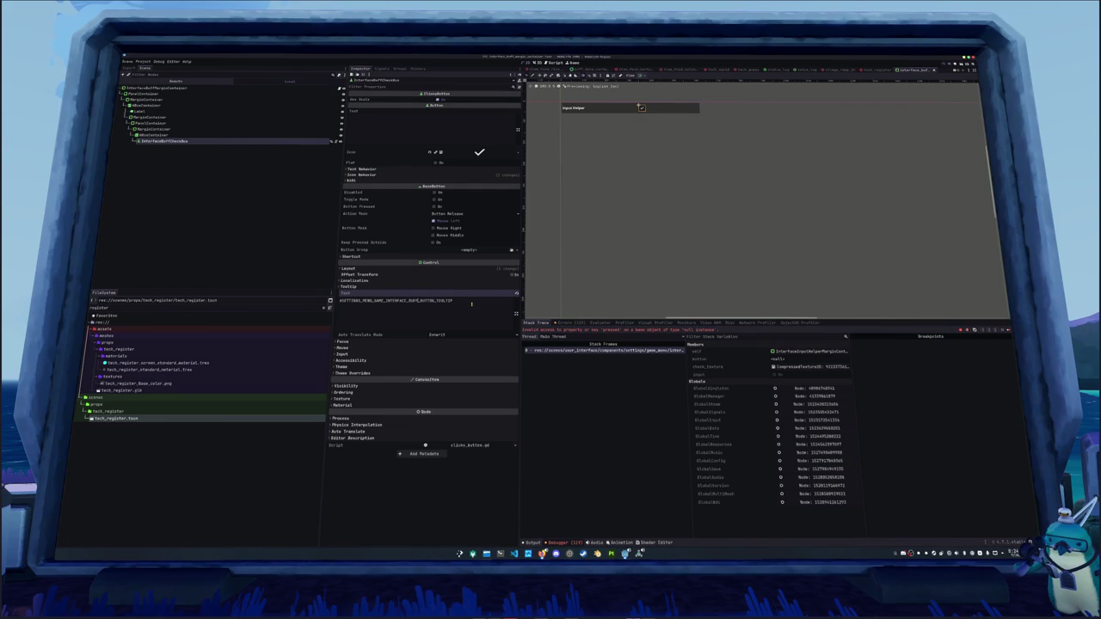
pyautogui.press('Return')
pyautogui.hotkey('ctrl', 's')
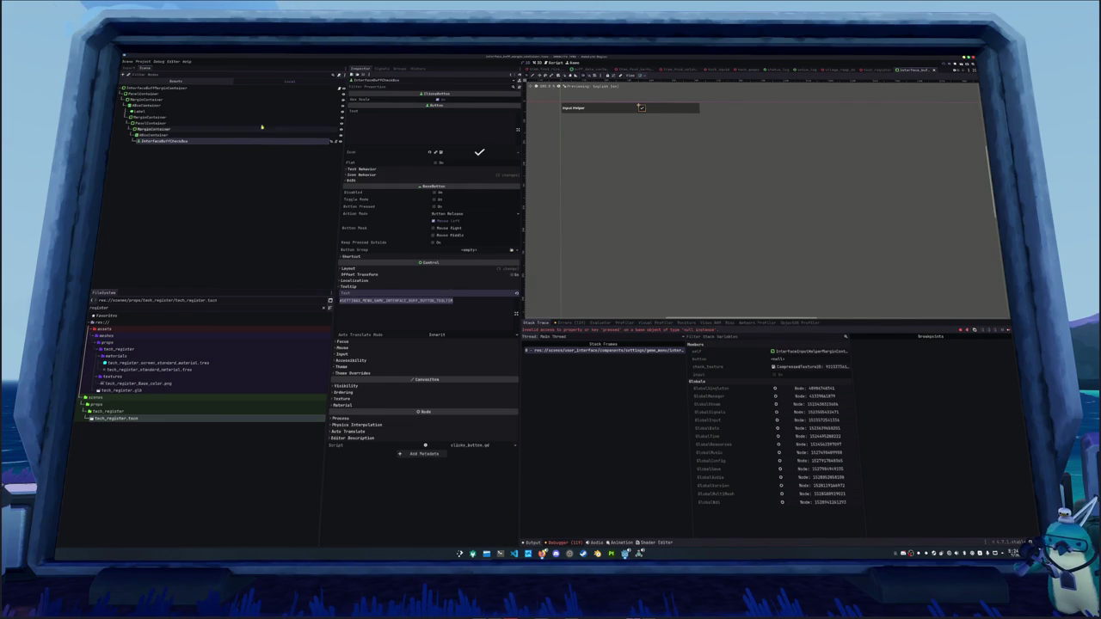
# Set the Label text to #SETTINGS_MENU_GAME_INTERFACE_BUFF.
pyautogui.click(258, 111)
pyautogui.click(404, 106)
pyautogui.hotkey('ctrl', 'a')
pyautogui.write('#SETTINGS_MENU_GAME_INTERFACE_BUFF_BUTTON_TOOLTIP')
pyautogui.moveTo(424, 106); pyautogui.dragTo(458, 106)
pyautogui.press('BackSpace')
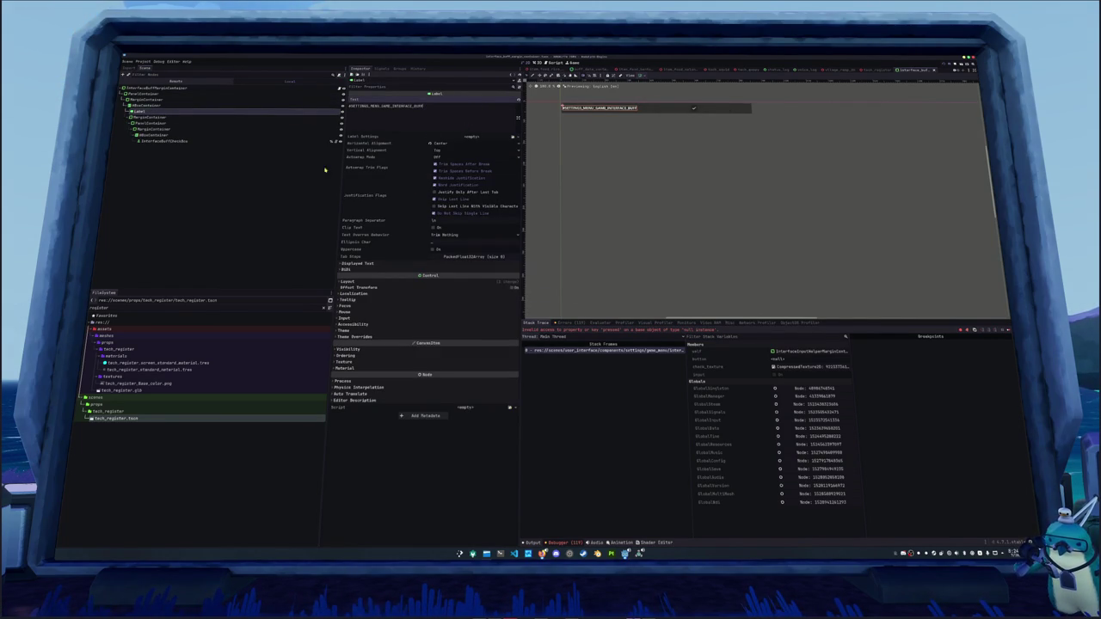
# Launch LibreOffice Calc from the application launcher.
pyautogui.click(249, 204)
pyautogui.press('super')
pyautogui.write('calc')
pyautogui.press('Return')
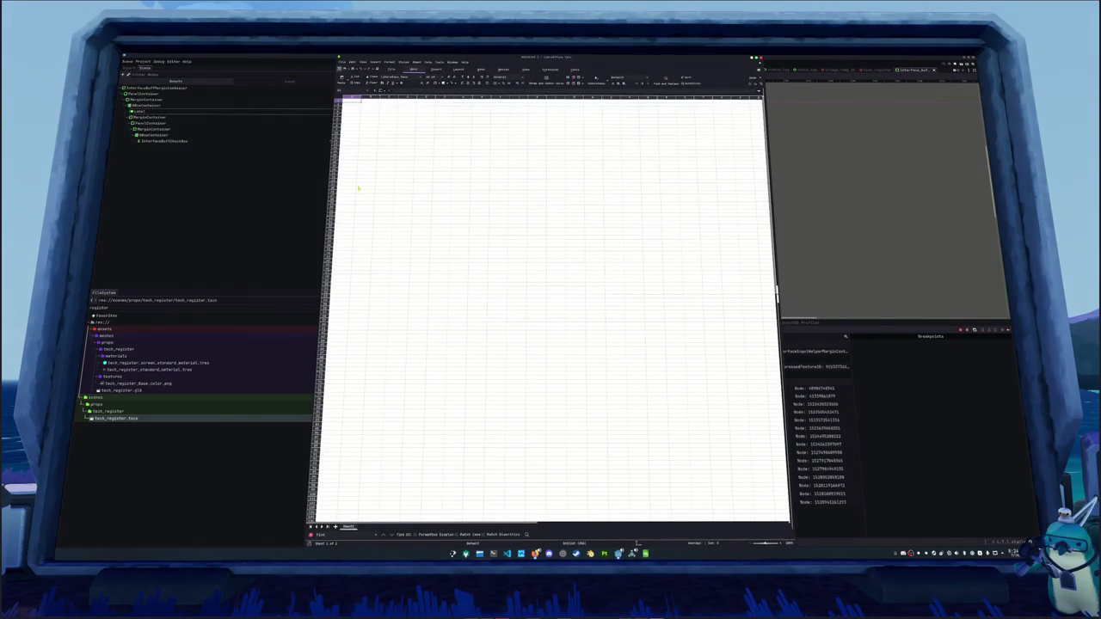
# Open translations.csv in Calc with File > Open, accepting the default Text Import settings.
pyautogui.click(343, 62)
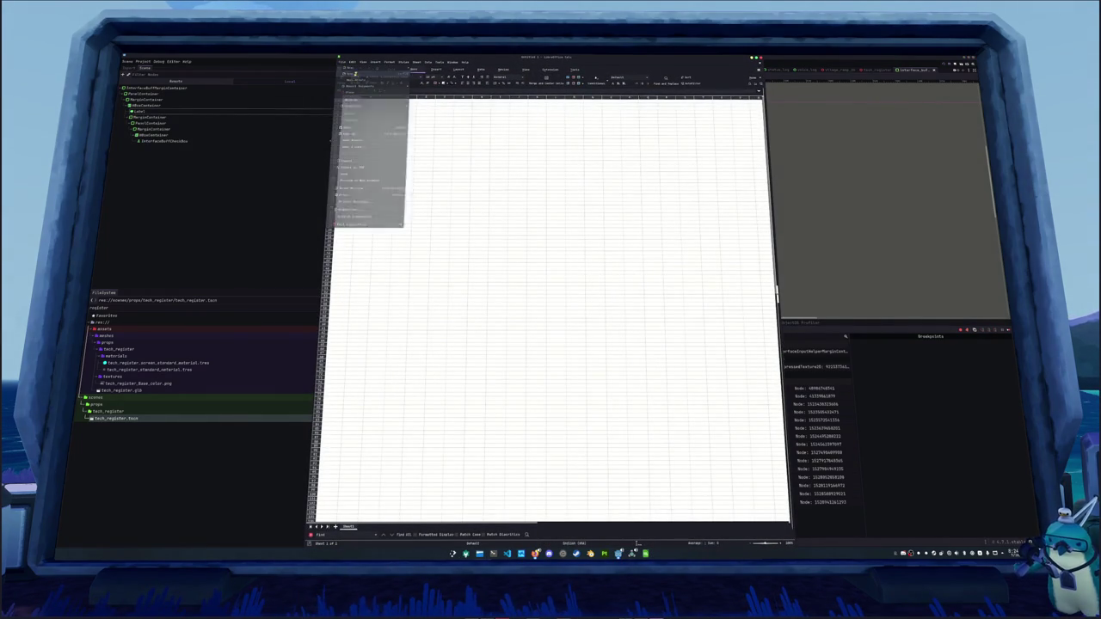
pyautogui.click(356, 75)
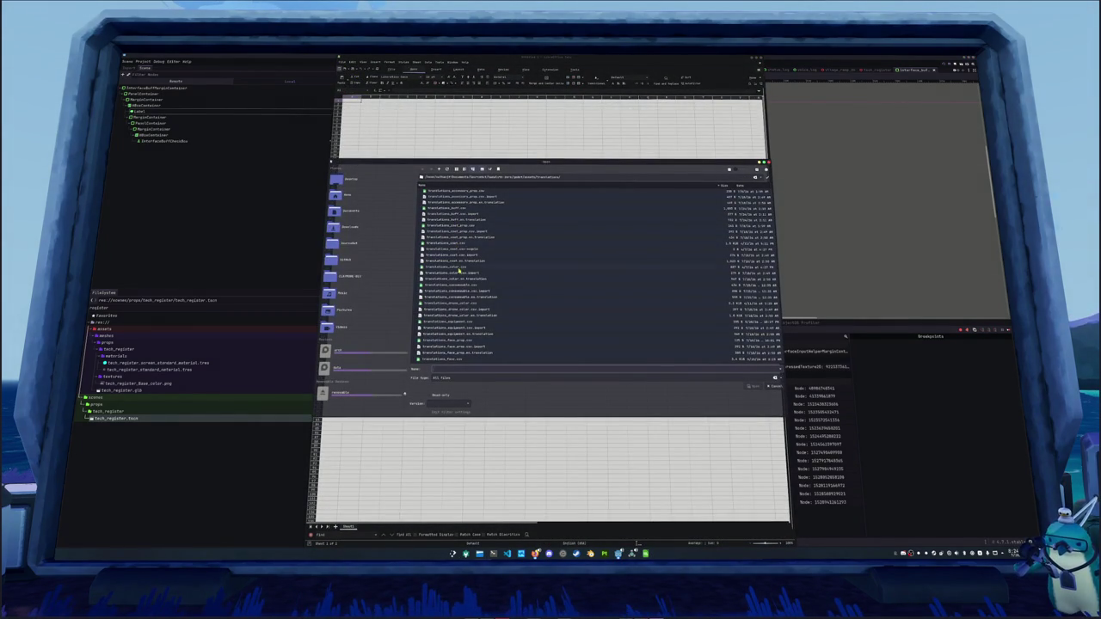
pyautogui.scroll(-5, 458, 275)
pyautogui.scroll(-5, 459, 305)
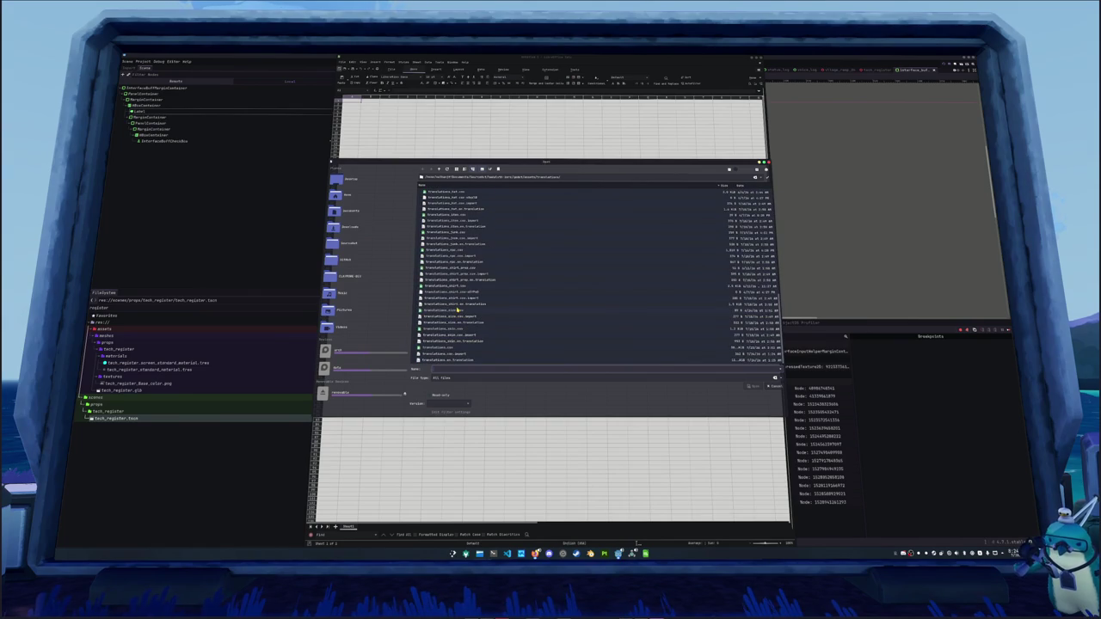
pyautogui.doubleClick(447, 346)
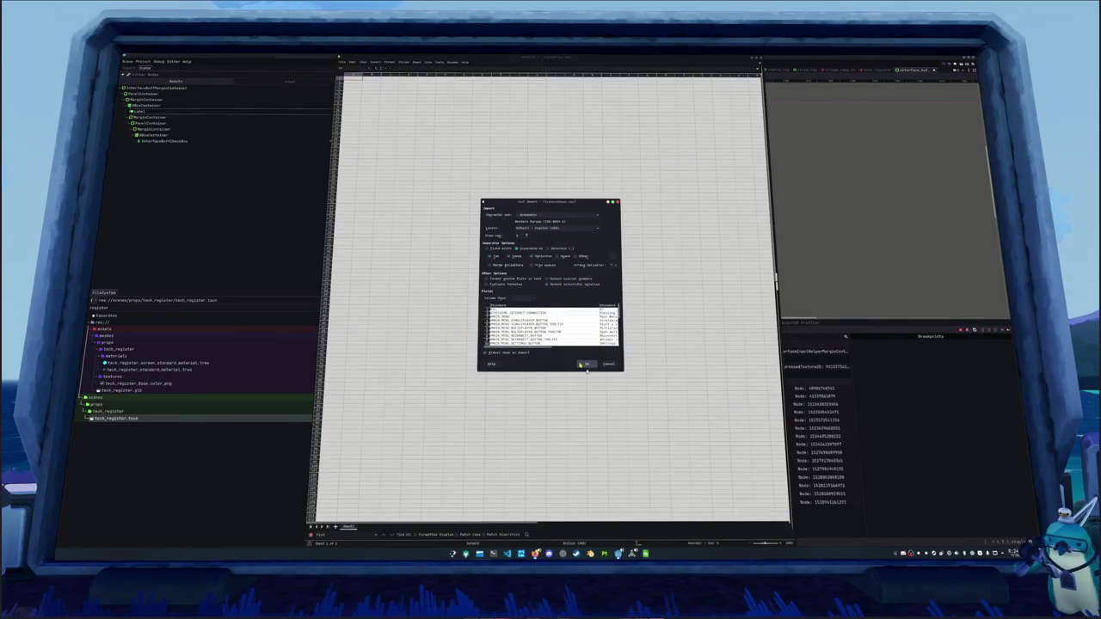
pyautogui.click(583, 365)
pyautogui.click(489, 328)
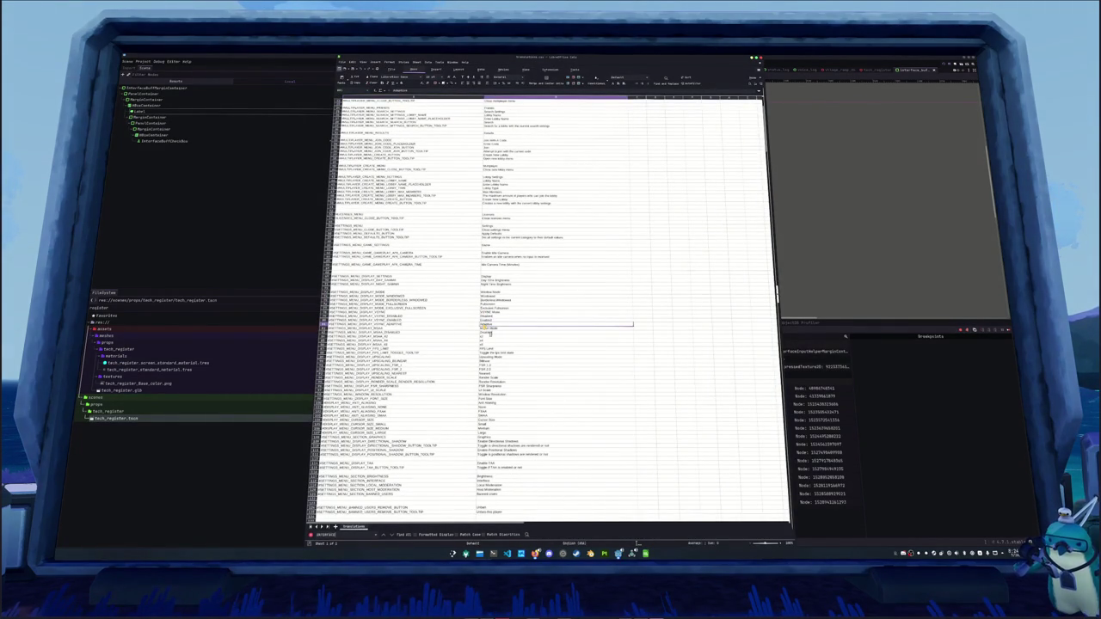
# Find the INTERFACE entries and restore the rows that were accidentally cleared.
pyautogui.click(396, 479)
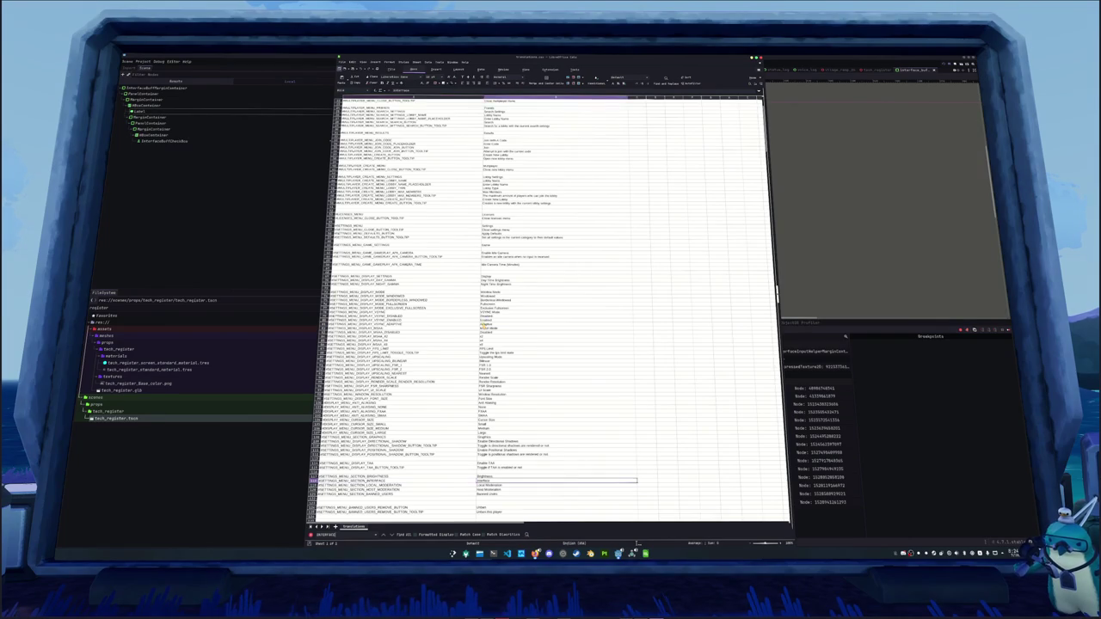
pyautogui.scroll(-10, 551, 309)
pyautogui.click(482, 296)
pyautogui.press('Return')
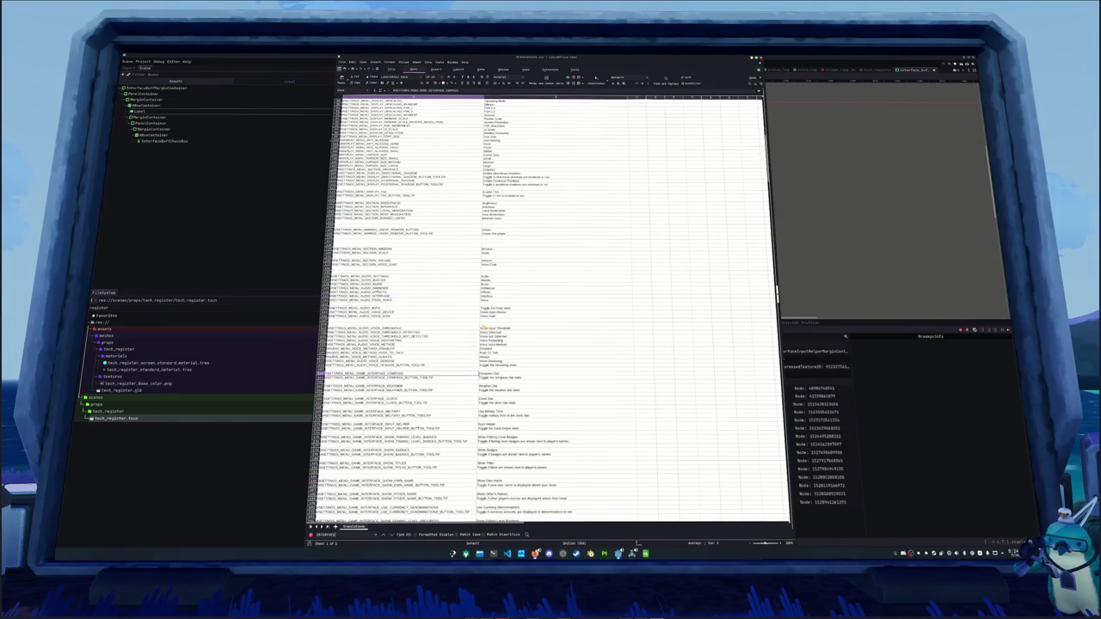
pyautogui.scroll(-6, 484, 313)
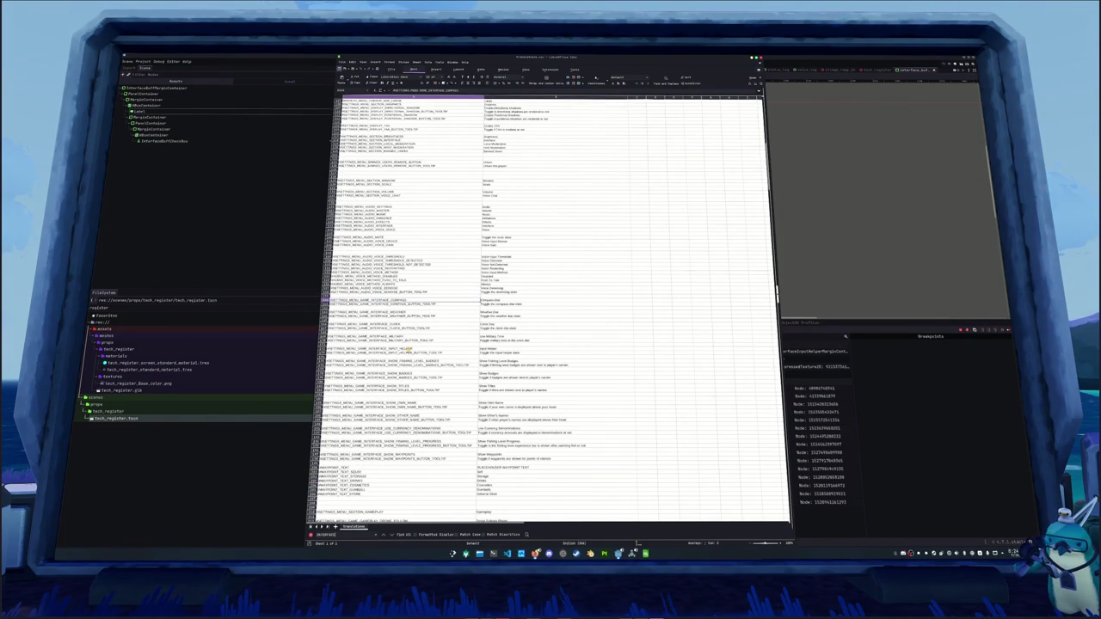
pyautogui.moveTo(430, 362)
pyautogui.mouseDown()
pyautogui.moveTo(516, 384)
pyautogui.moveTo(528, 432)
pyautogui.mouseUp()
pyautogui.press('Delete')
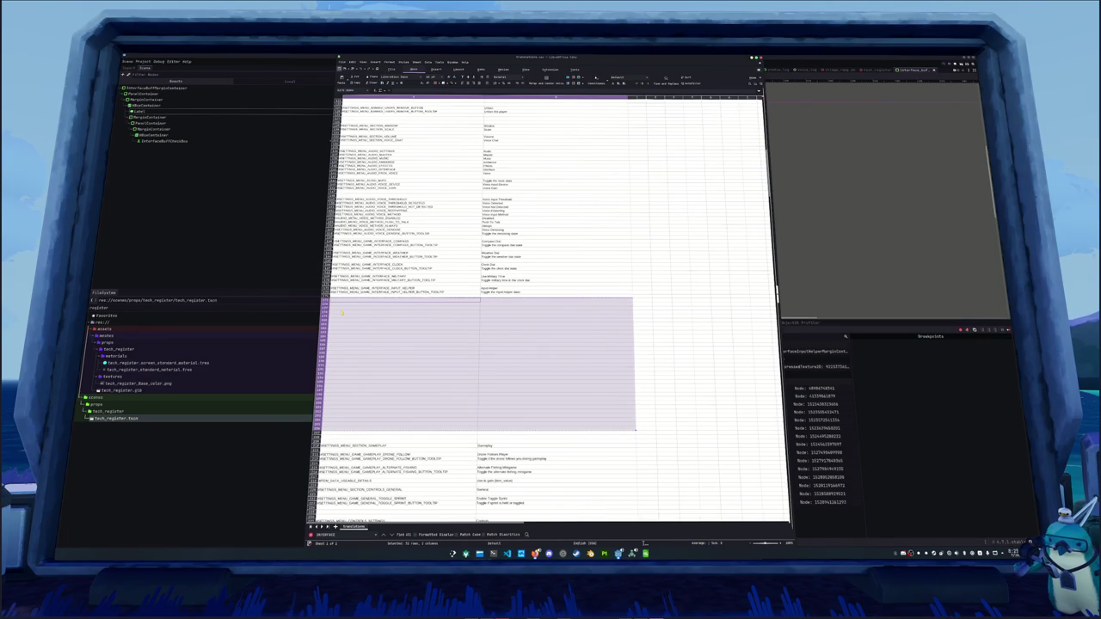
pyautogui.click(342, 312)
pyautogui.hotkey('ctrl', 'z')
pyautogui.press('Delete')
pyautogui.click(342, 312)
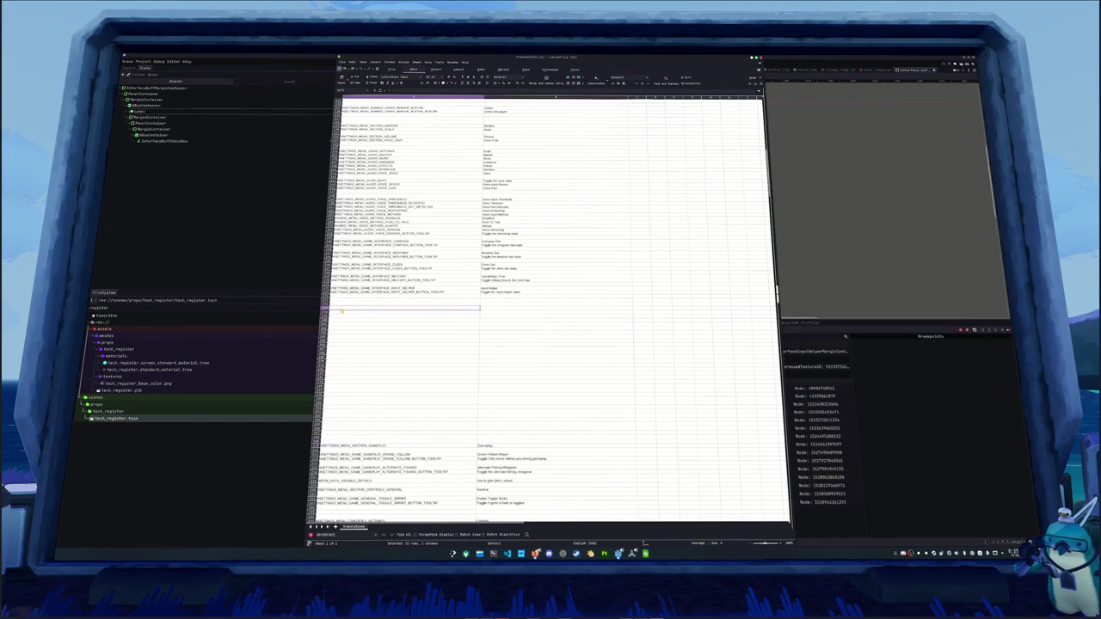
pyautogui.hotkey('ctrl', 'z')
# Copy the two INPUT_HELPER key and tooltip rows into the blank rows below.
pyautogui.click(341, 311)
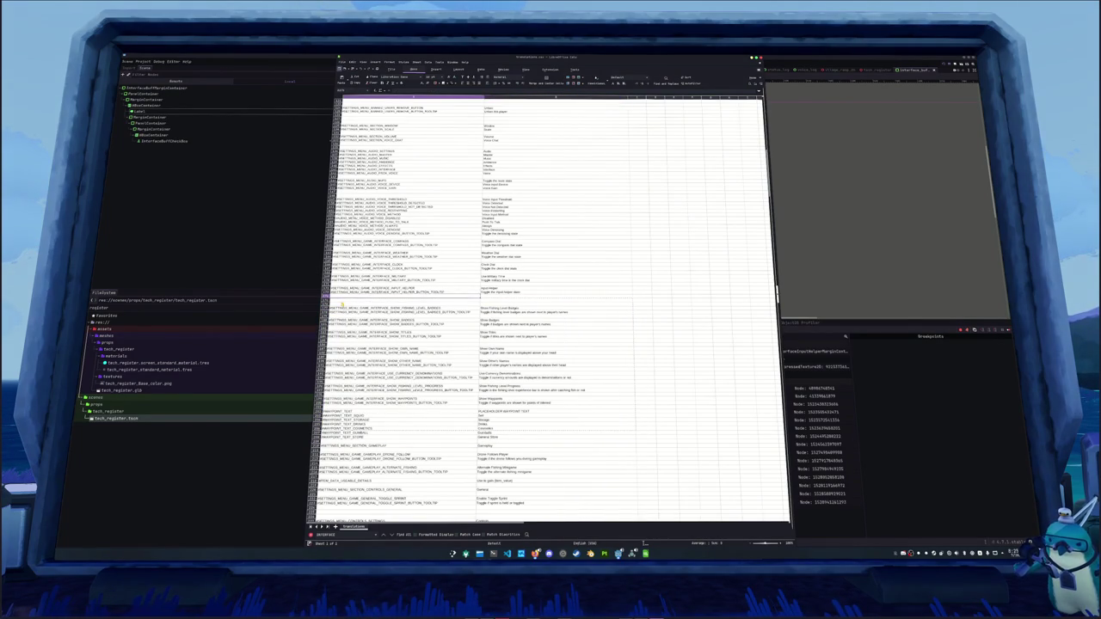
pyautogui.hotkey('shift', 'Right')
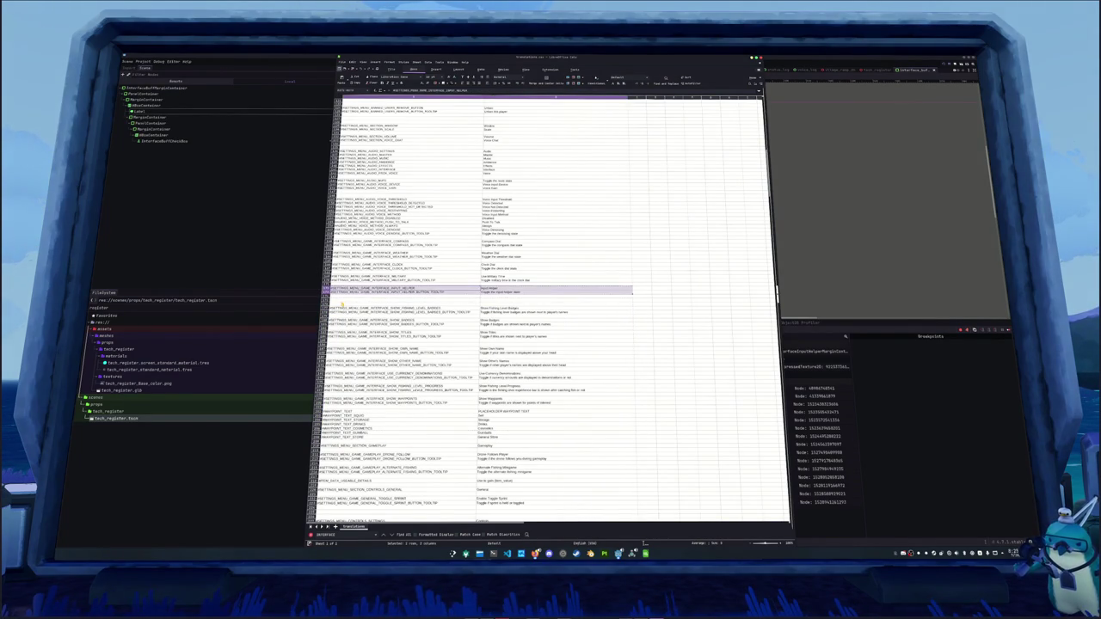
pyautogui.hotkey('ctrl', 'c')
pyautogui.click(344, 299)
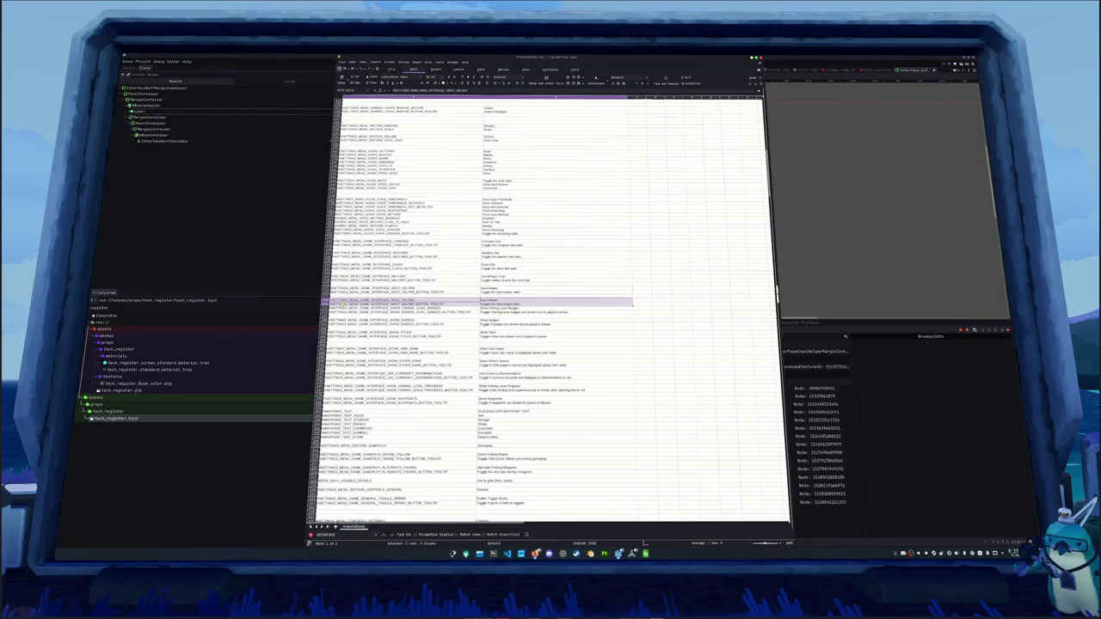
pyautogui.hotkey('ctrl', 'v')
pyautogui.click(413, 300)
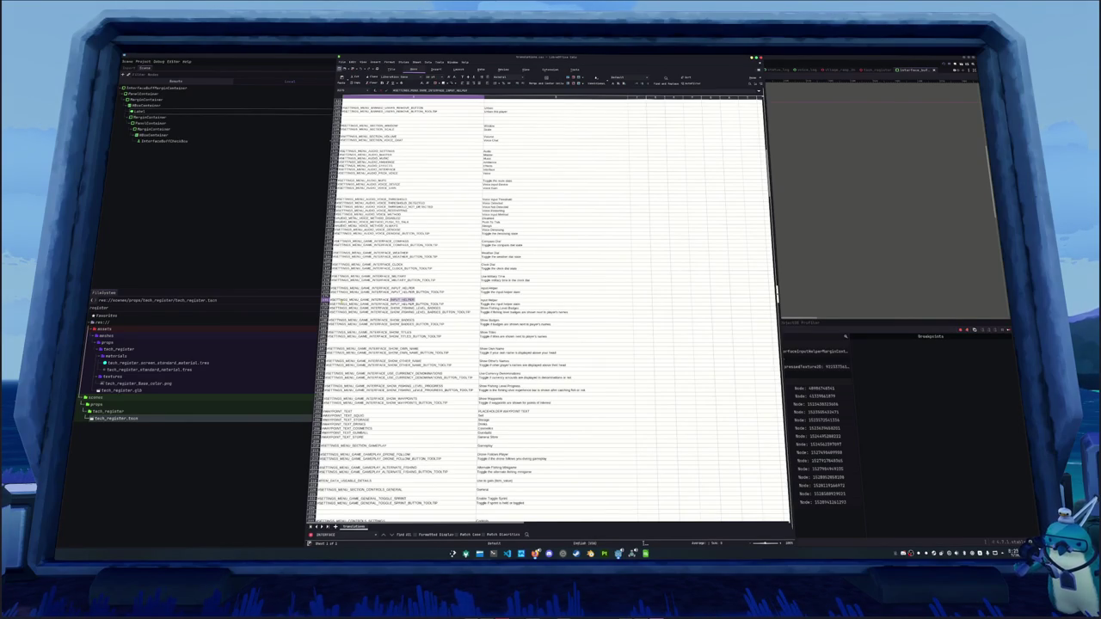
# Rename the two pasted keys to the SETTINGS_MENU_GAME_INTERFACE_BUFF setting and tooltip keys.
pyautogui.write('SUIT')
pyautogui.press('Return')
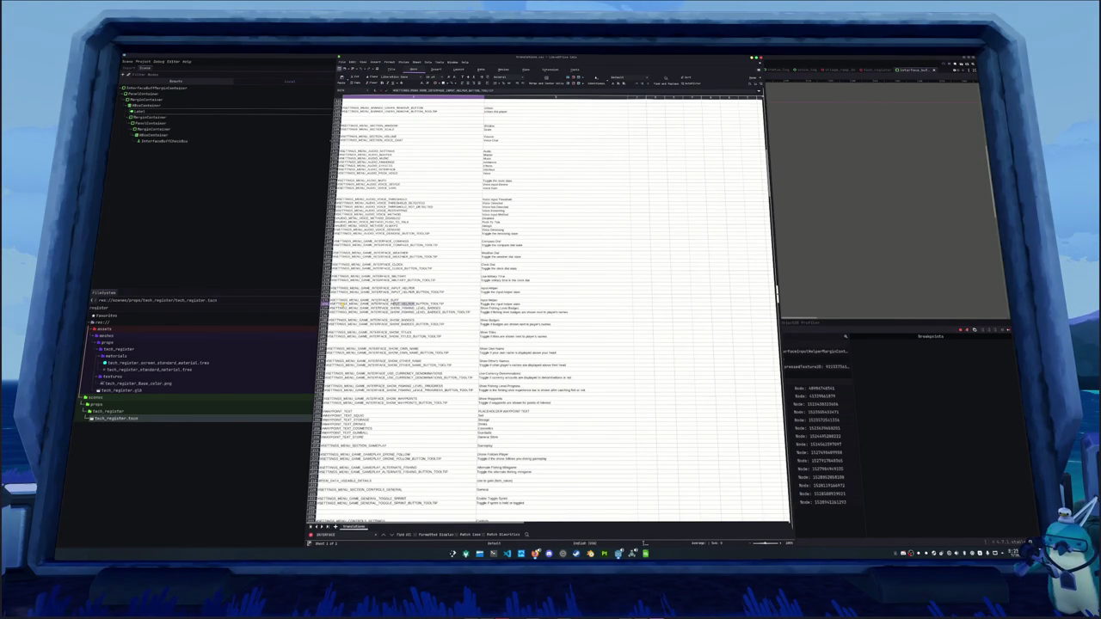
pyautogui.write('SUIT')
pyautogui.press('Return')
# Enter 'Current Buffs' as the label and a tooltip about toggling the buff display.
pyautogui.press('Up')
pyautogui.press('Up')
pyautogui.press('Right')
pyautogui.write('Suit')
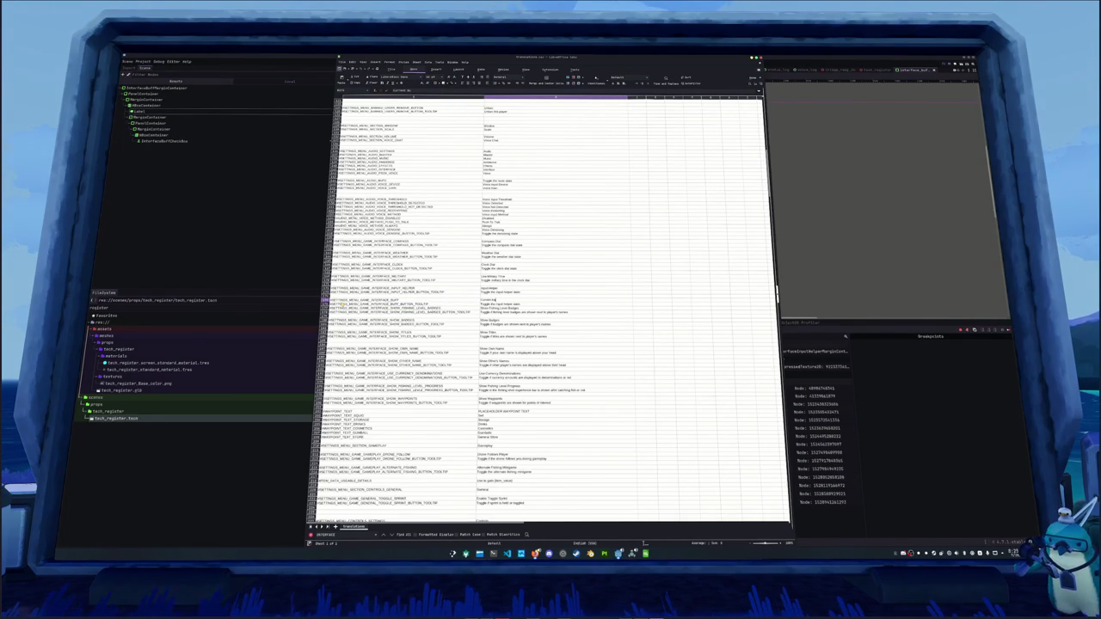
pyautogui.press('Return')
pyautogui.write('Toggle th')
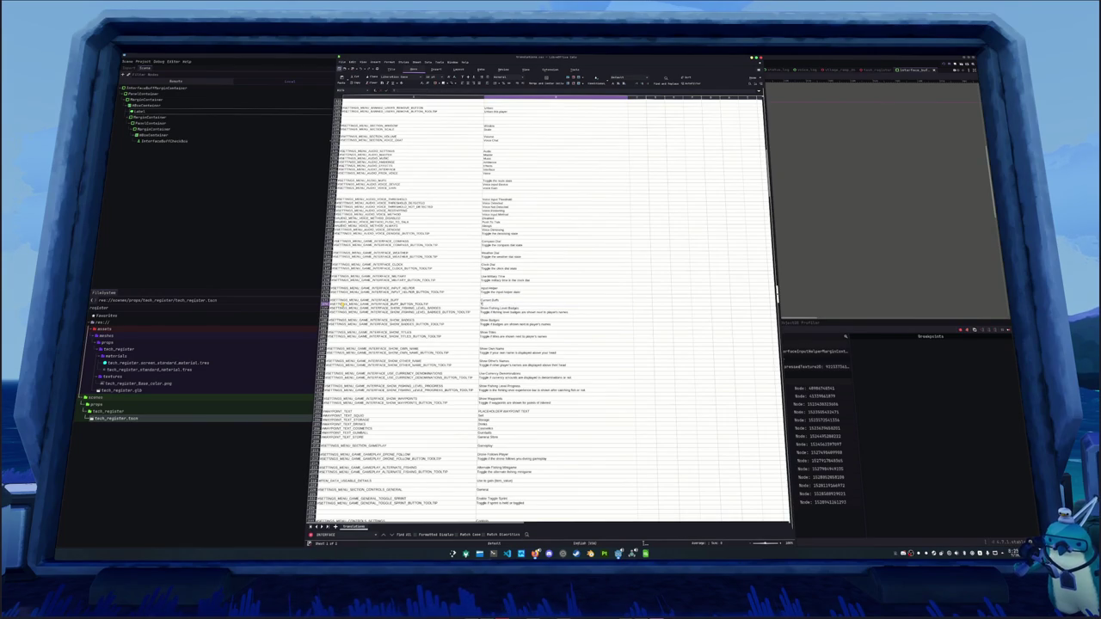
pyautogui.write('e b')
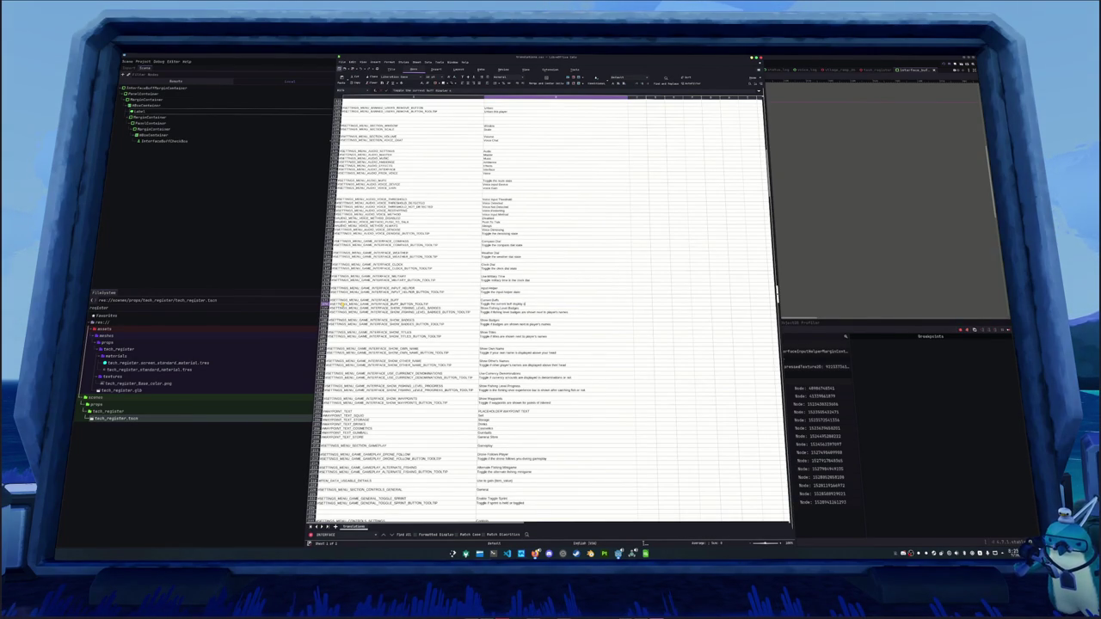
pyautogui.press('Return')
pyautogui.moveTo(387, 307)
pyautogui.mouseDown()
pyautogui.moveTo(387, 505)
pyautogui.moveTo(636, 508)
pyautogui.mouseUp()
pyautogui.hotkey('ctrl', 'z')
# Redo the row shift in Calc, then save the buff setting scene in Godot.
pyautogui.hotkey('ctrl', 'y')
pyautogui.click(253, 256)
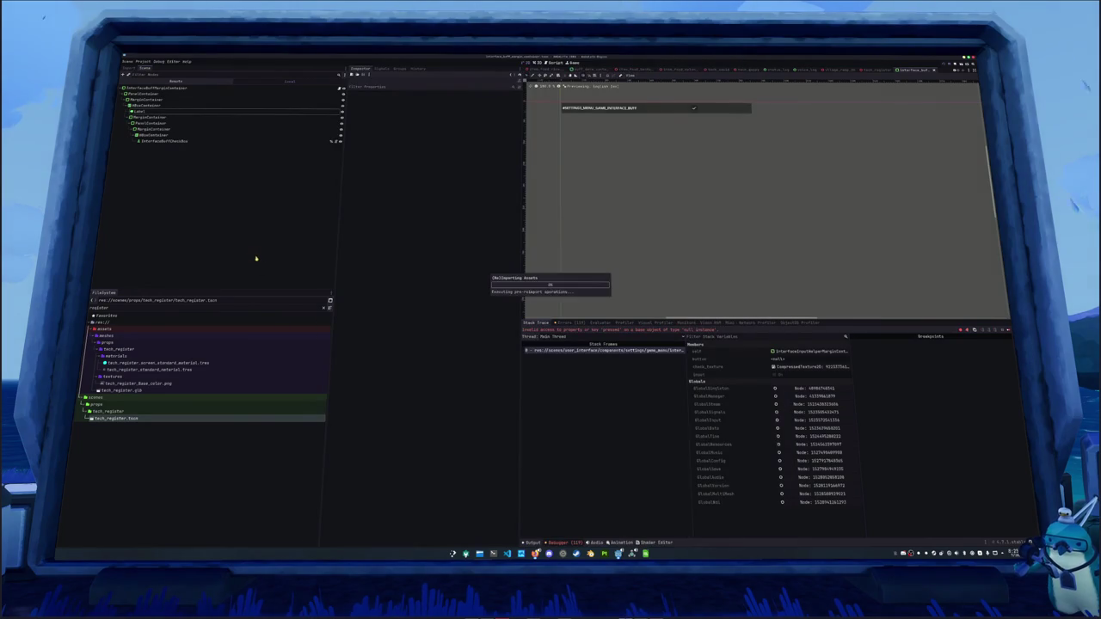
pyautogui.hotkey('ctrl', 's')
pyautogui.moveTo(587, 155); pyautogui.dragTo(597, 190)
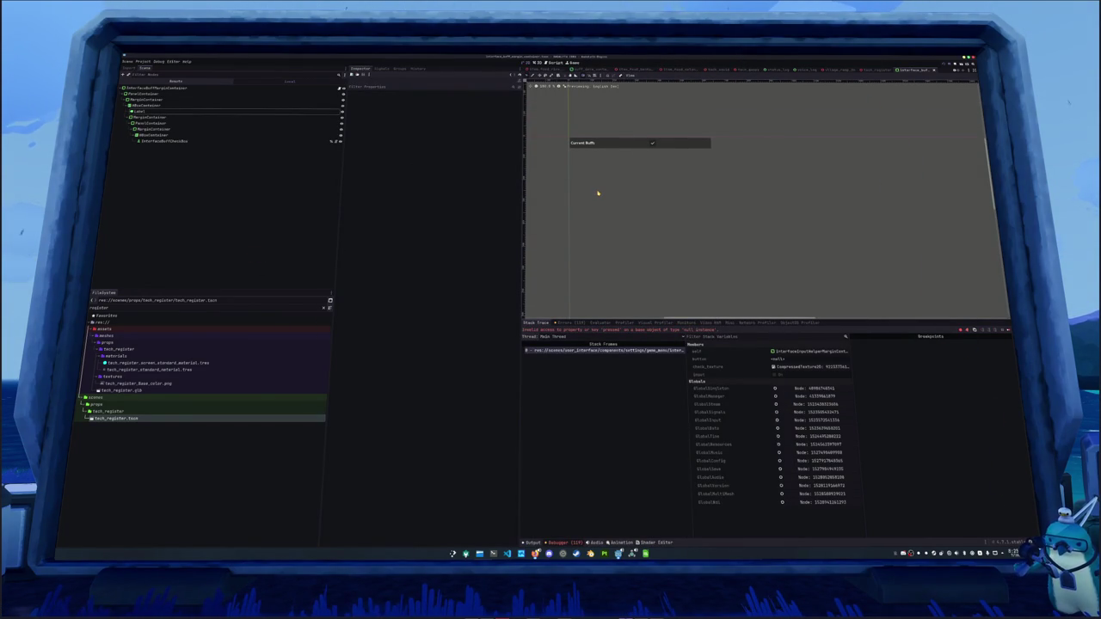
pyautogui.click(164, 140)
pyautogui.hotkey('ctrl', 's')
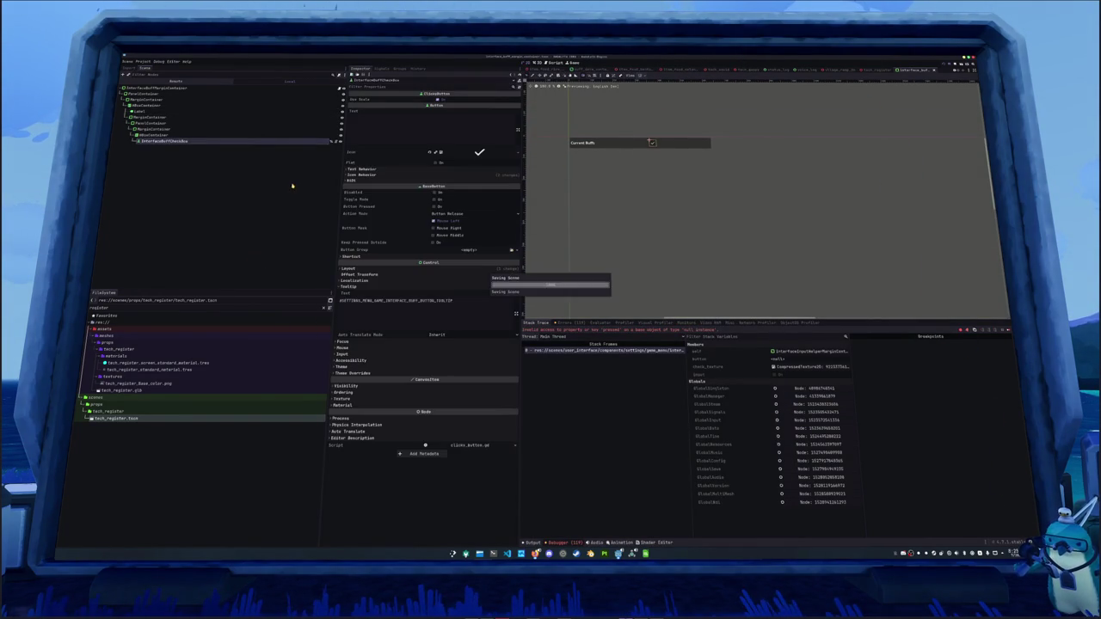
# Open the root container's script interface_buff_margin_container.gd in VS Code.
pyautogui.click(264, 93)
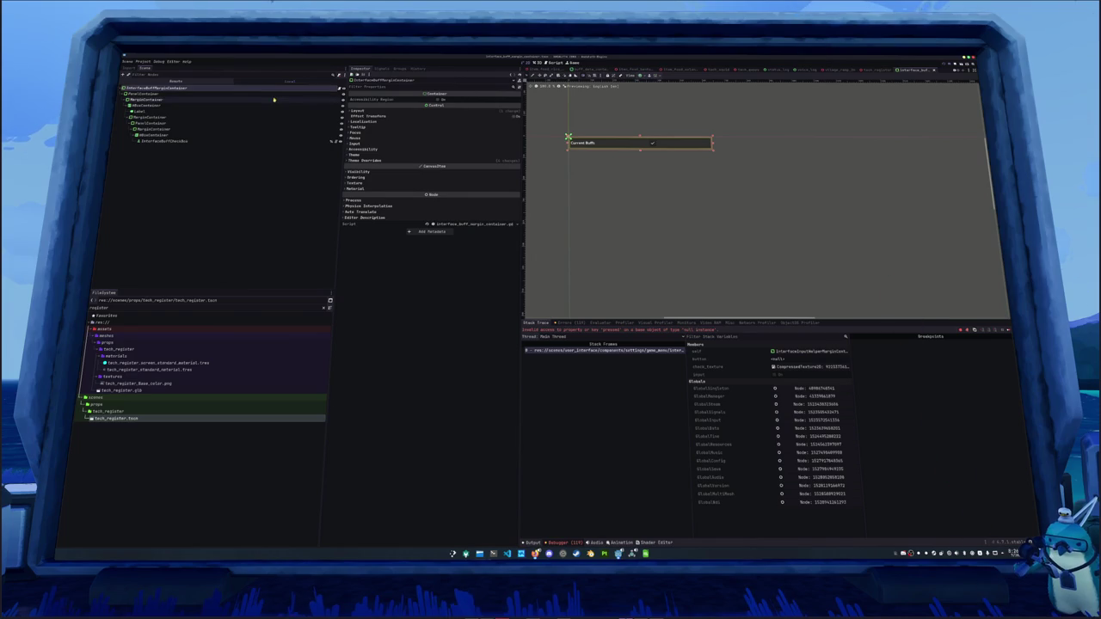
pyautogui.click(271, 111)
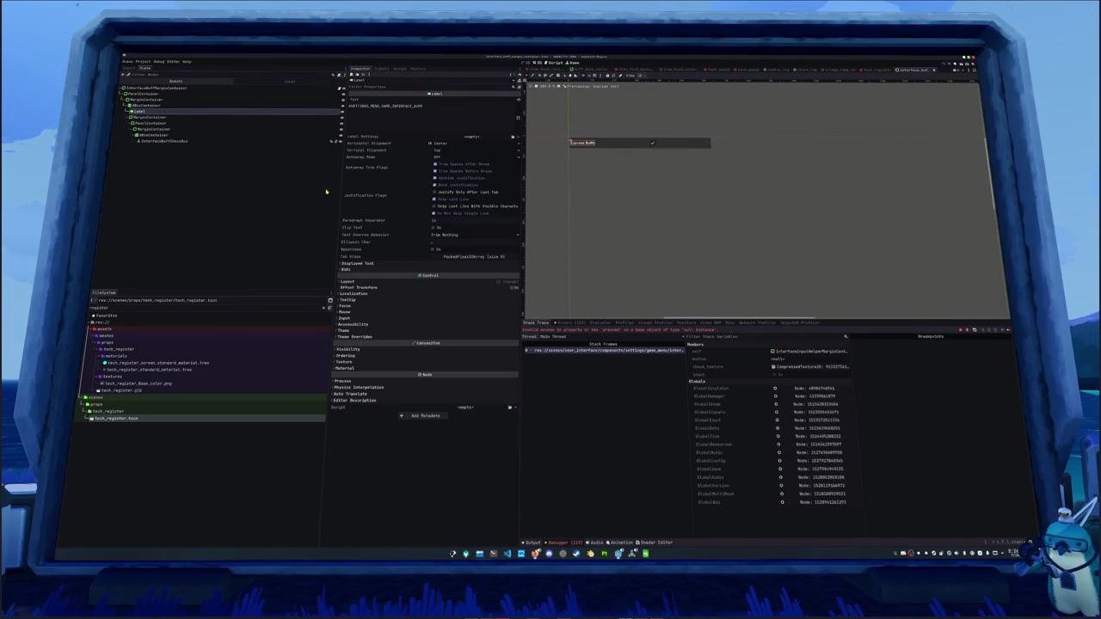
pyautogui.click(332, 88)
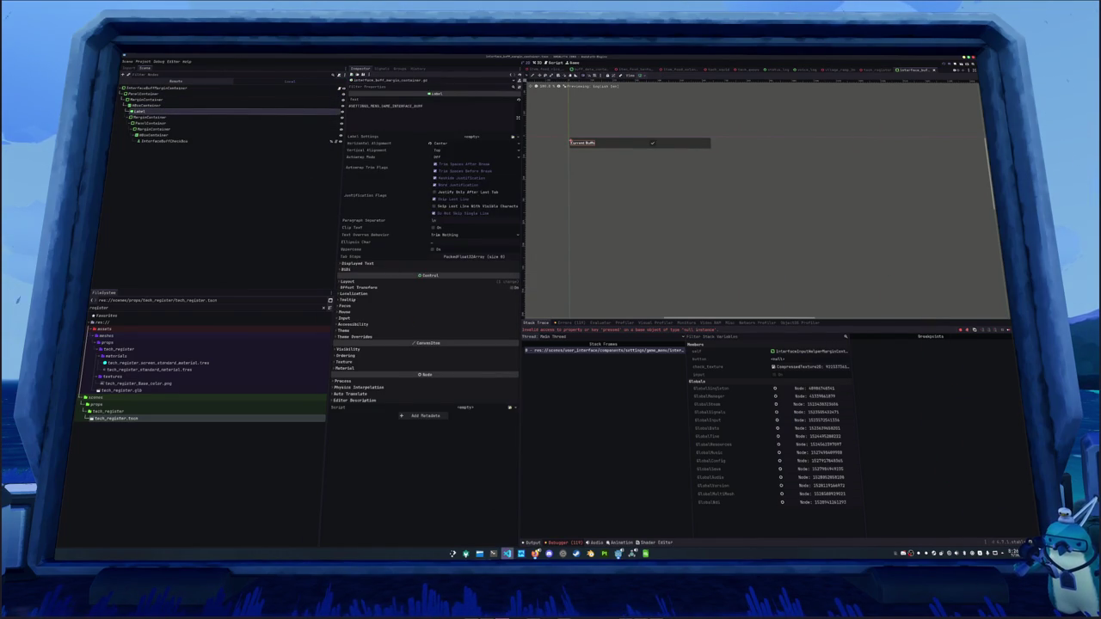
pyautogui.moveTo(477, 473); pyautogui.dragTo(520, 472)
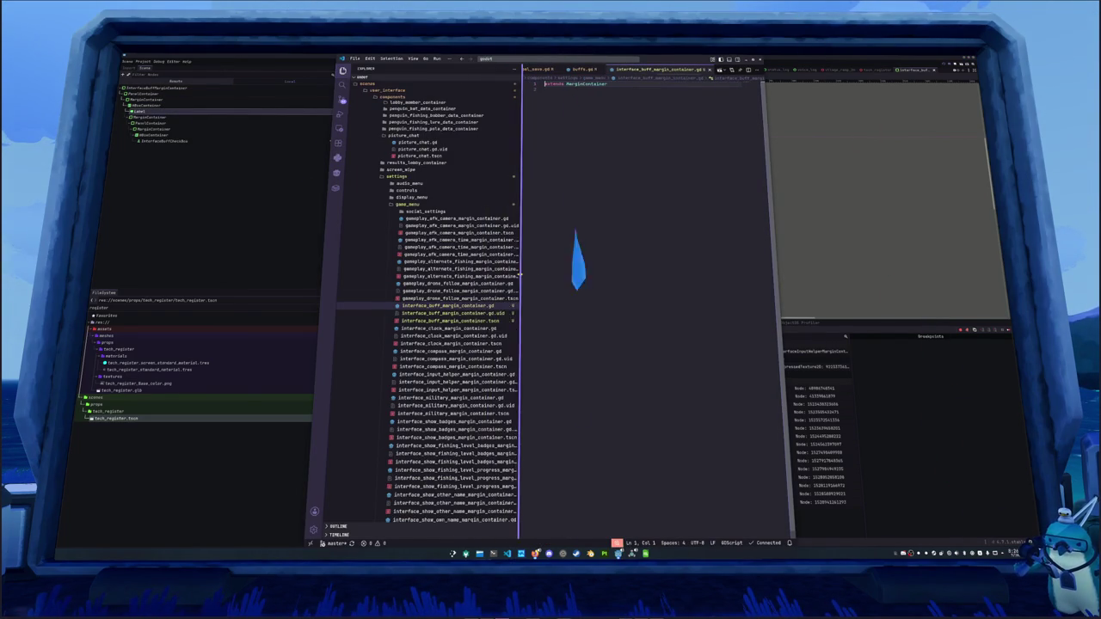
# Paste the clock setting script code and rename Clock to Buff in the class name and checkbox path.
pyautogui.click(456, 329)
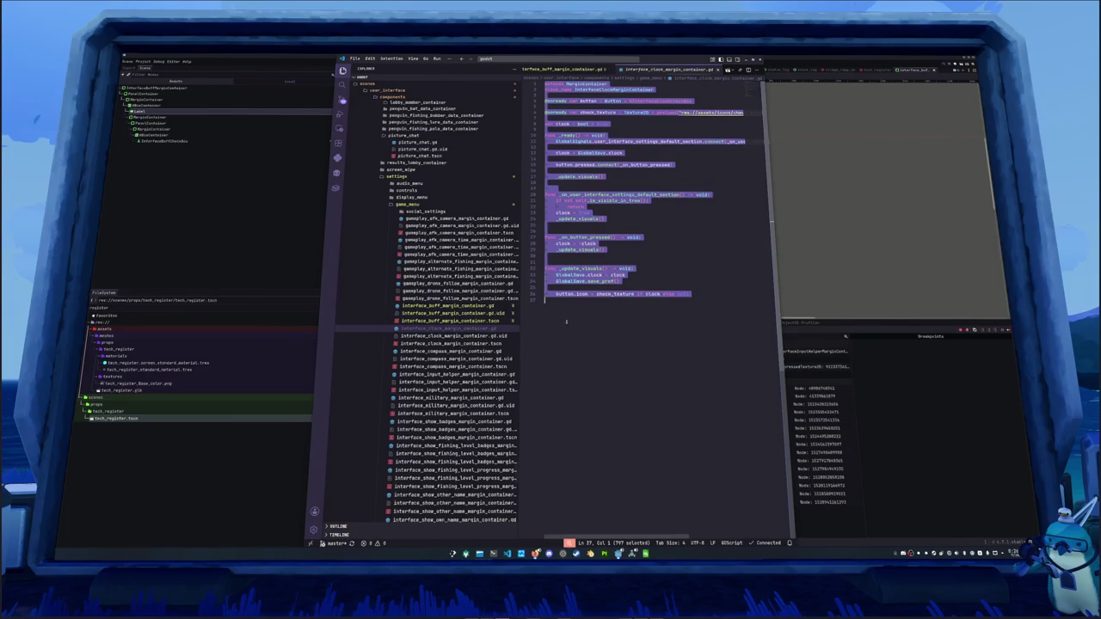
pyautogui.click(507, 306)
pyautogui.hotkey('ctrl', 'v')
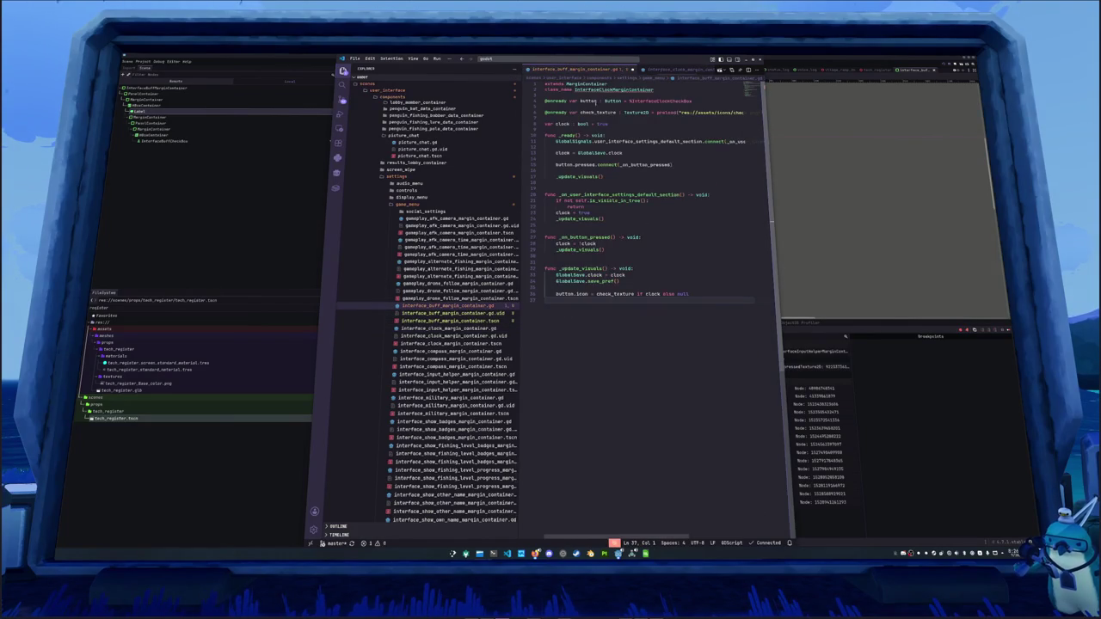
pyautogui.doubleClick(585, 90)
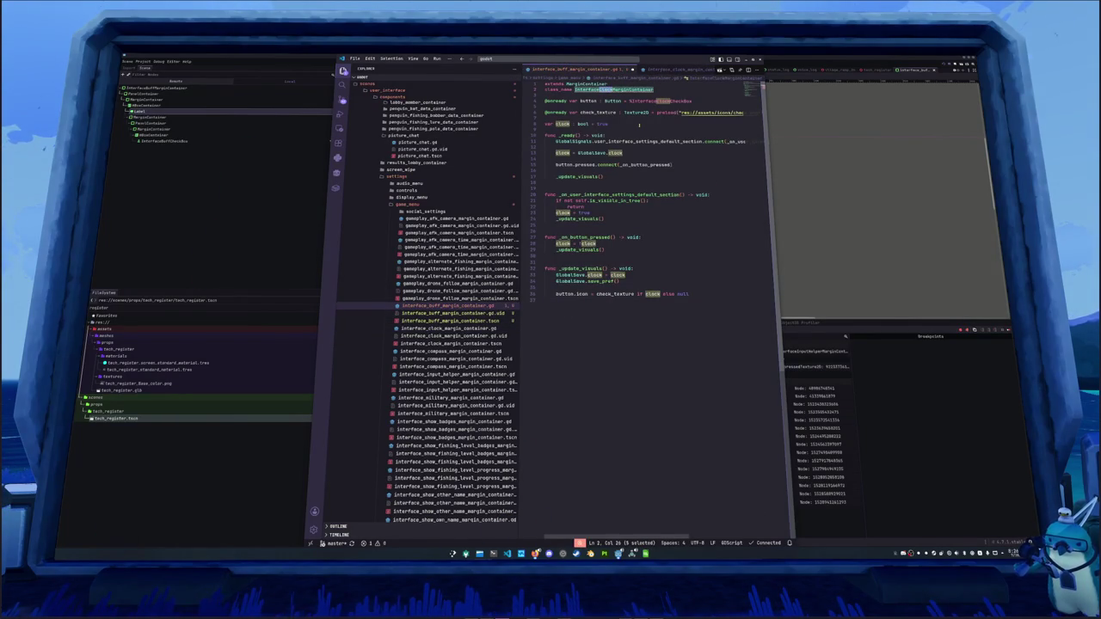
pyautogui.hotkey('ctrl', 'd')
pyautogui.write('Buff')
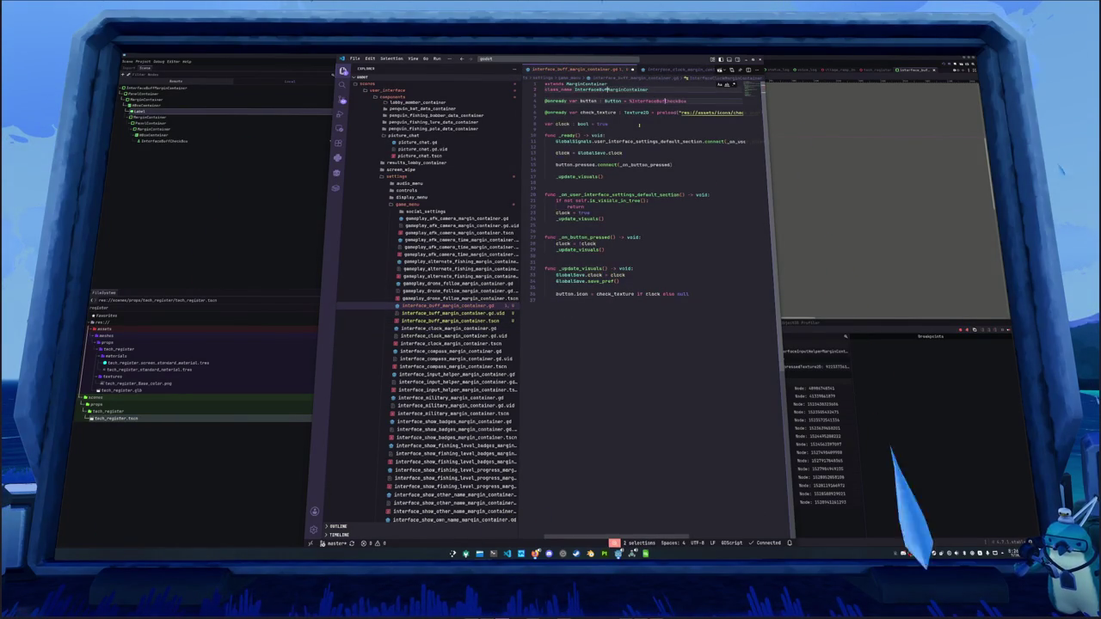
pyautogui.press('Escape')
pyautogui.press('Down')
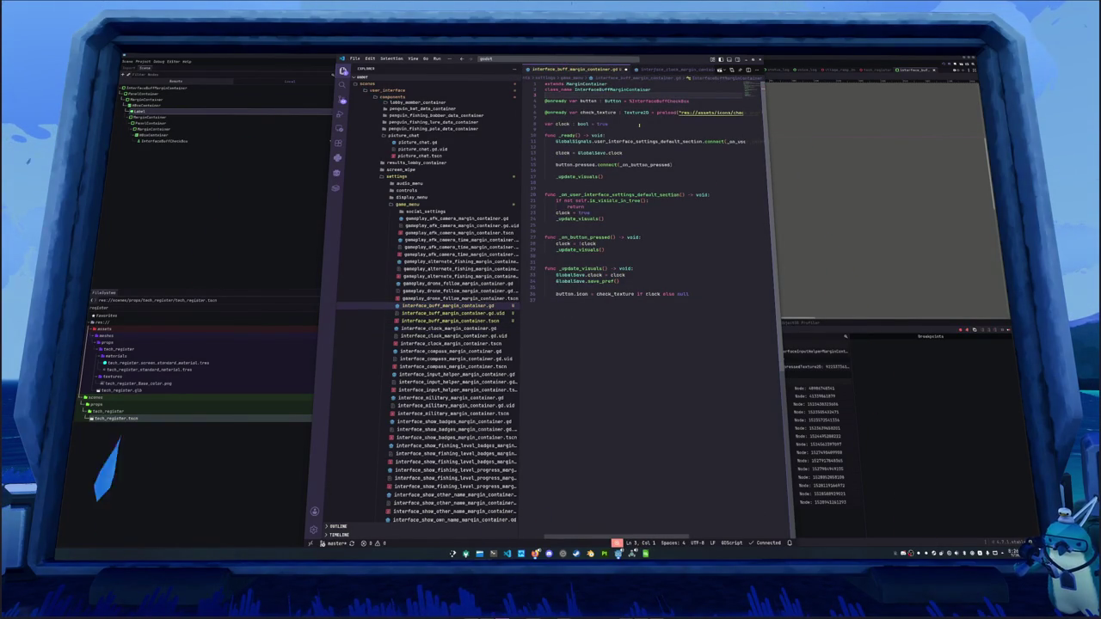
# Replace every clock variable occurrence with buff, then save the scene in Godot.
pyautogui.click(639, 125)
pyautogui.hotkey('ctrl', 'shift', 'Left')
pyautogui.hotkey('ctrl', 'Left')
pyautogui.hotkey('ctrl', 'Left')
pyautogui.hotkey('ctrl', 'Left')
pyautogui.hotkey('ctrl', 'd')
pyautogui.hotkey('ctrl', 'd')
pyautogui.hotkey('ctrl', 'd')
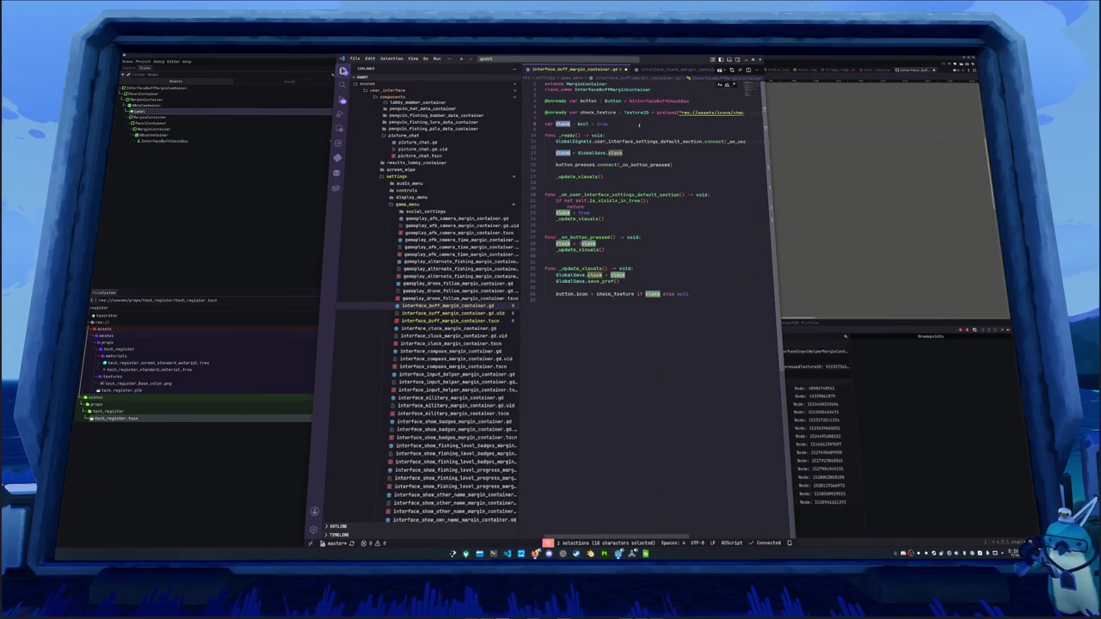
pyautogui.write('buff')
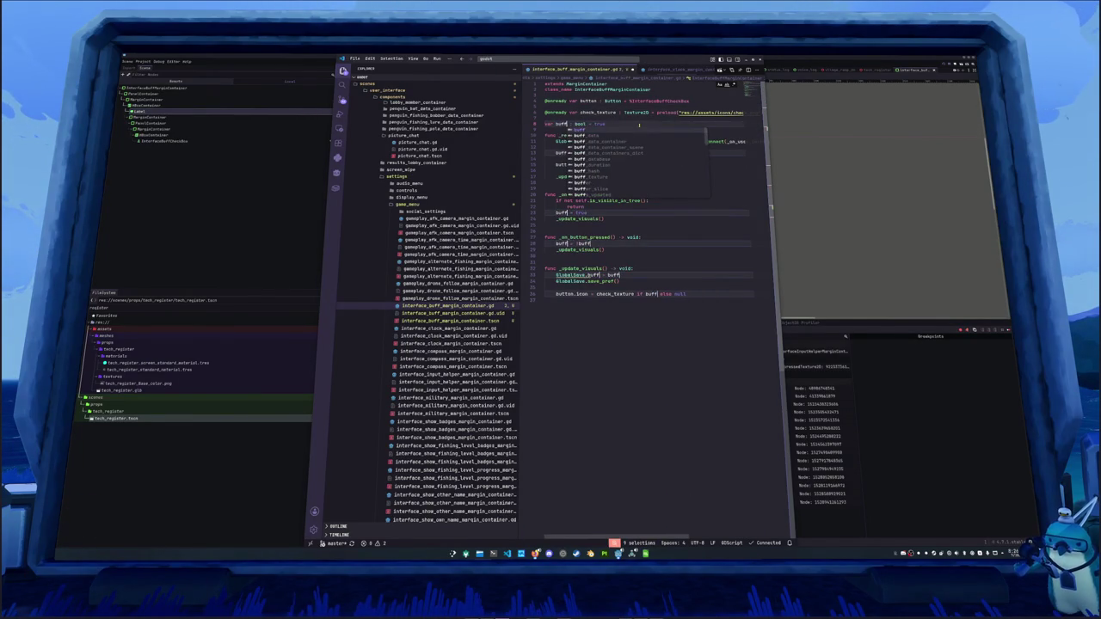
pyautogui.click(644, 311)
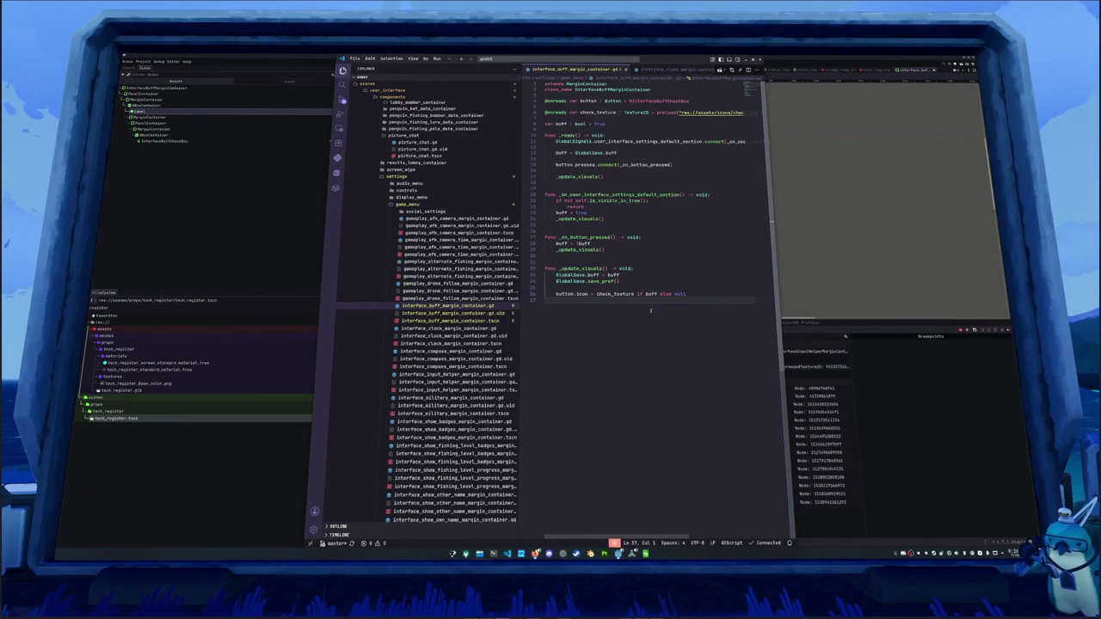
pyautogui.click(899, 387)
pyautogui.hotkey('ctrl', 's')
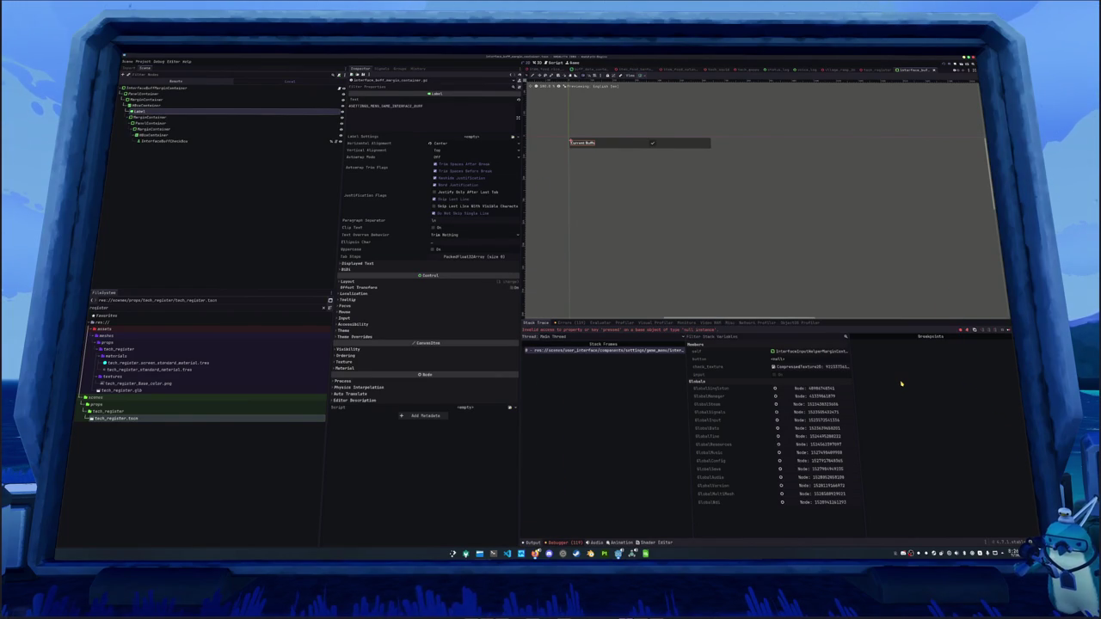
# Run the project with F5 so Hadalyth Zero loads to its title menu.
pyautogui.press('F5')
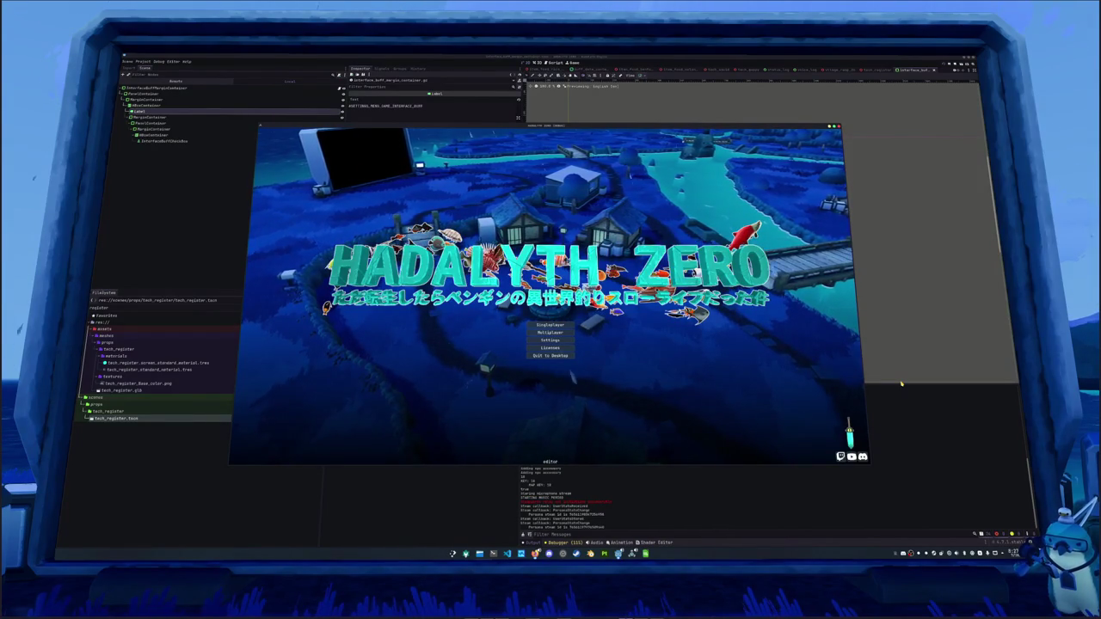
# Mute the Ambience volume in the title menu's Audio settings.
pyautogui.click(548, 342)
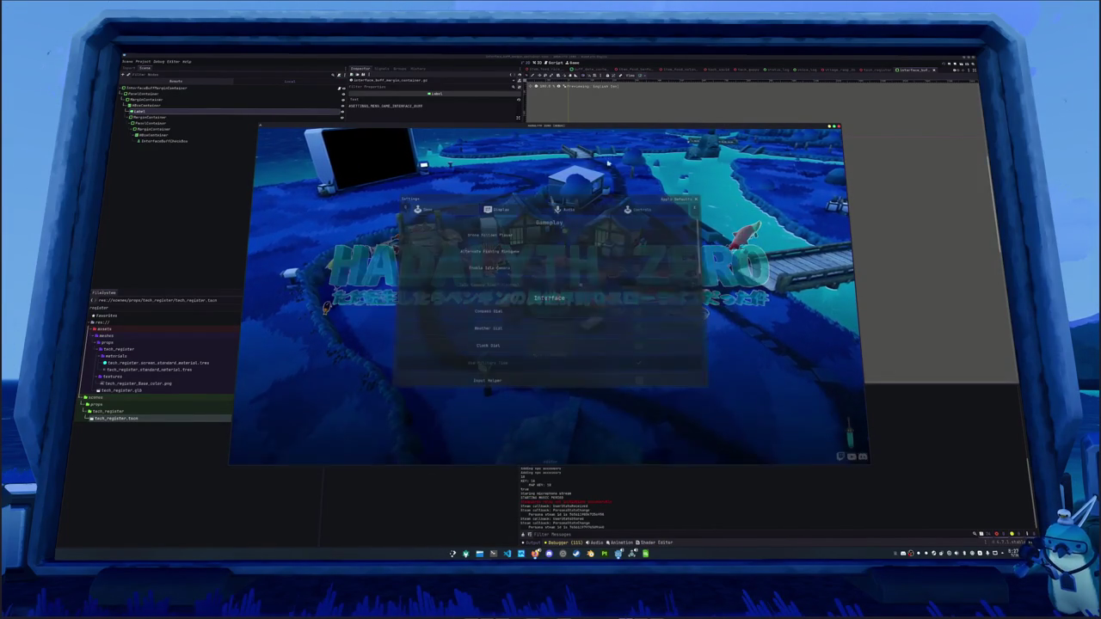
pyautogui.click(590, 211)
pyautogui.click(584, 270)
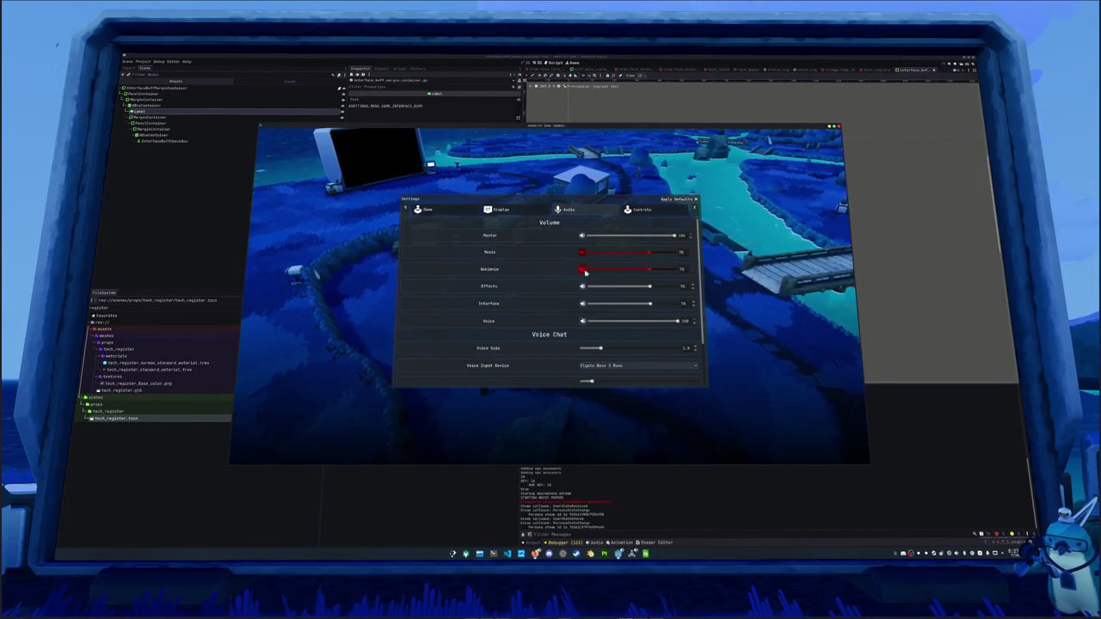
pyautogui.press('Escape')
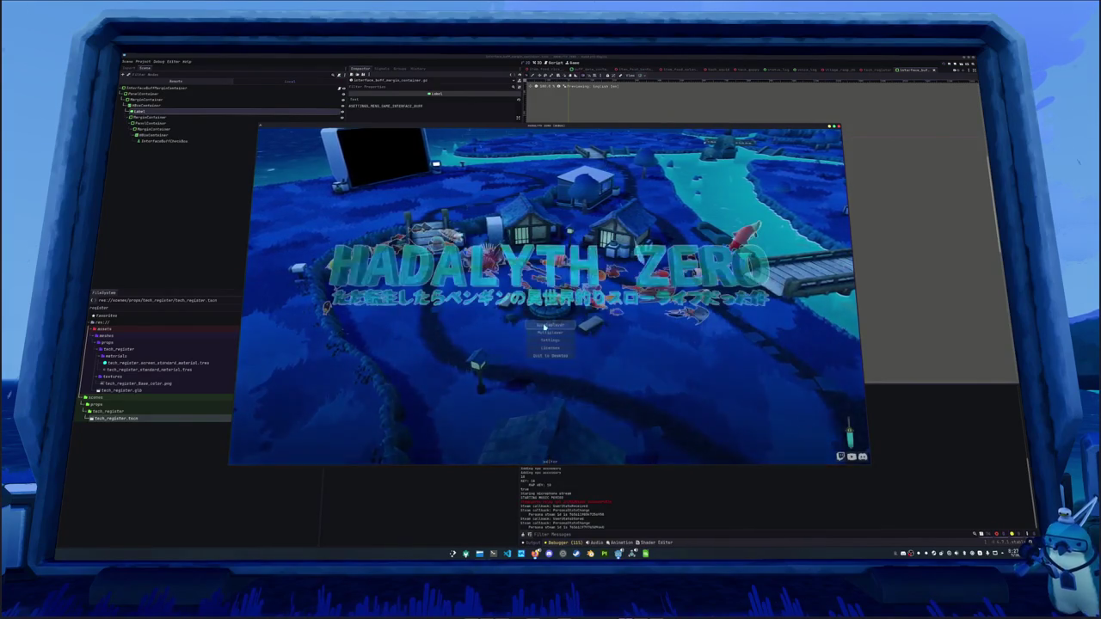
# Start a Singleplayer game and walk through the village to the vending machine.
pyautogui.click(560, 326)
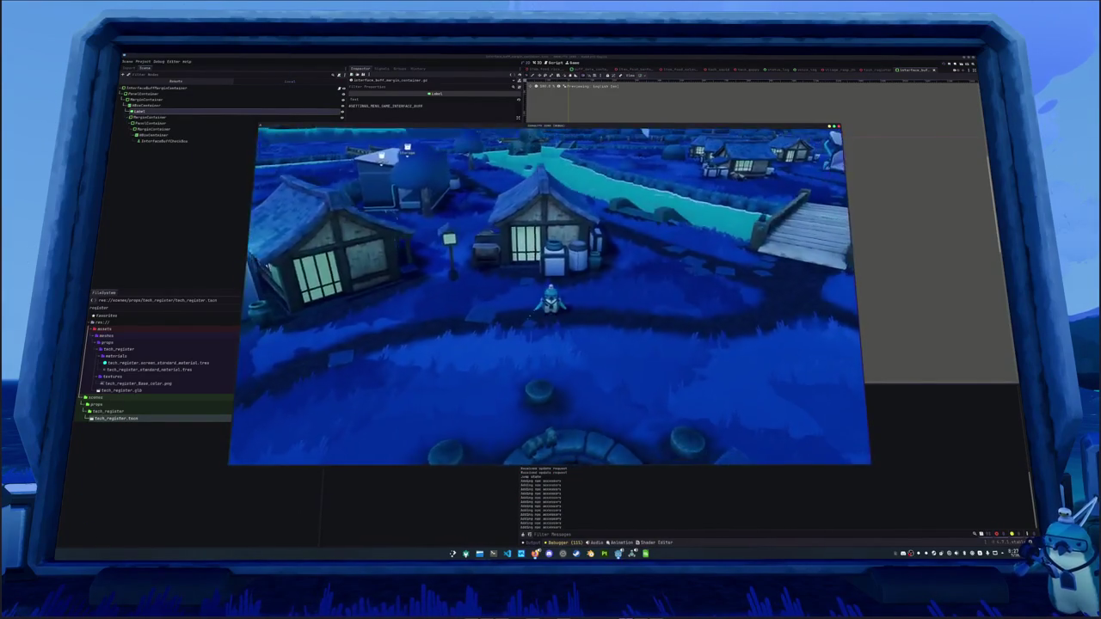
pyautogui.click(550, 279)
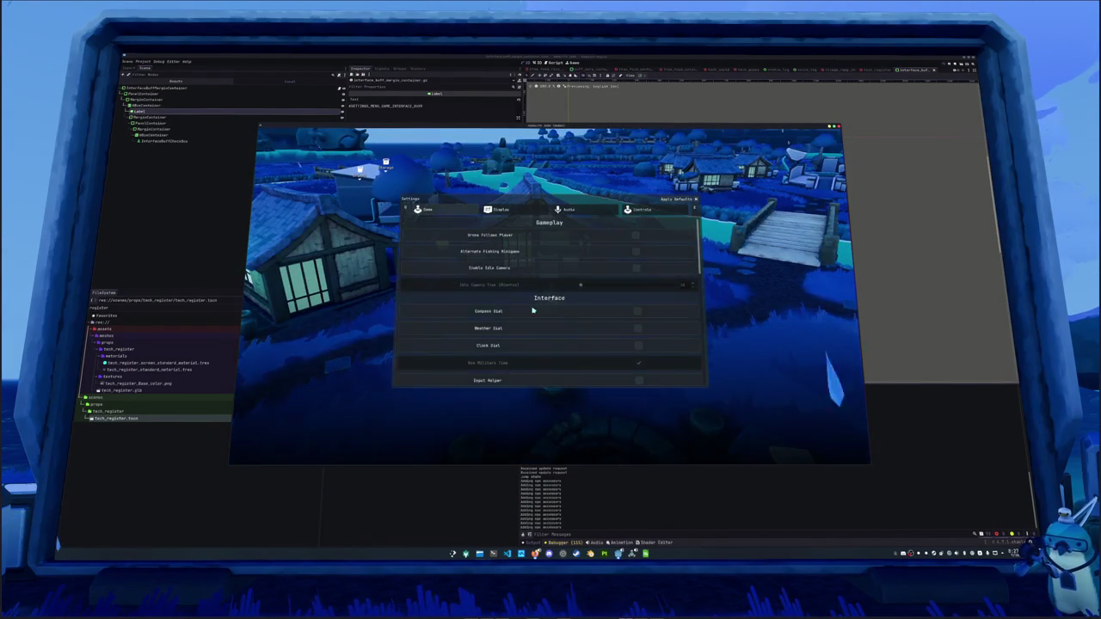
pyautogui.press('Escape')
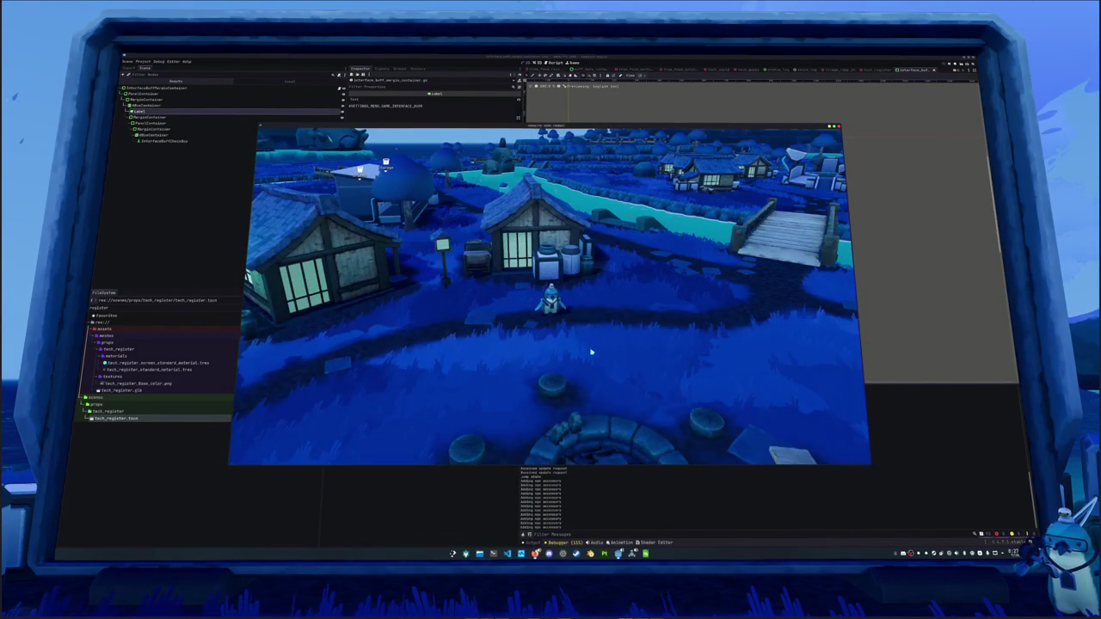
pyautogui.press('a')
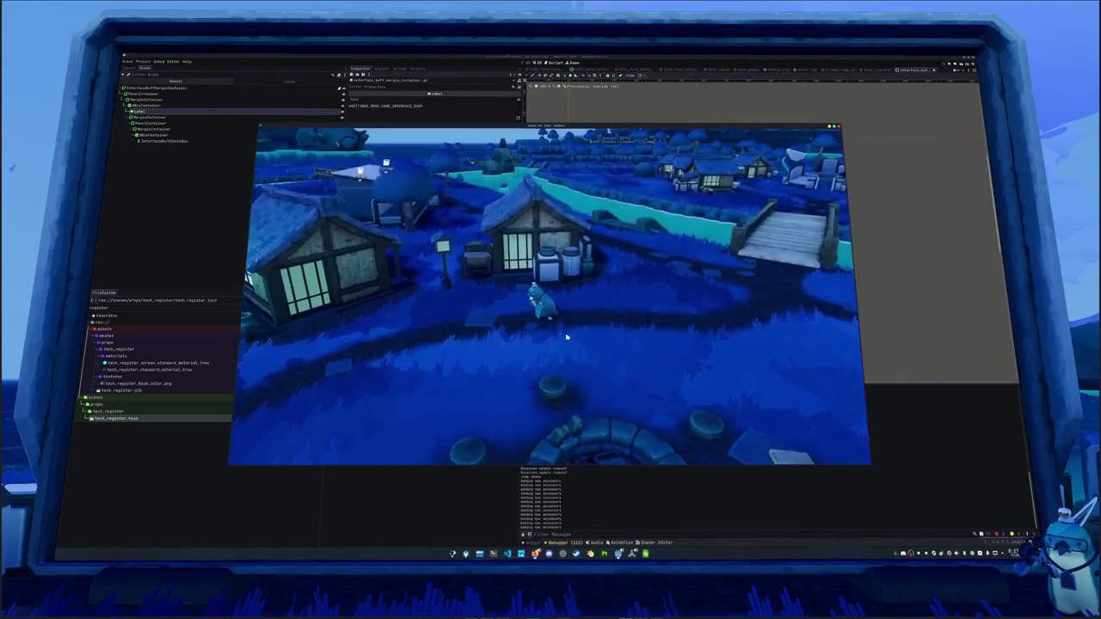
pyautogui.press('a')
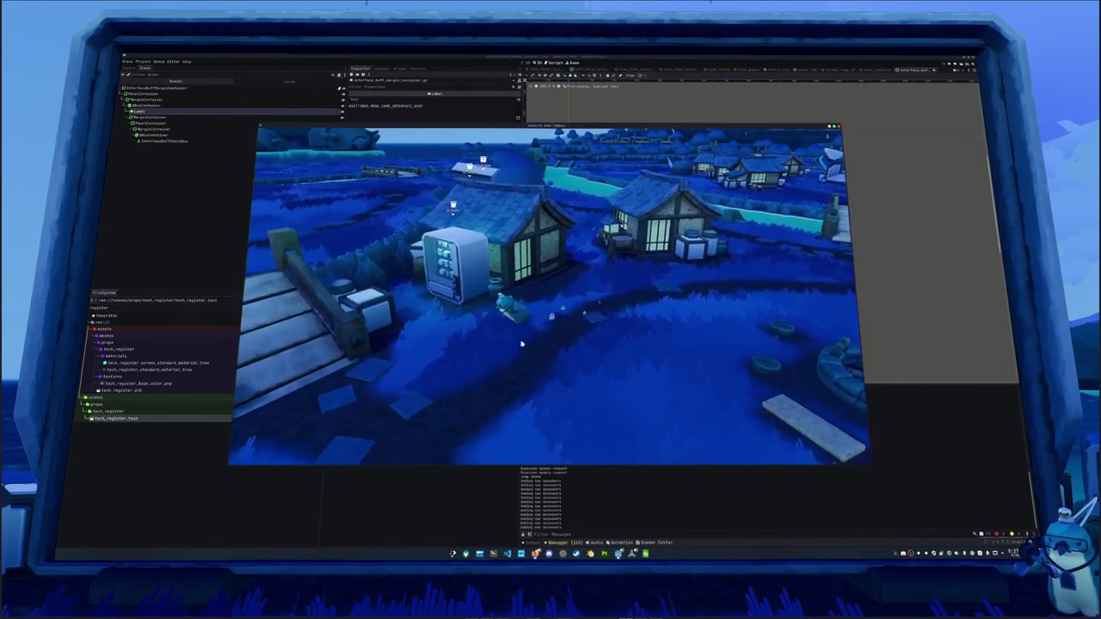
# Buy two items from the vending machine and consume them to apply boosts.
pyautogui.press('e')
pyautogui.click(421, 166)
pyautogui.click(434, 171)
pyautogui.press('Escape')
pyautogui.press('i')
pyautogui.doubleClick(422, 167)
pyautogui.doubleClick(422, 167)
pyautogui.doubleClick(422, 167)
pyautogui.press('i')
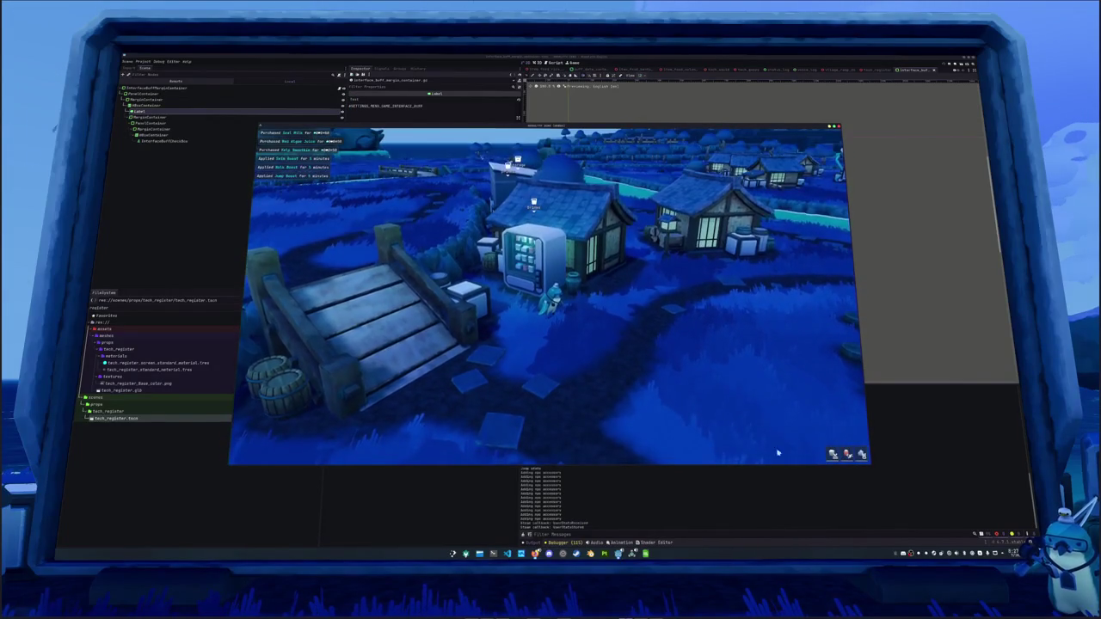
# Reopen the in-game settings several times, ending on the gameplay and interface options.
pyautogui.press('Escape')
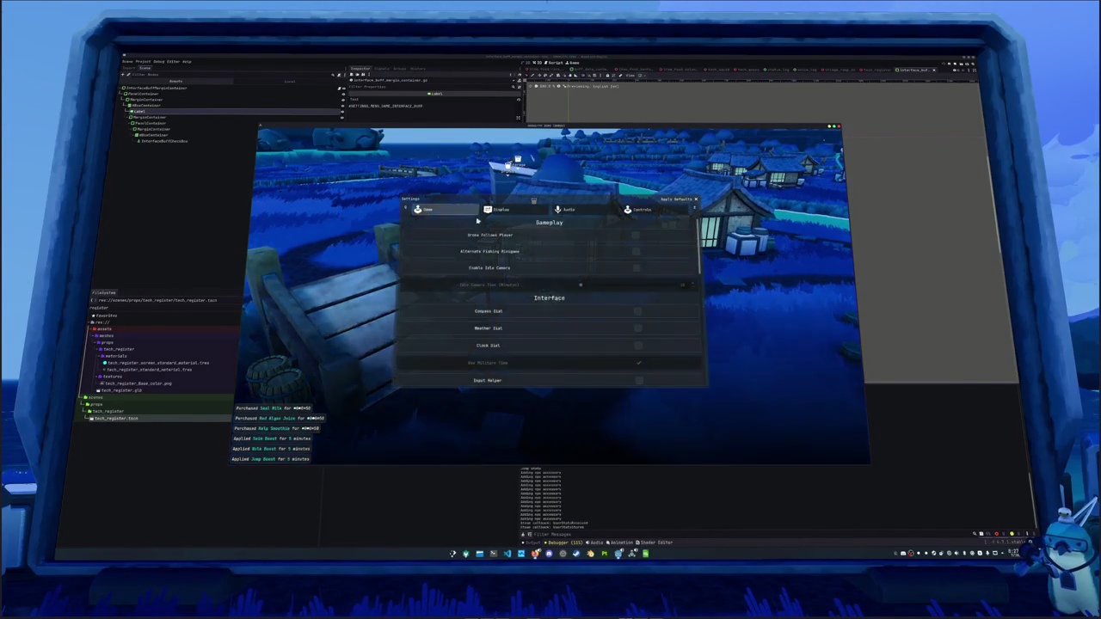
pyautogui.scroll(-2, 524, 285)
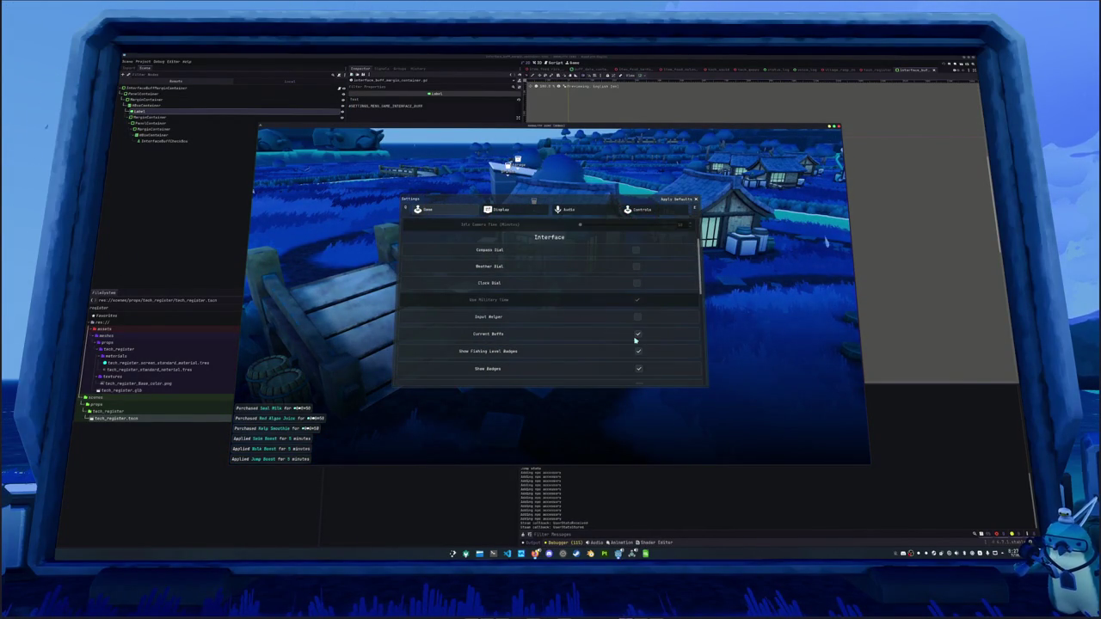
pyautogui.scroll(-2, 634, 341)
pyautogui.scroll(1, 634, 342)
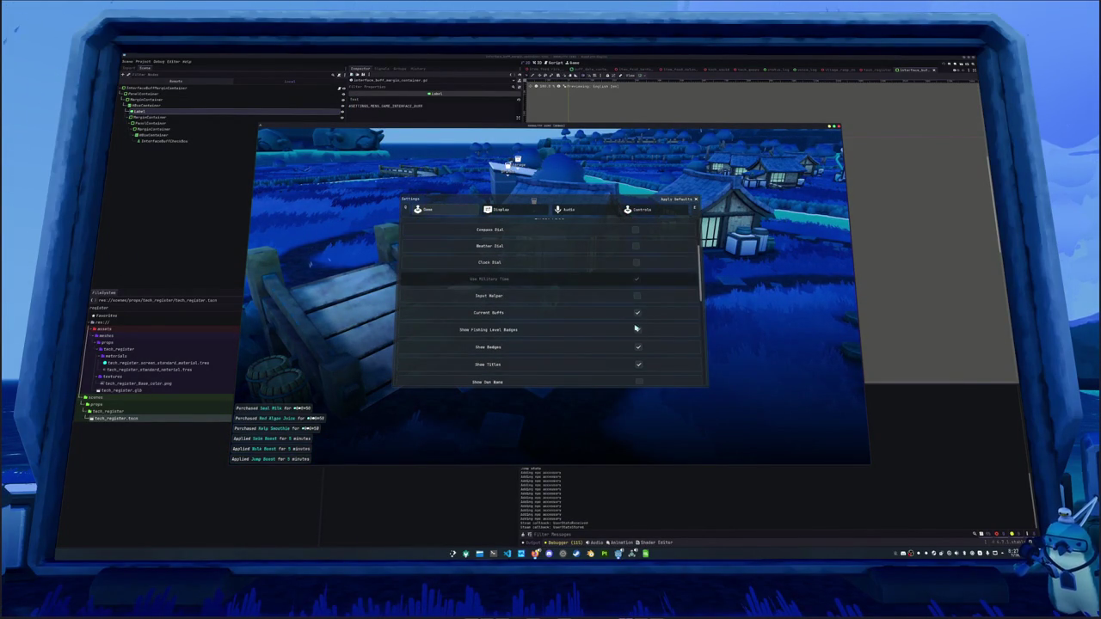
pyautogui.press('Escape')
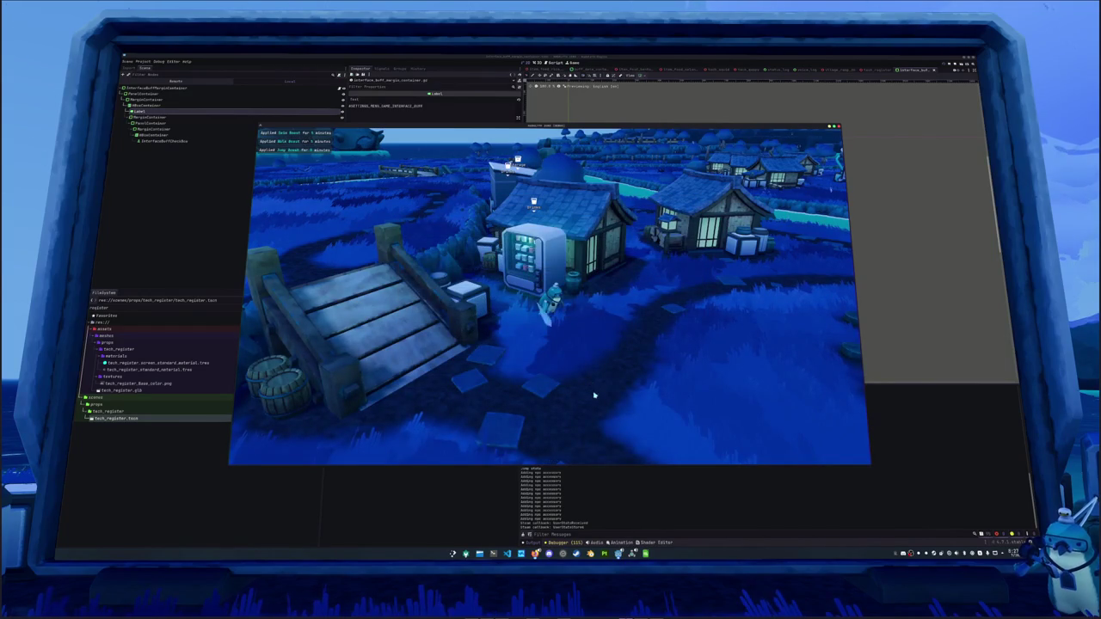
pyautogui.press('Escape')
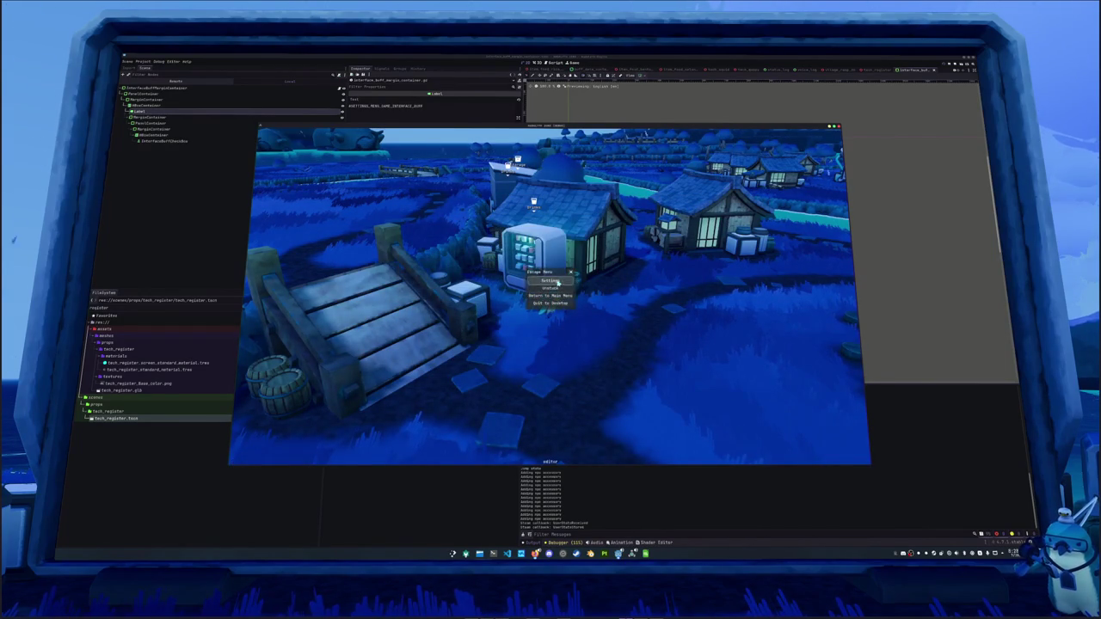
pyautogui.click(557, 282)
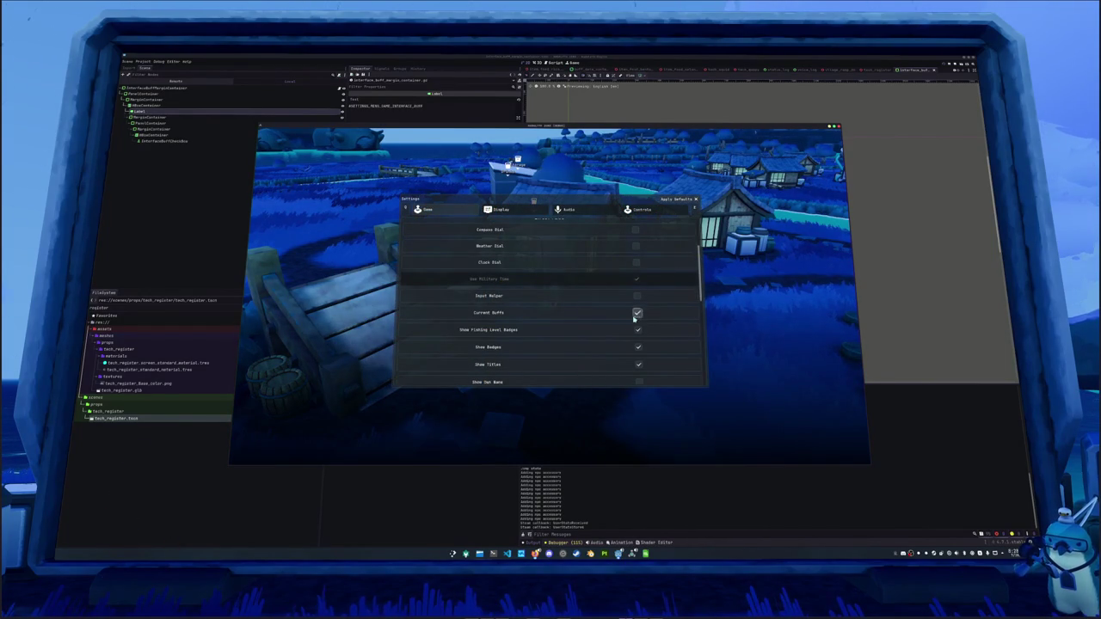
pyautogui.press('Escape')
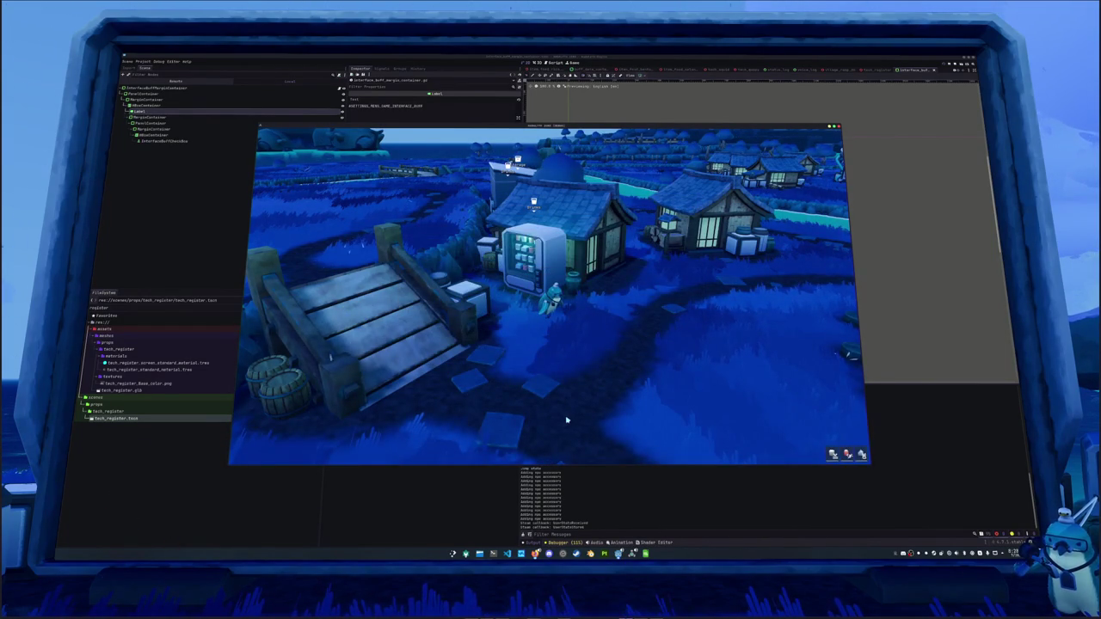
pyautogui.press('Escape')
pyautogui.click(557, 281)
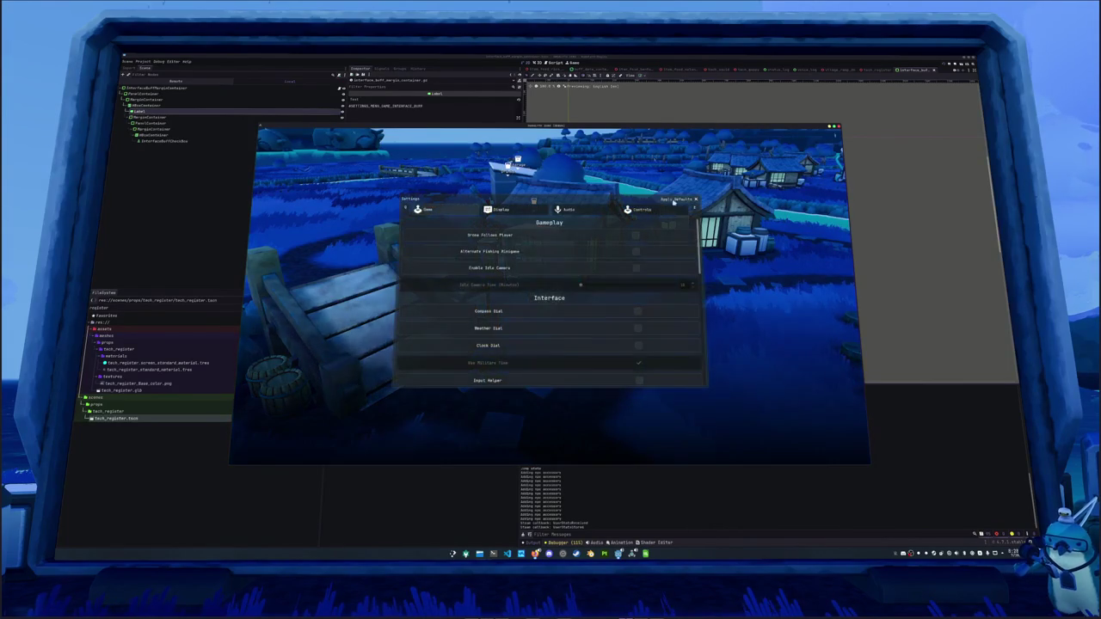
pyautogui.press('Escape')
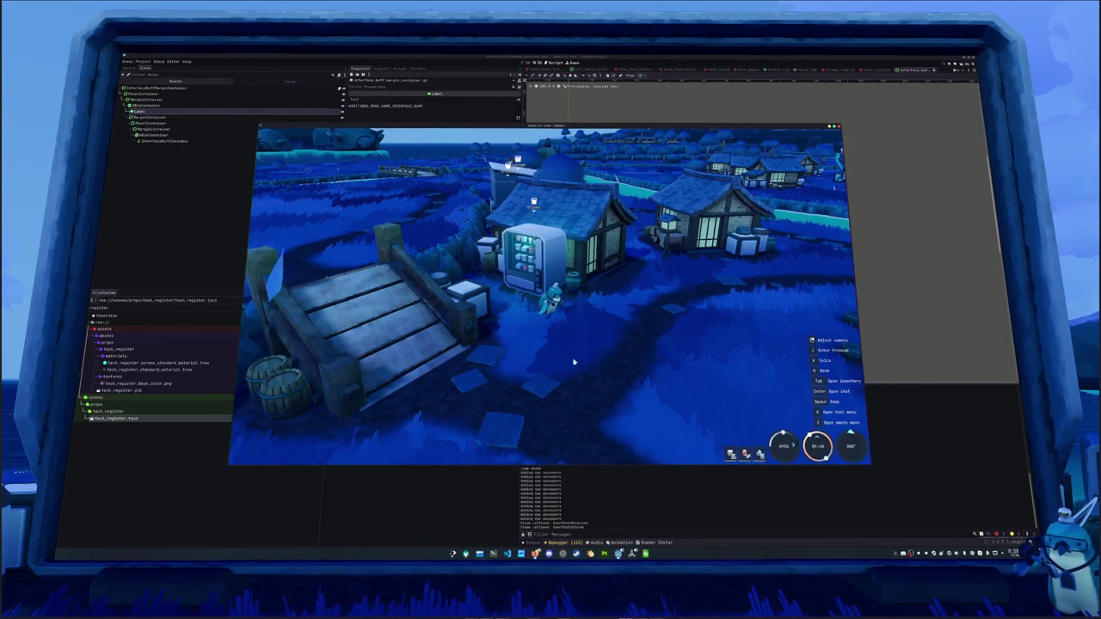
pyautogui.press('Escape')
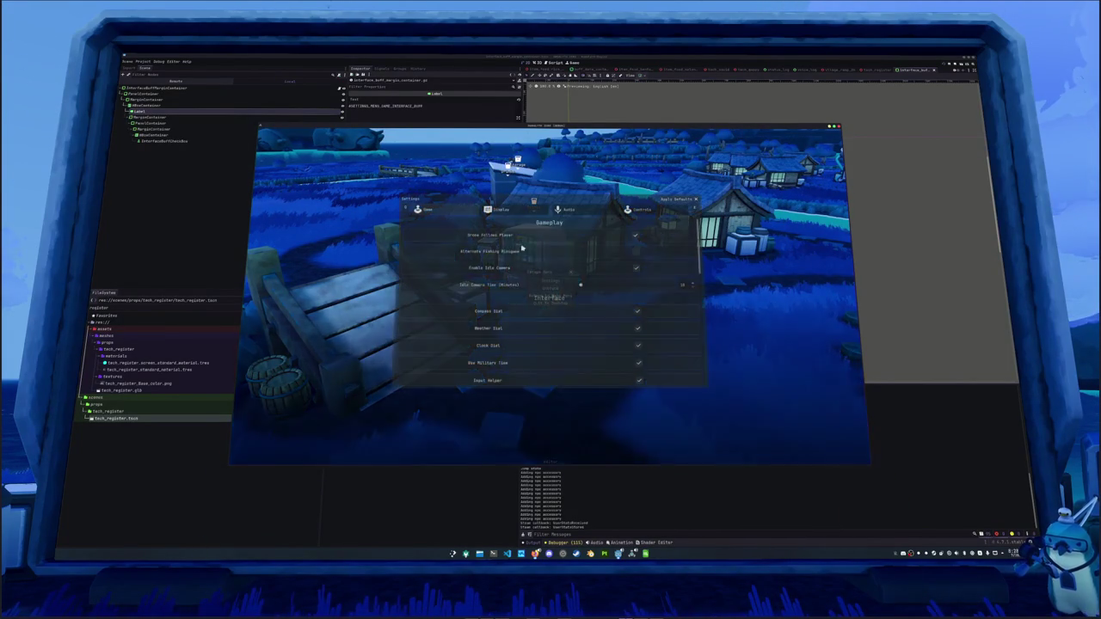
pyautogui.click(563, 210)
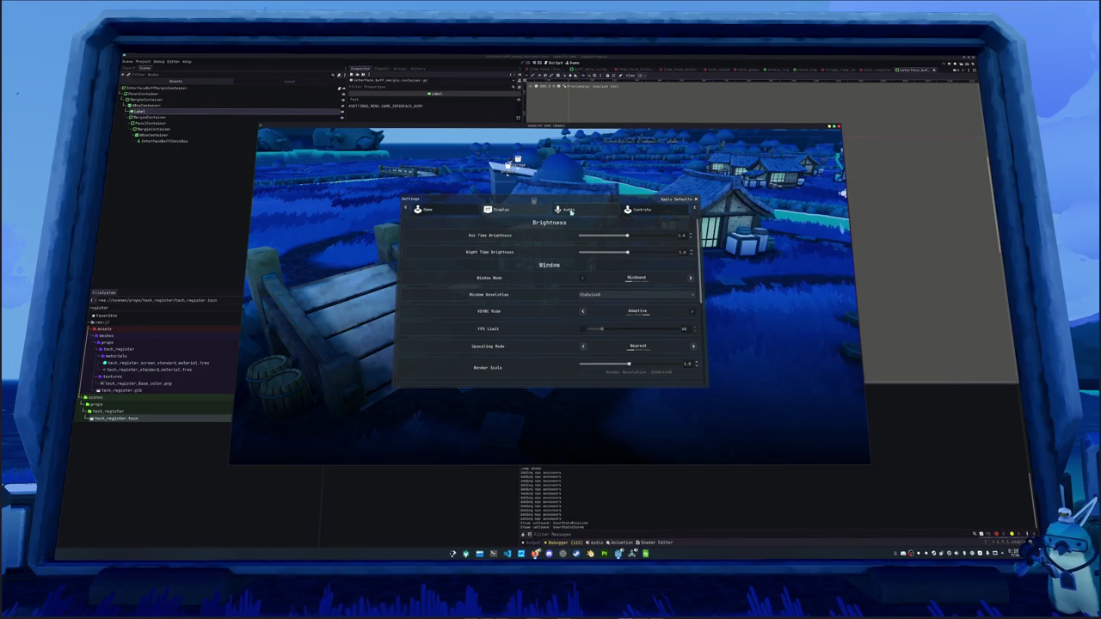
pyautogui.click(423, 210)
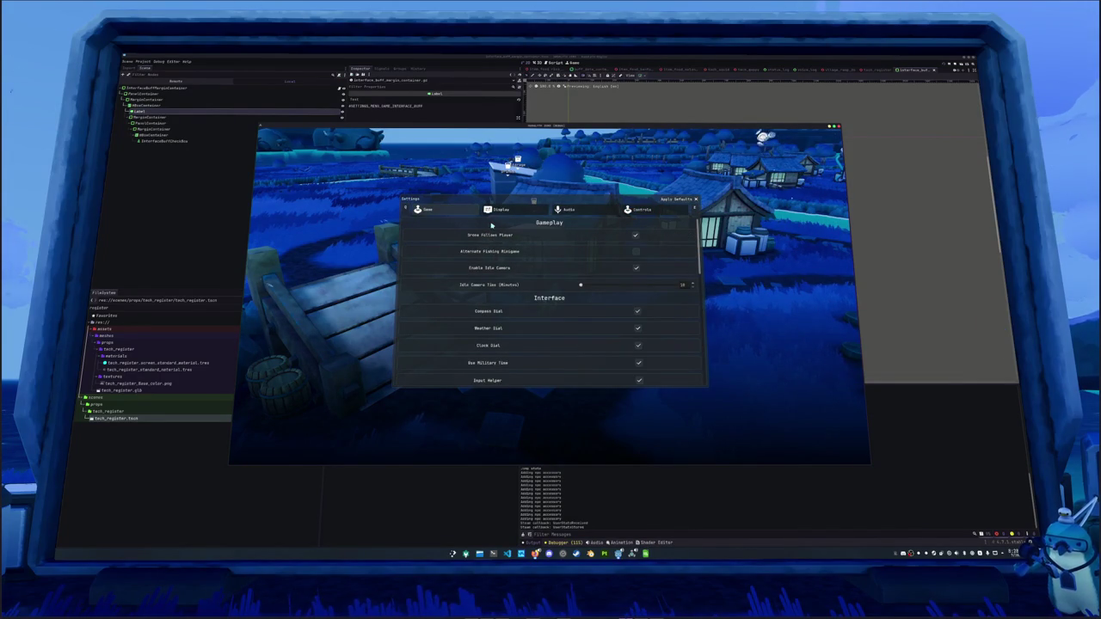
# Turn off the Compass, Weather and Clock Dials, then close the menus and resume play.
pyautogui.click(638, 311)
pyautogui.click(638, 328)
pyautogui.click(638, 344)
pyautogui.scroll(-1, 638, 345)
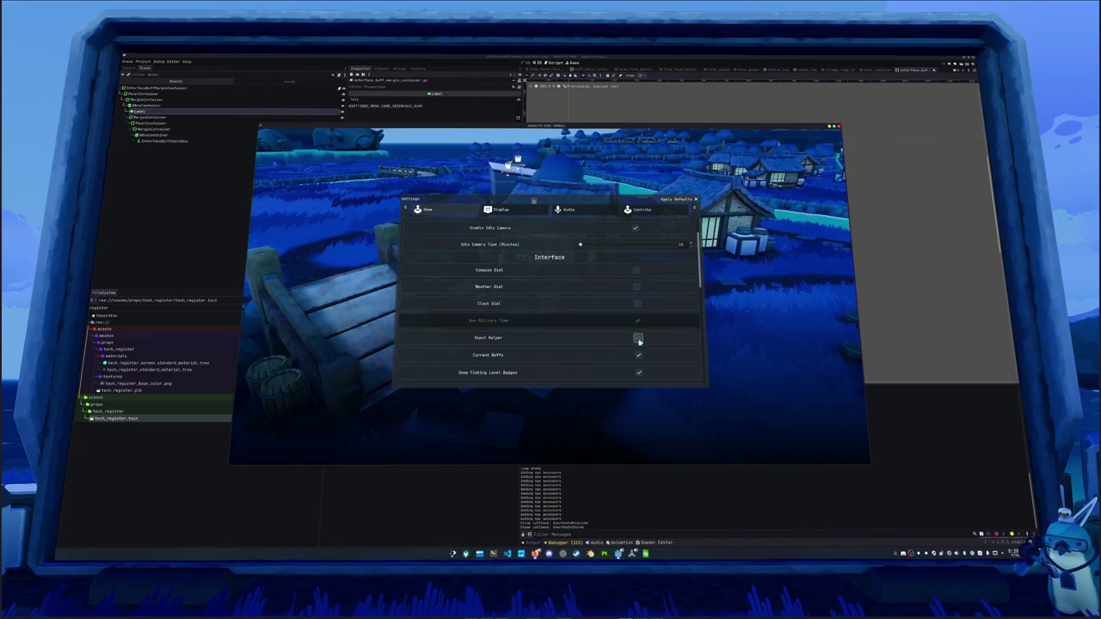
pyautogui.scroll(-2, 628, 355)
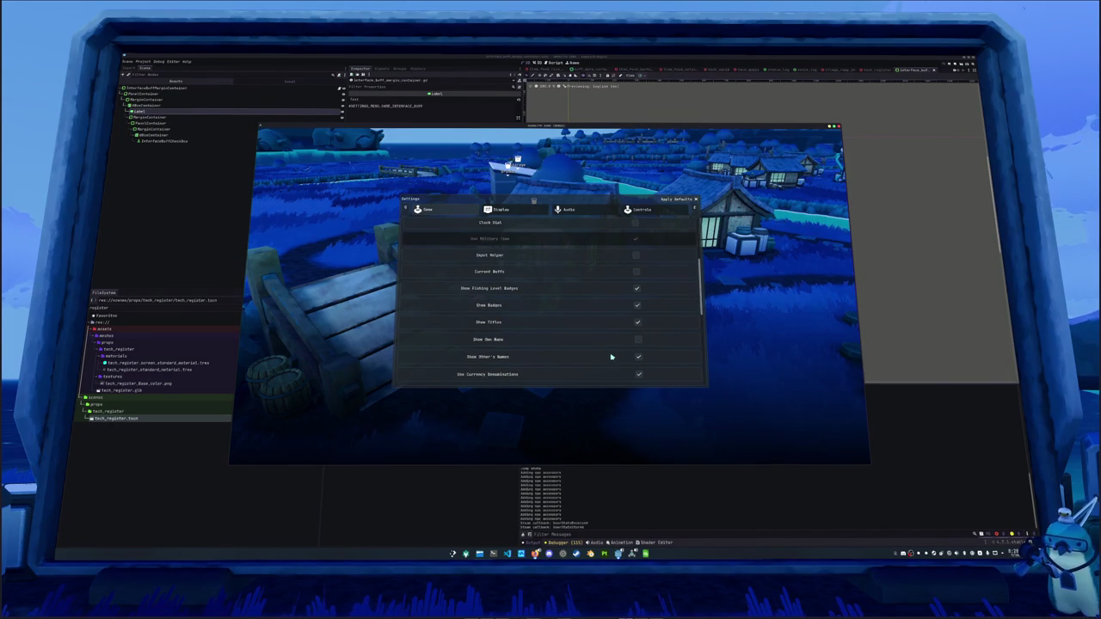
pyautogui.scroll(-2, 611, 356)
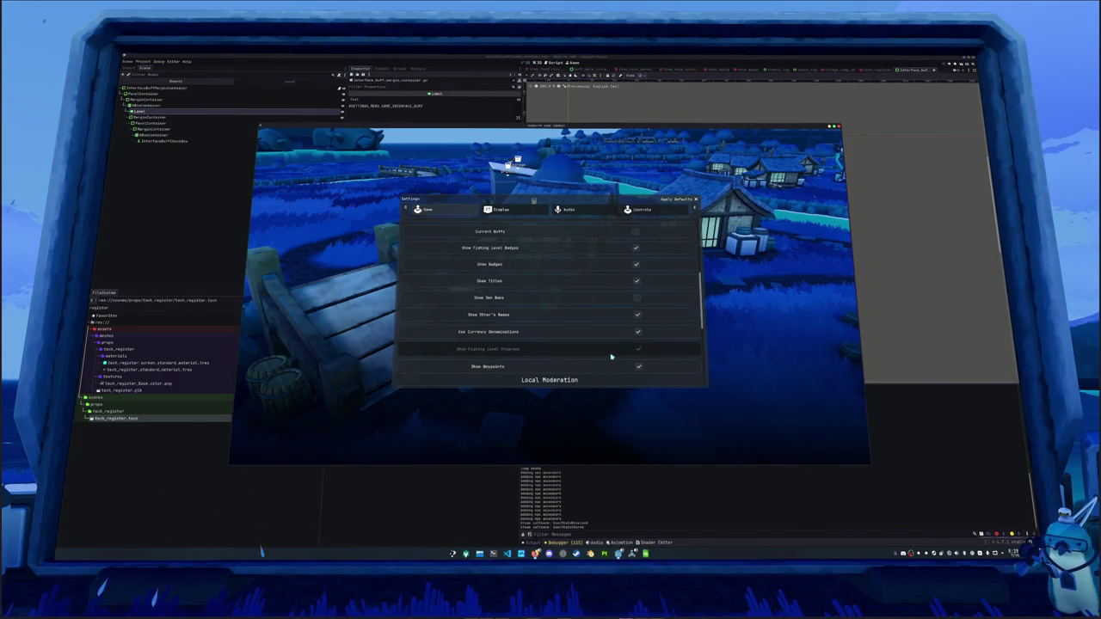
pyautogui.scroll(-1, 611, 356)
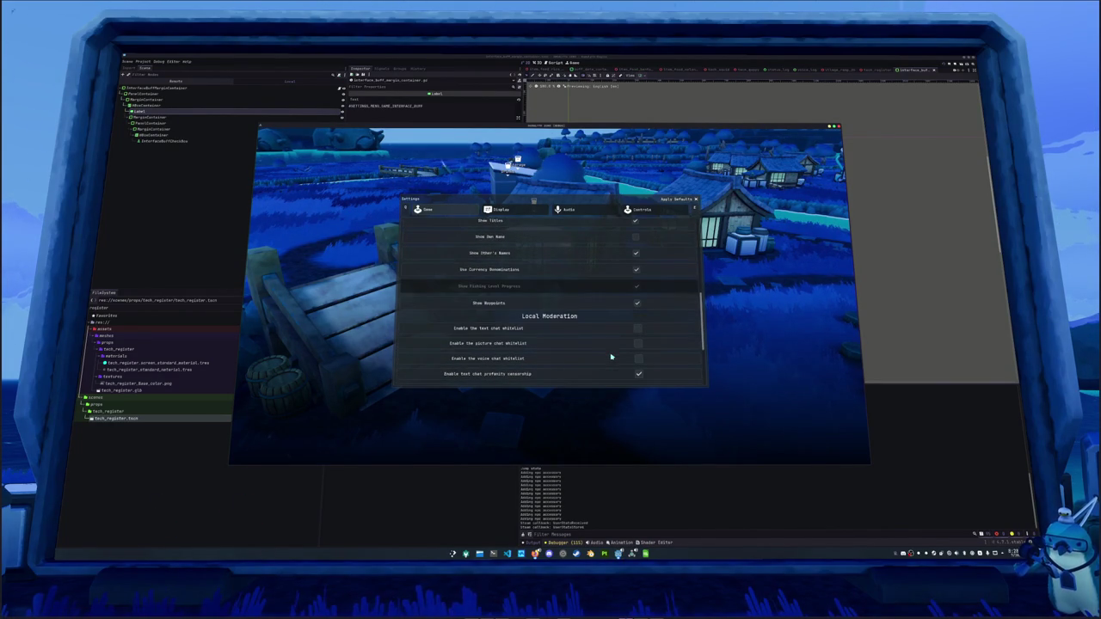
pyautogui.scroll(-3, 609, 361)
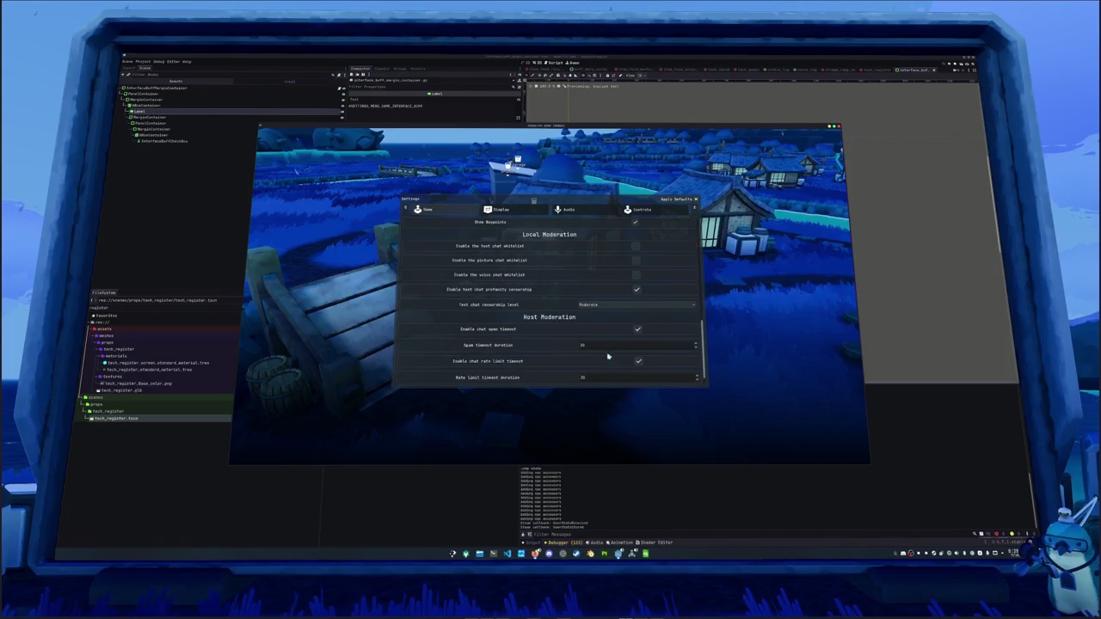
pyautogui.click(532, 366)
pyautogui.press('Escape')
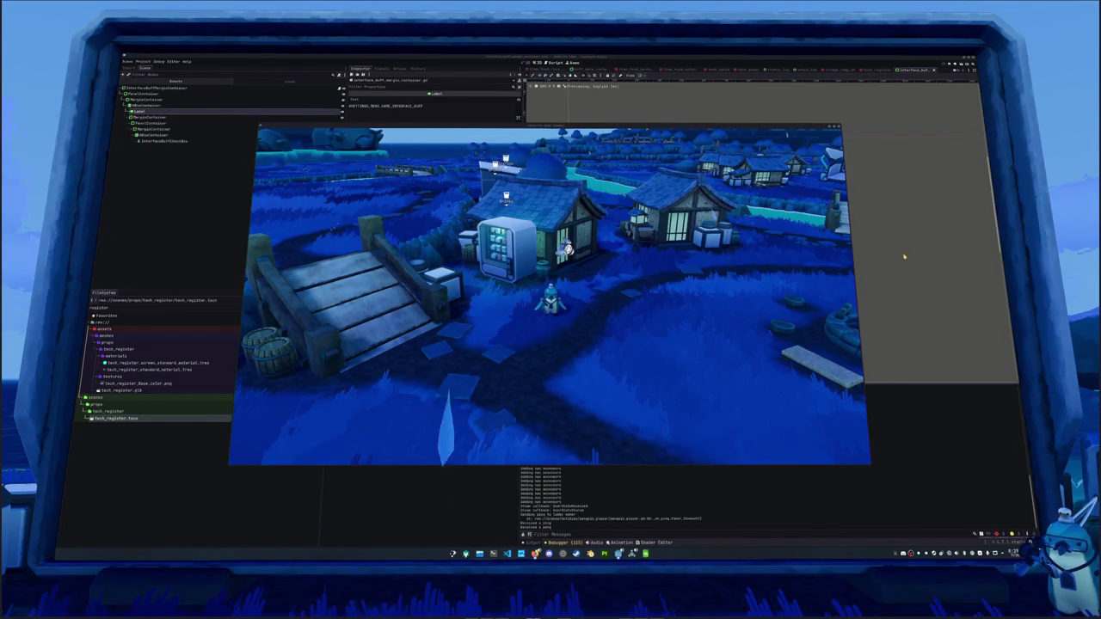
pyautogui.press('w')
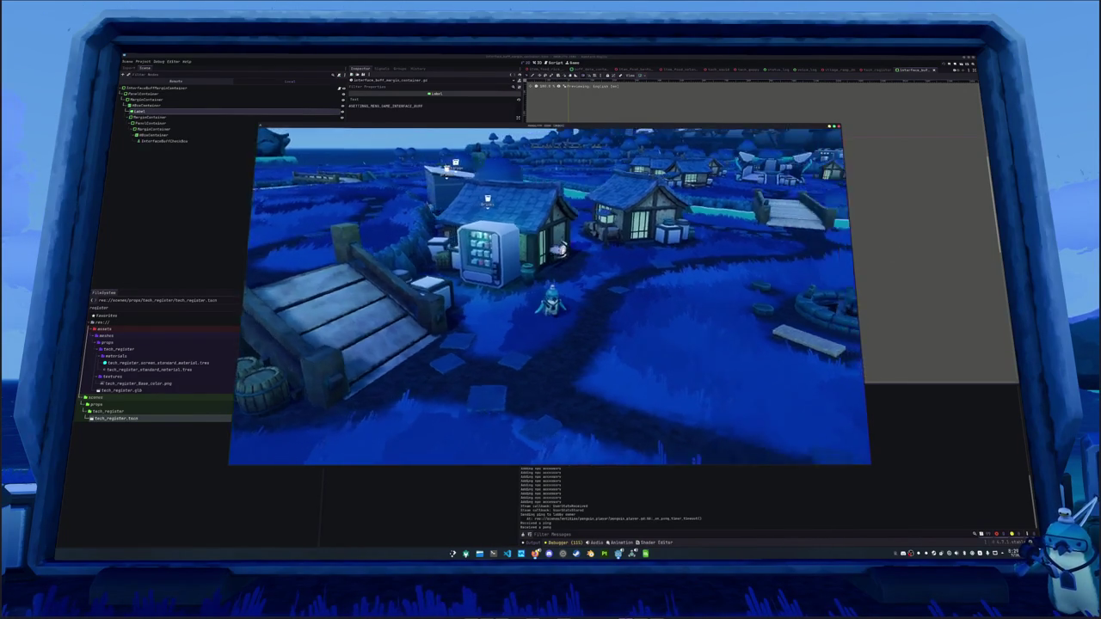
pyautogui.press('w')
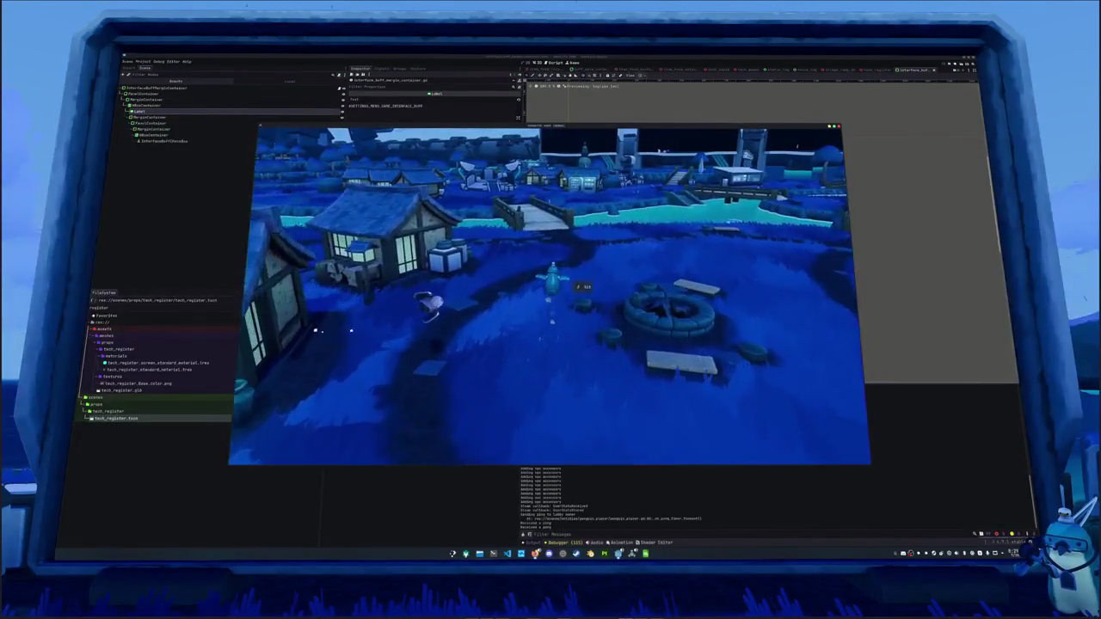
pyautogui.press('w')
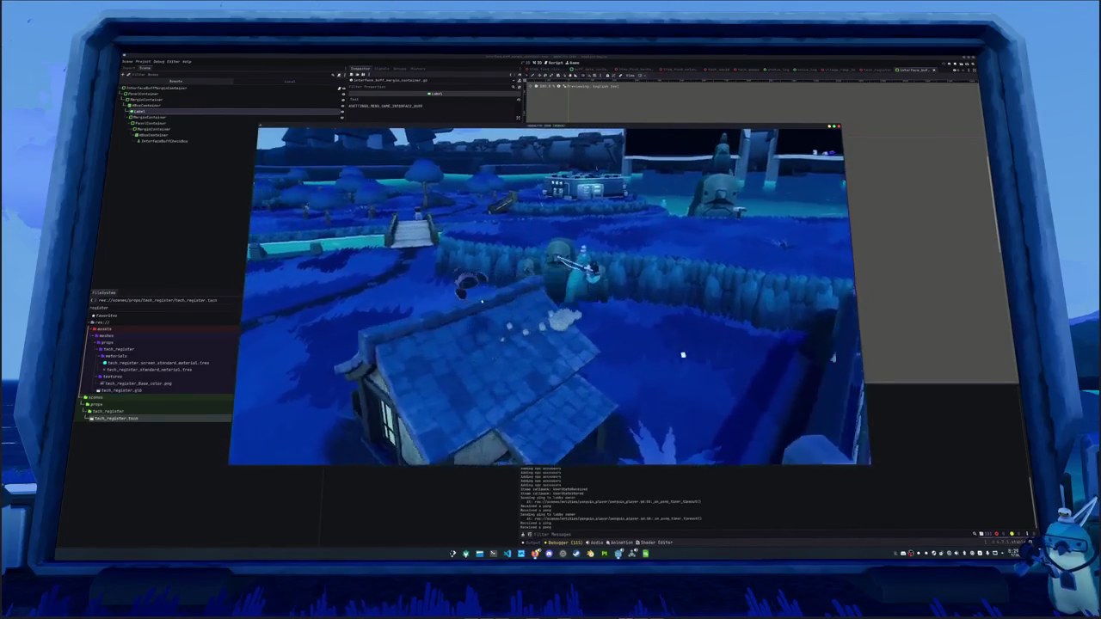
# Walk into the fish shop, interact with the counter, and move around the store interior.
pyautogui.press('w')
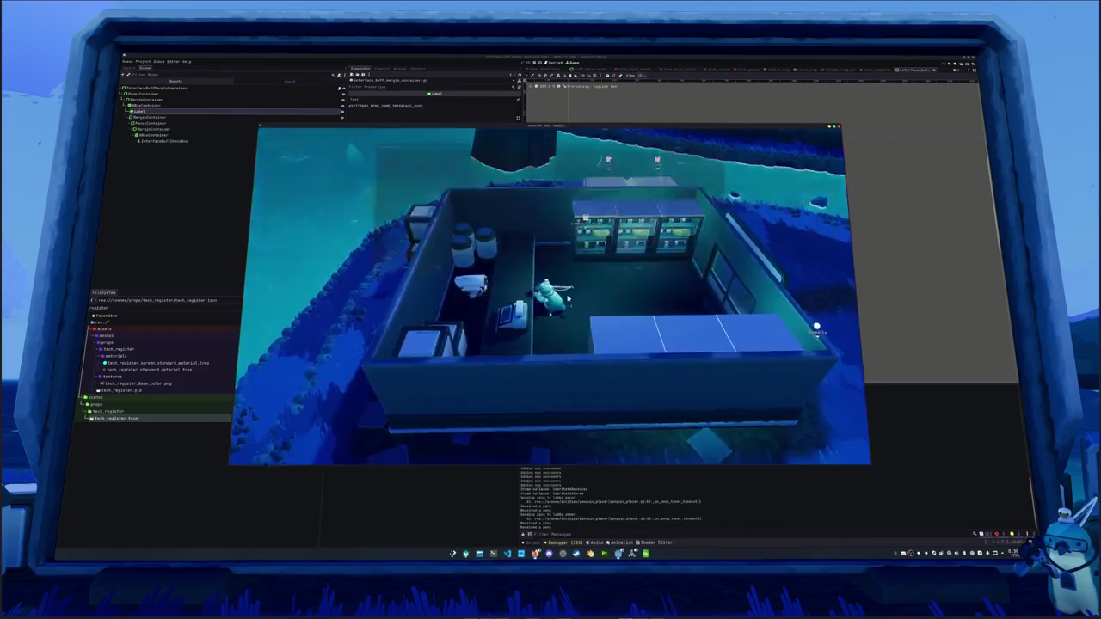
pyautogui.press('e')
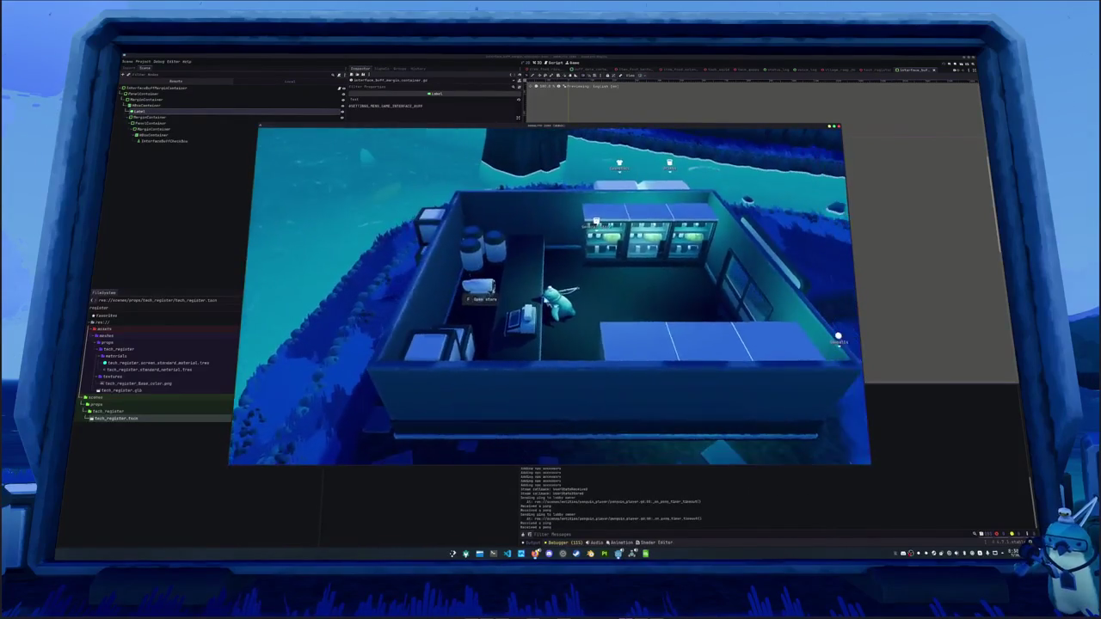
pyautogui.press('d')
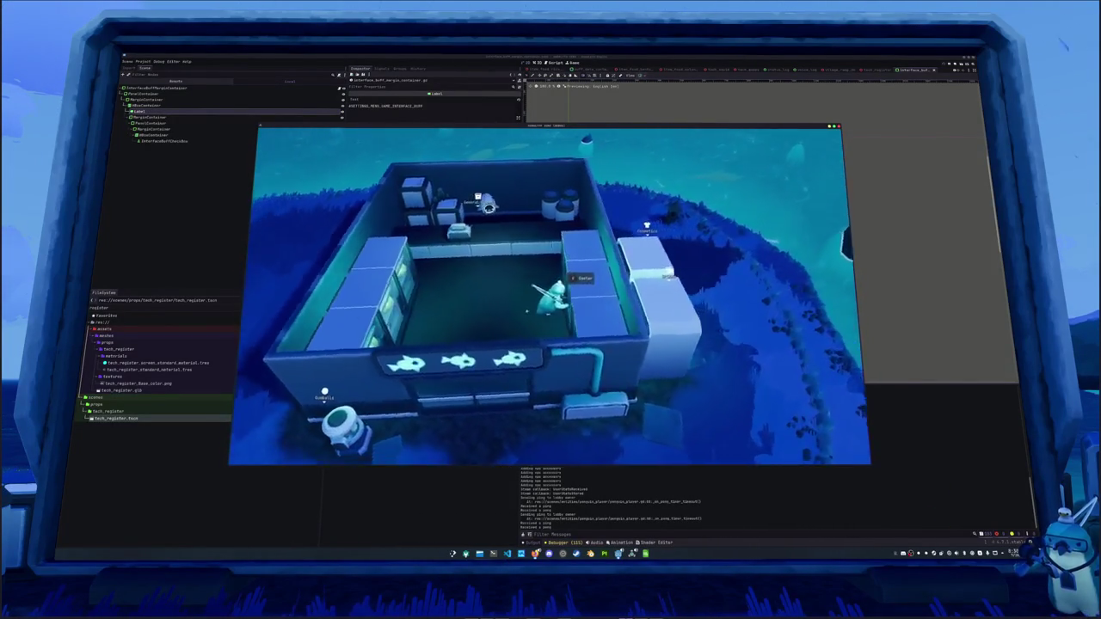
pyautogui.press('a')
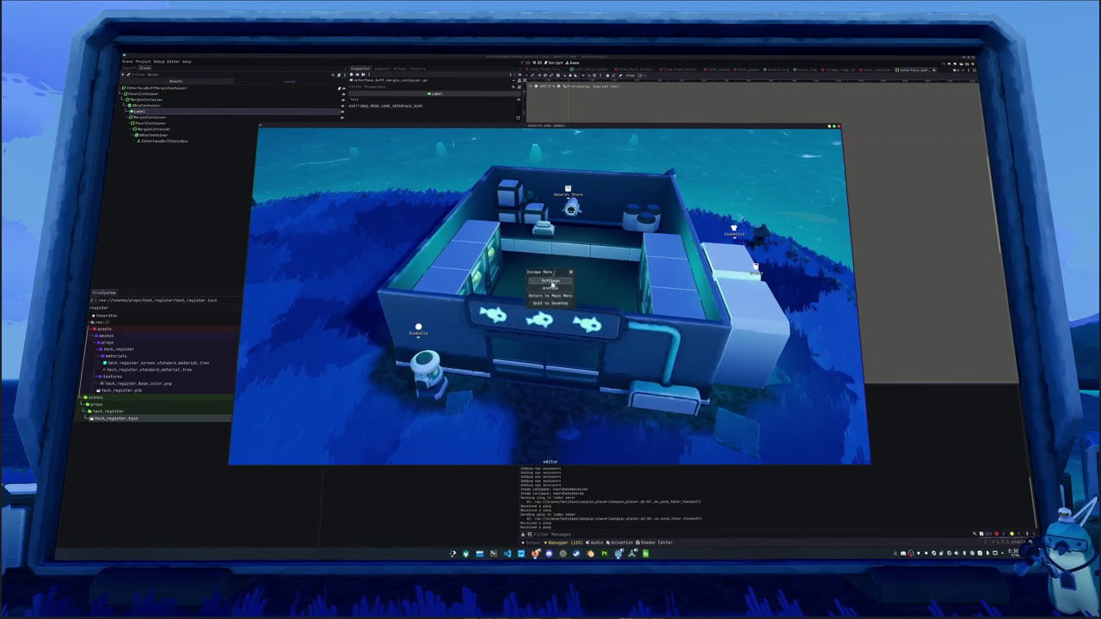
# Open the in-game settings, then head back to the village and bring up the Escape Menu.
pyautogui.click(550, 280)
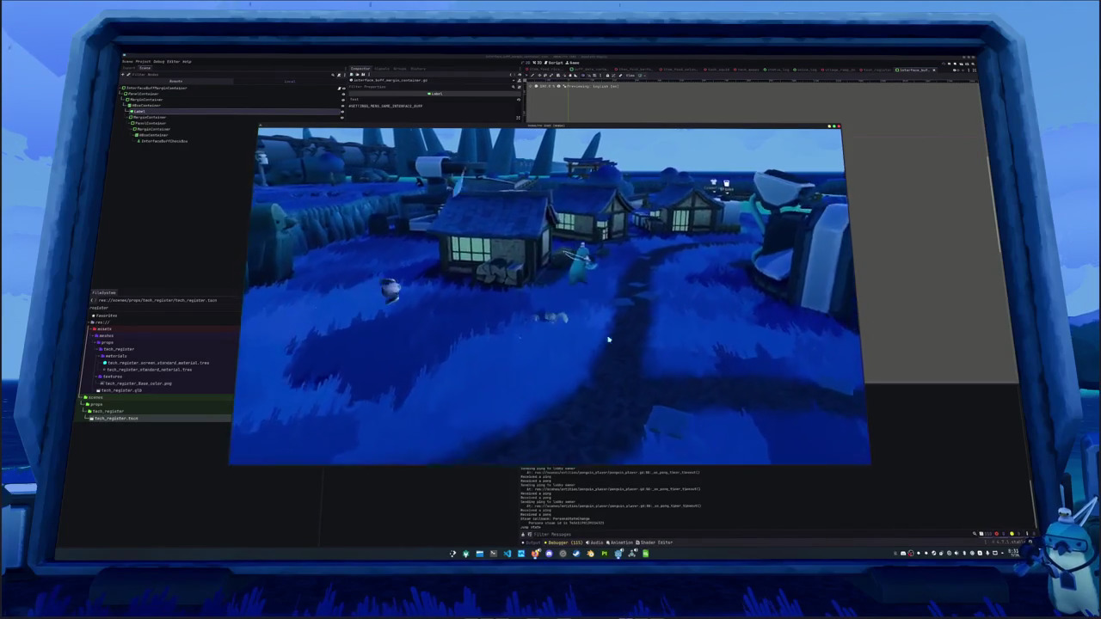
pyautogui.press('Escape')
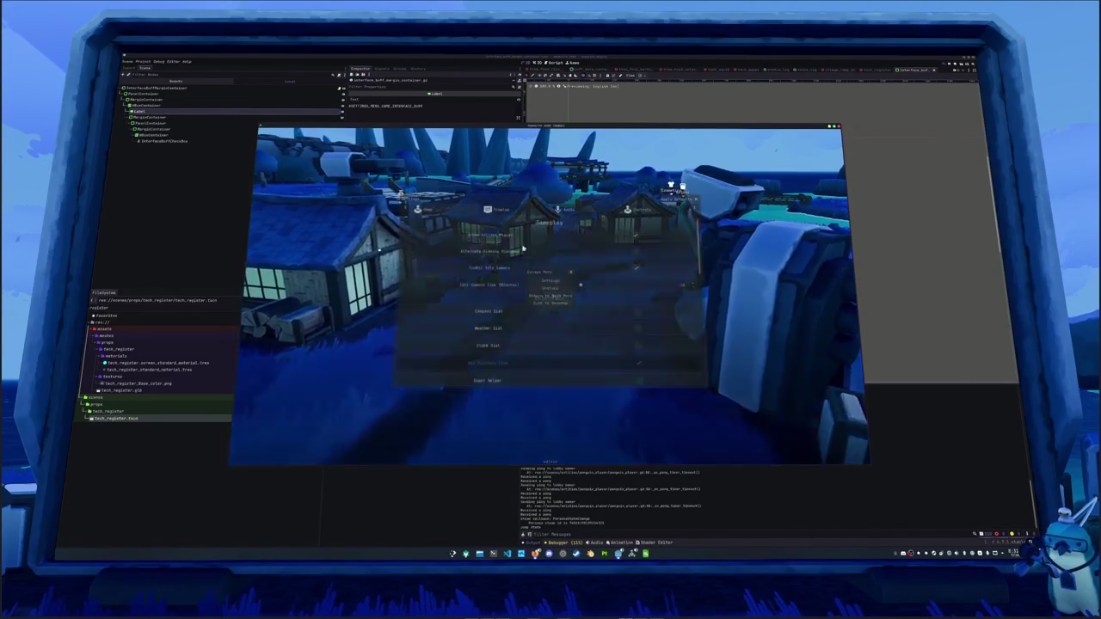
# Browse the Display and Audio settings, check the vendor inventory, then reopen the settings.
pyautogui.click(544, 209)
pyautogui.click(568, 210)
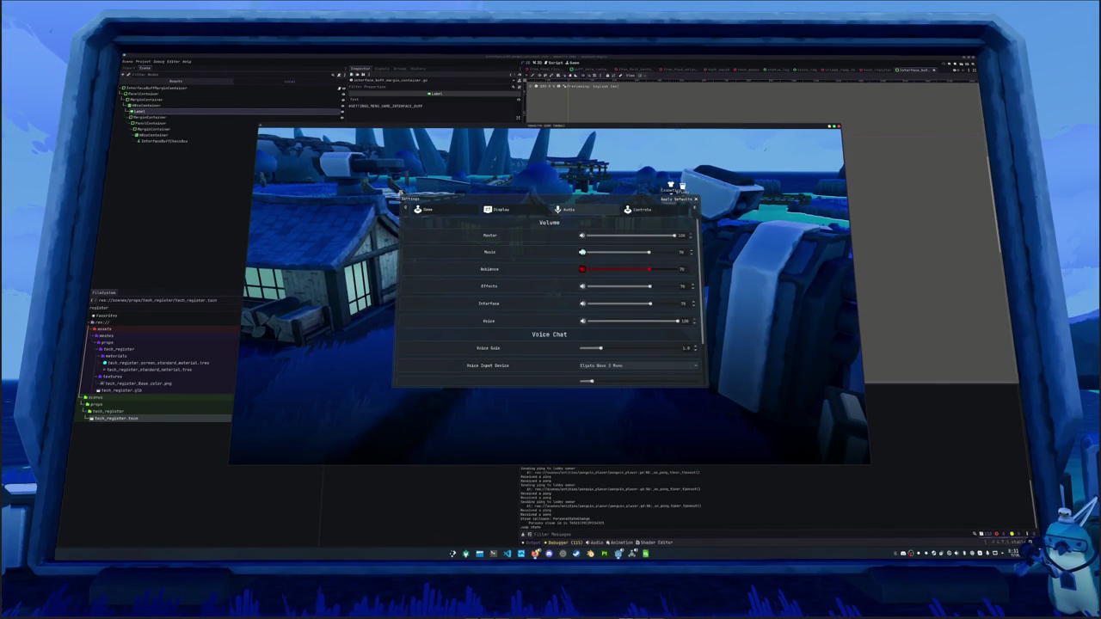
pyautogui.press('Escape')
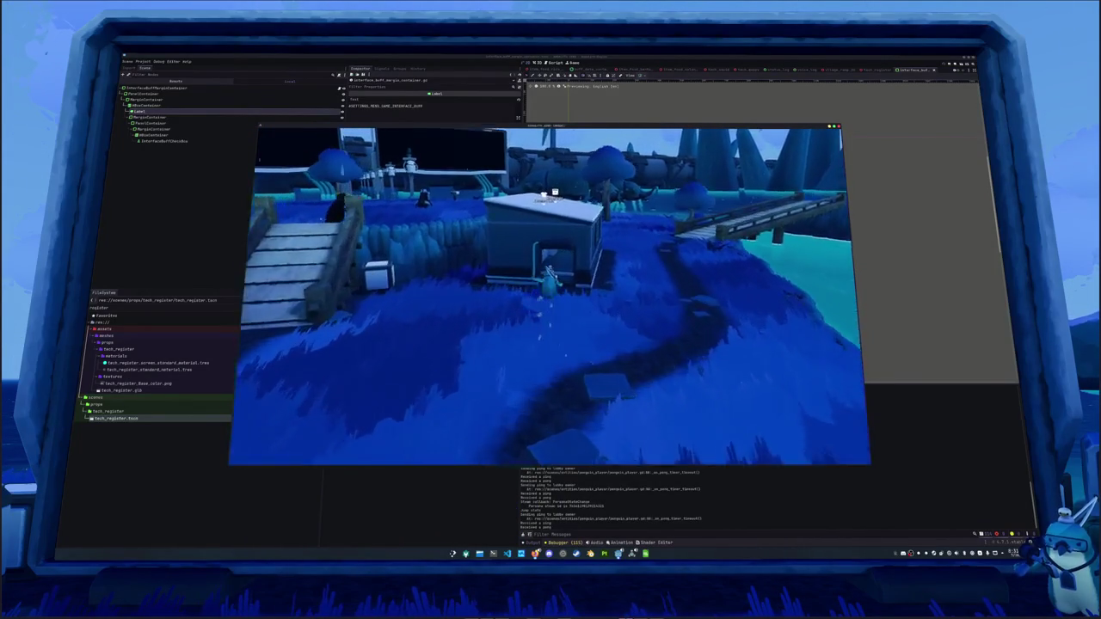
pyautogui.press('e')
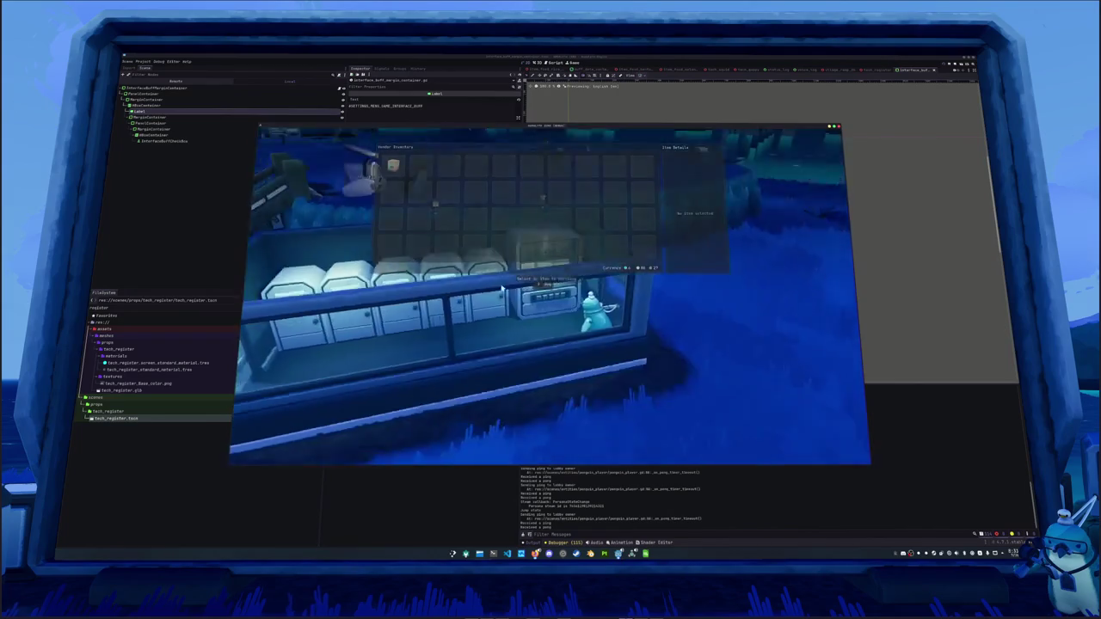
pyautogui.press('Escape')
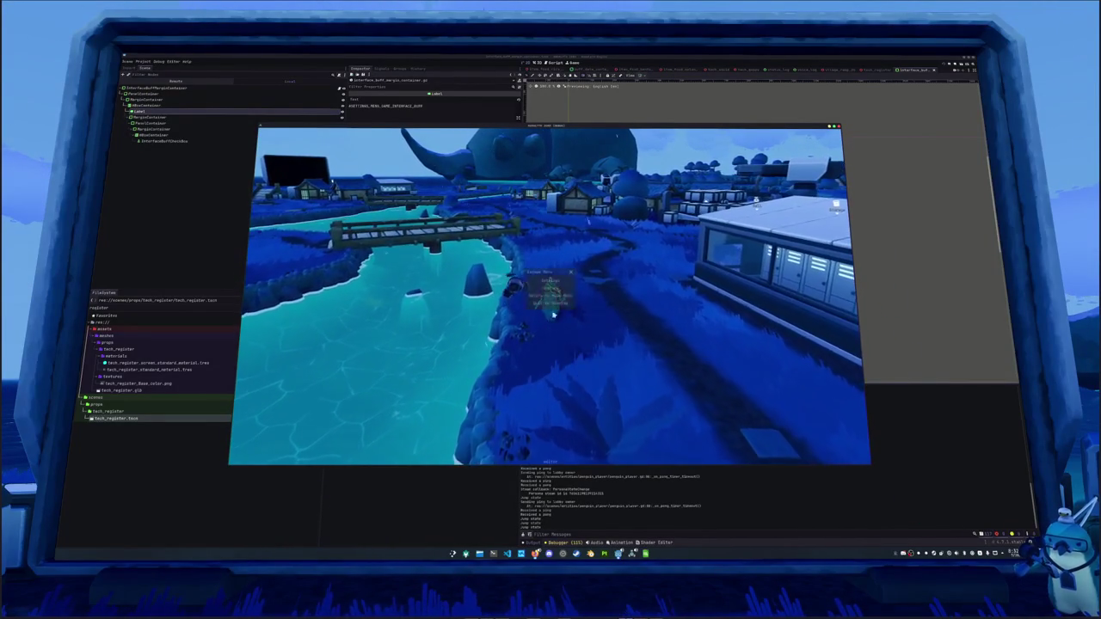
pyautogui.click(555, 290)
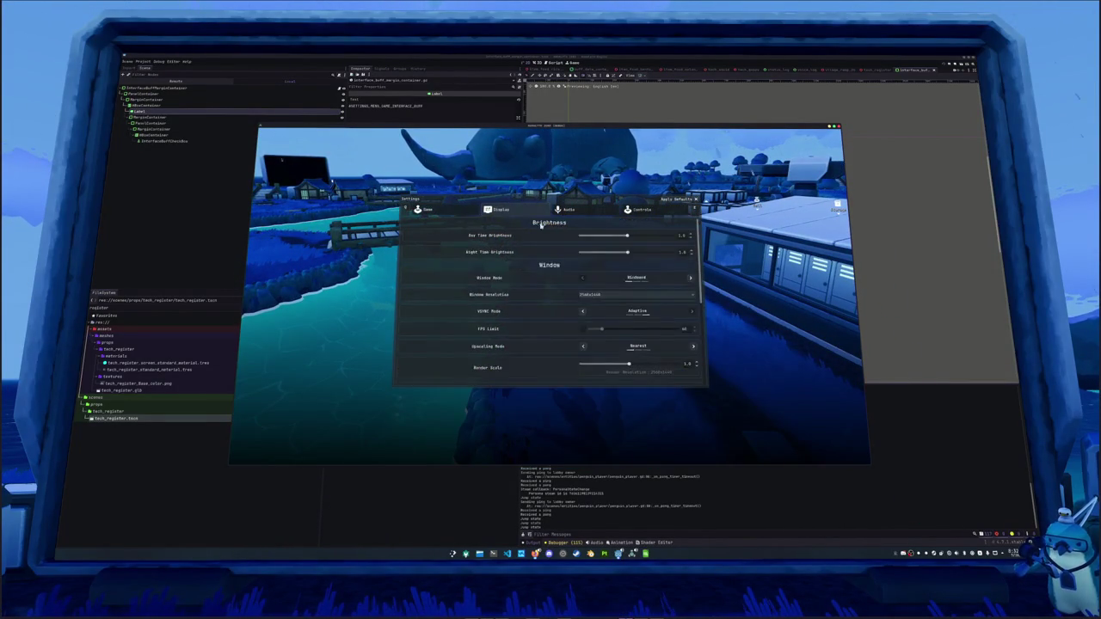
# Close the settings, walk the penguin across the grass, and reopen the Escape Menu.
pyautogui.press('Escape')
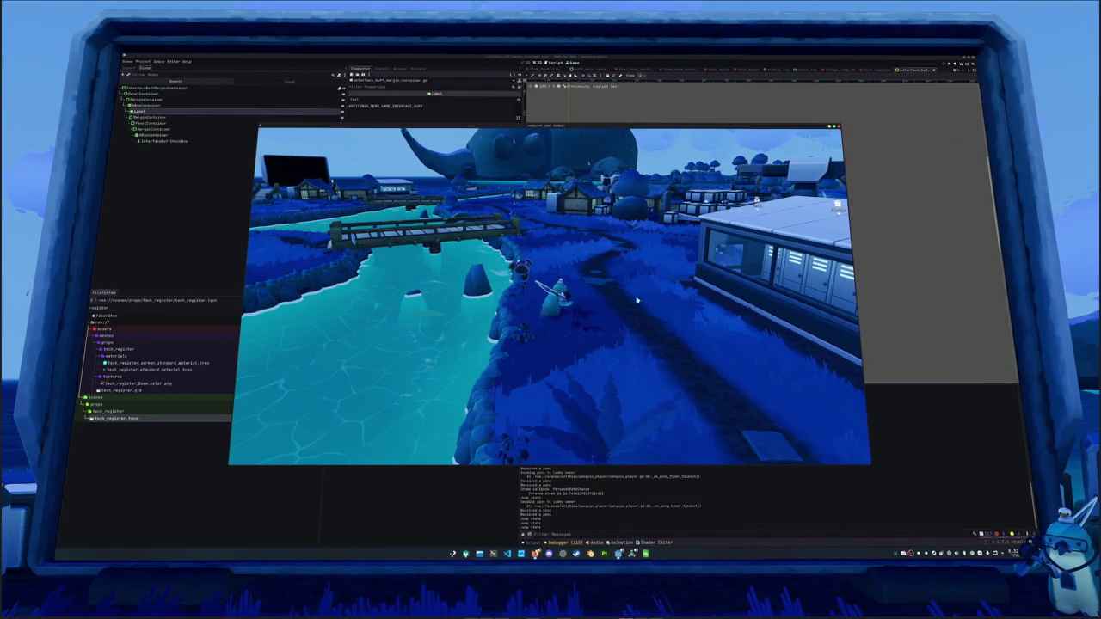
pyautogui.press('w')
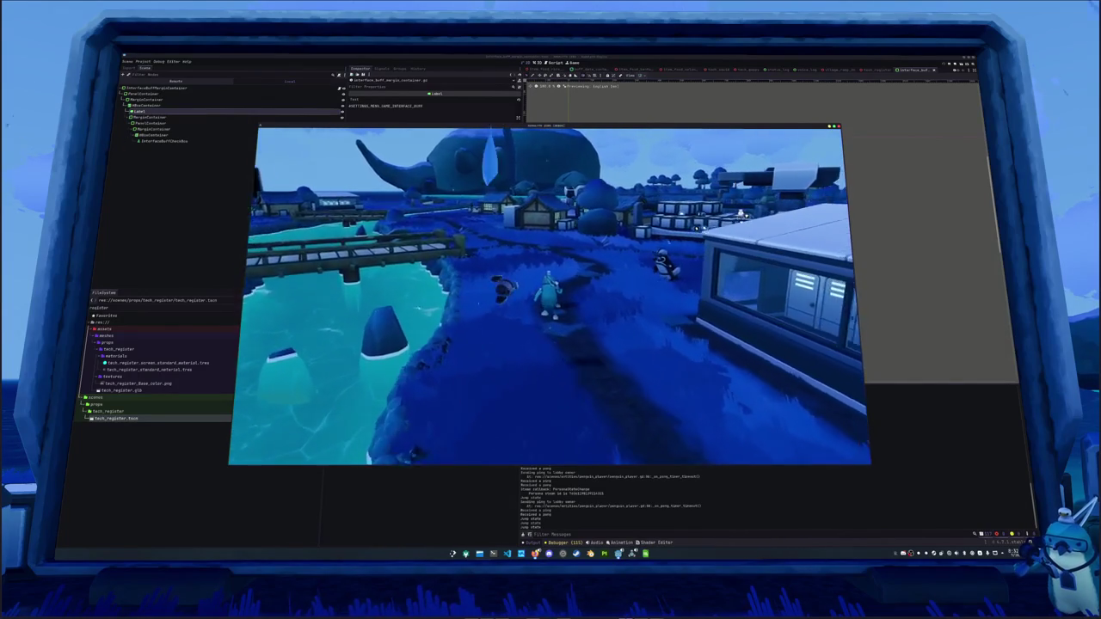
pyautogui.press('w')
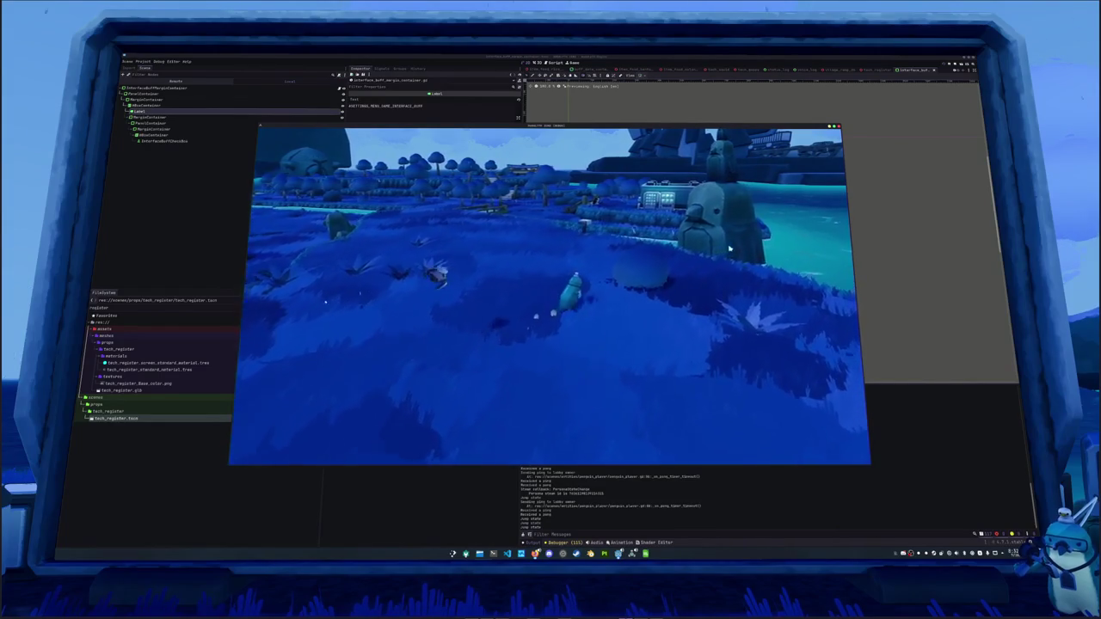
pyautogui.press('Escape')
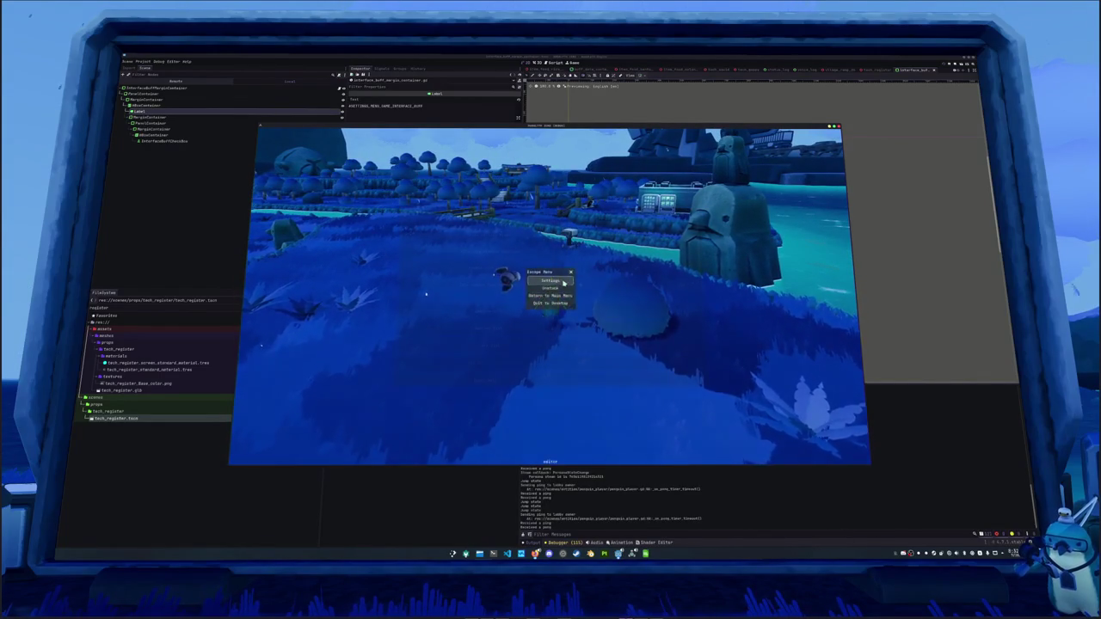
# In Settings, scroll the Game tab to Interface and enable Current Buffs.
pyautogui.click(563, 282)
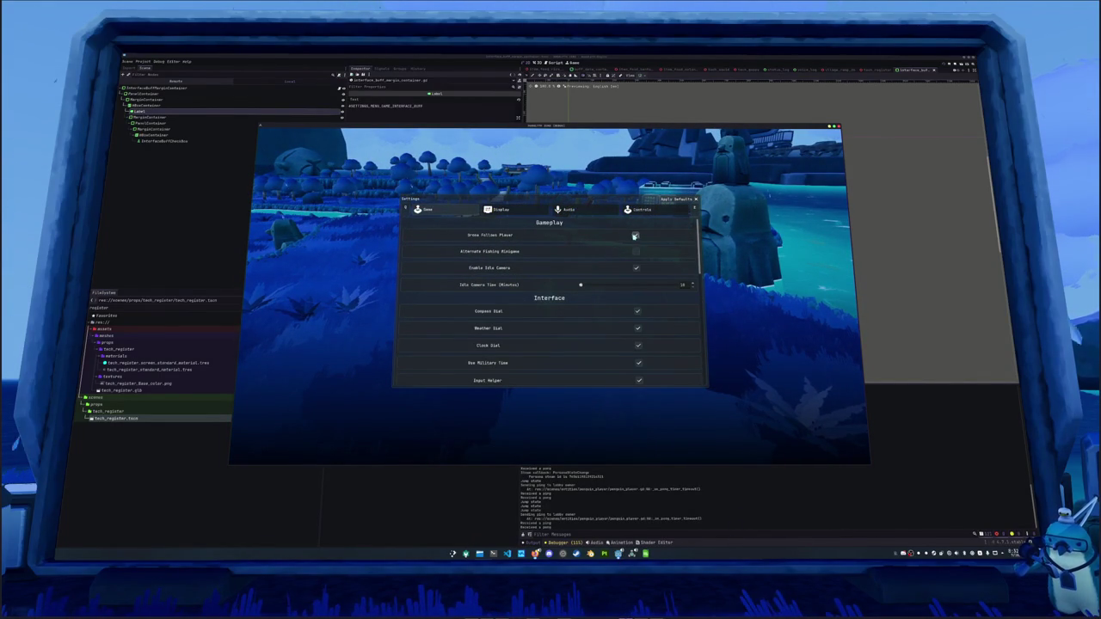
pyautogui.scroll(-10, 553, 295)
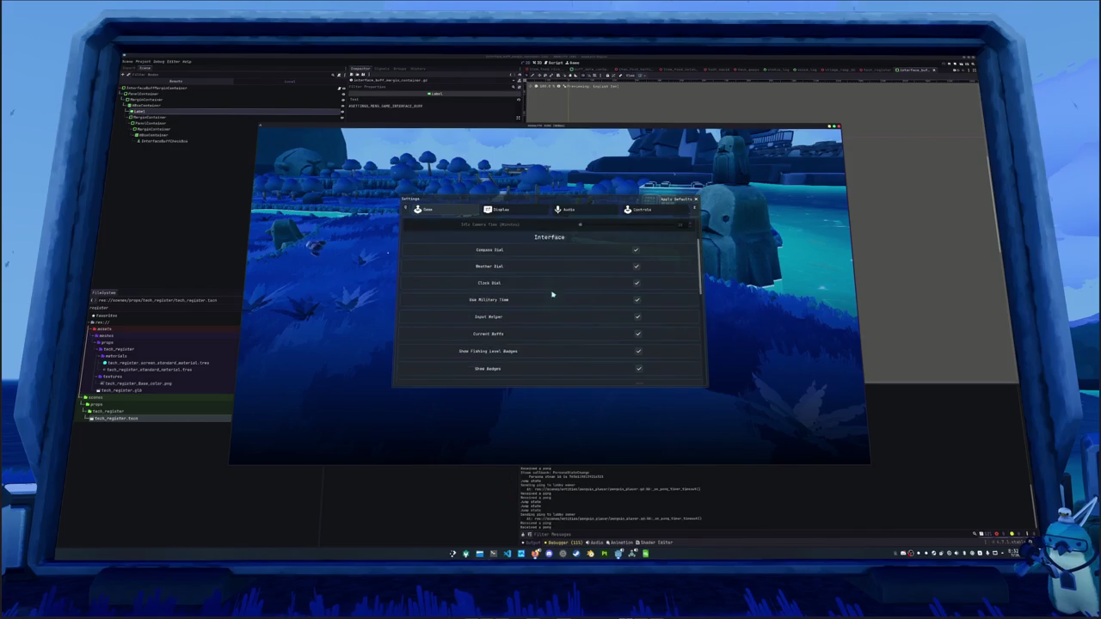
pyautogui.press('Escape')
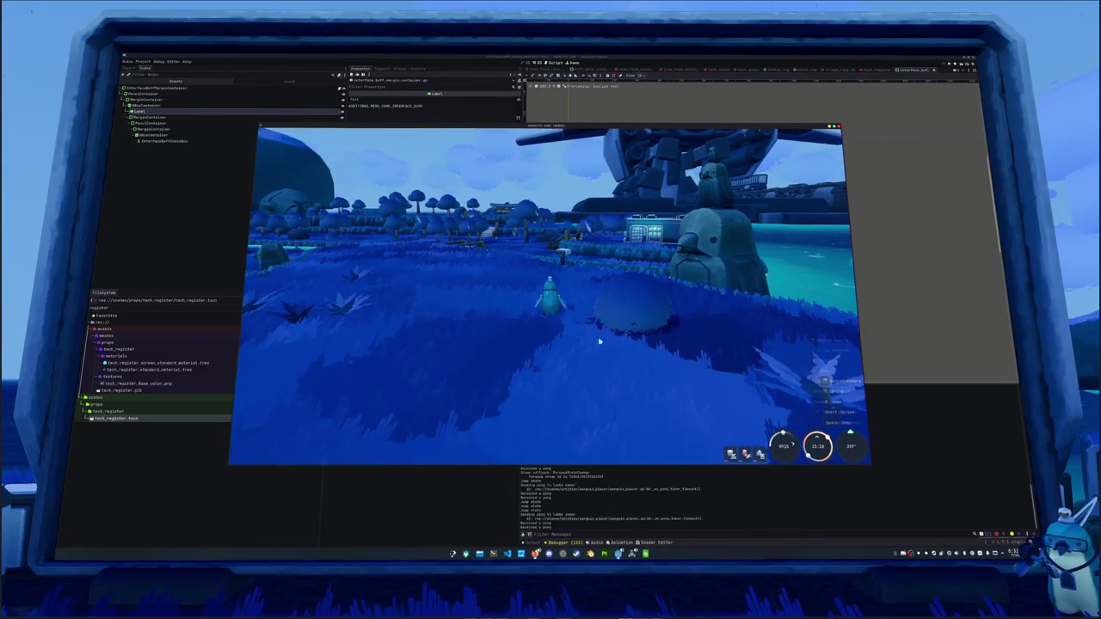
# Walk the penguin forward and left across the grass with the HUD showing.
pyautogui.press('w')
pyautogui.press('w')
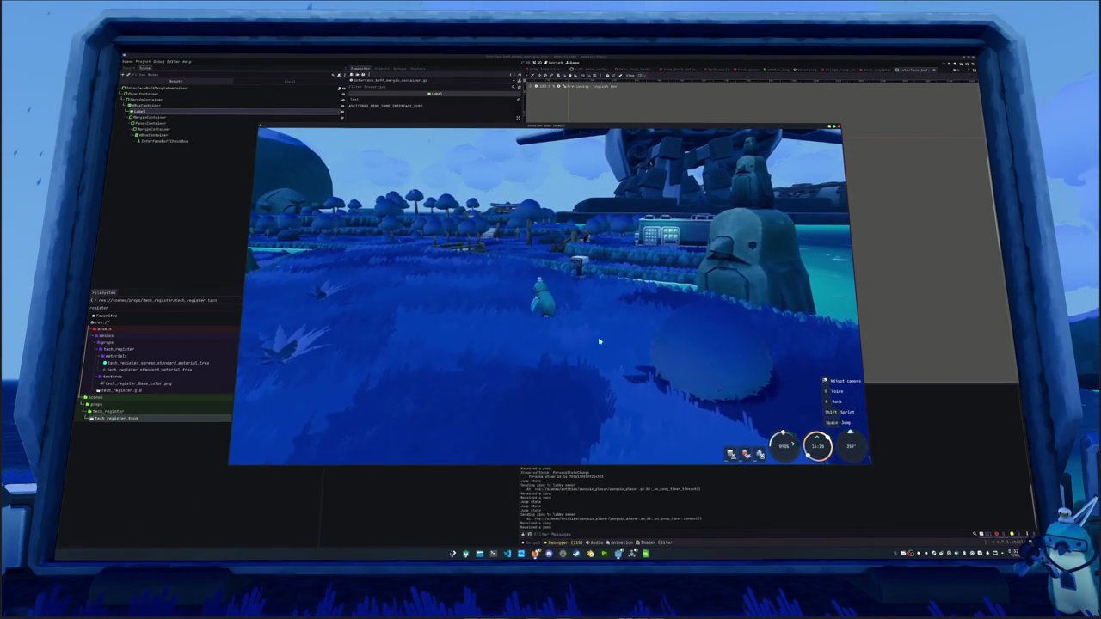
pyautogui.press('a')
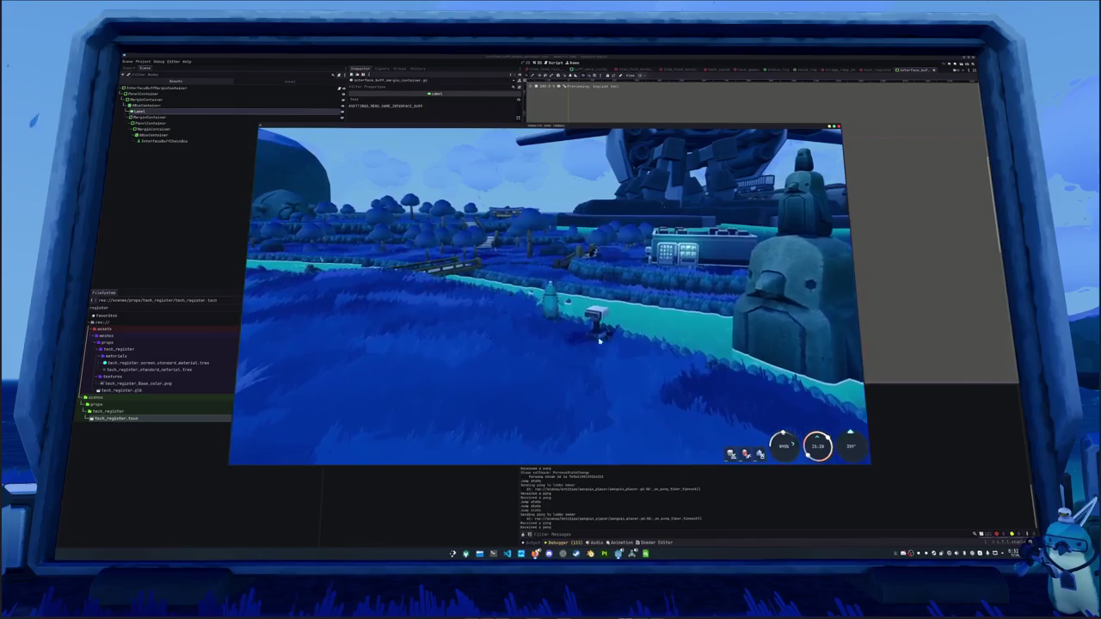
pyautogui.press('a')
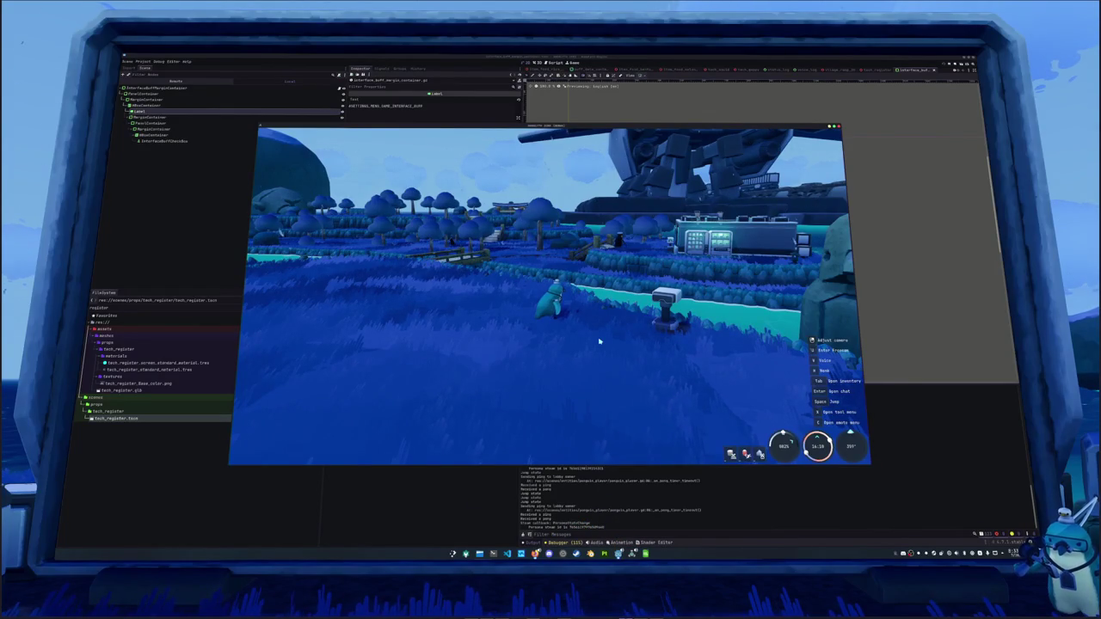
# Raise the Display tab's UI Scale from 1.0 to 1.25 and resume play with the larger HUD.
pyautogui.moveTo(599, 342)
pyautogui.mouseDown()
pyautogui.moveTo(575, 323)
pyautogui.moveTo(590, 418)
pyautogui.moveTo(535, 427)
pyautogui.moveTo(551, 456)
pyautogui.mouseUp()
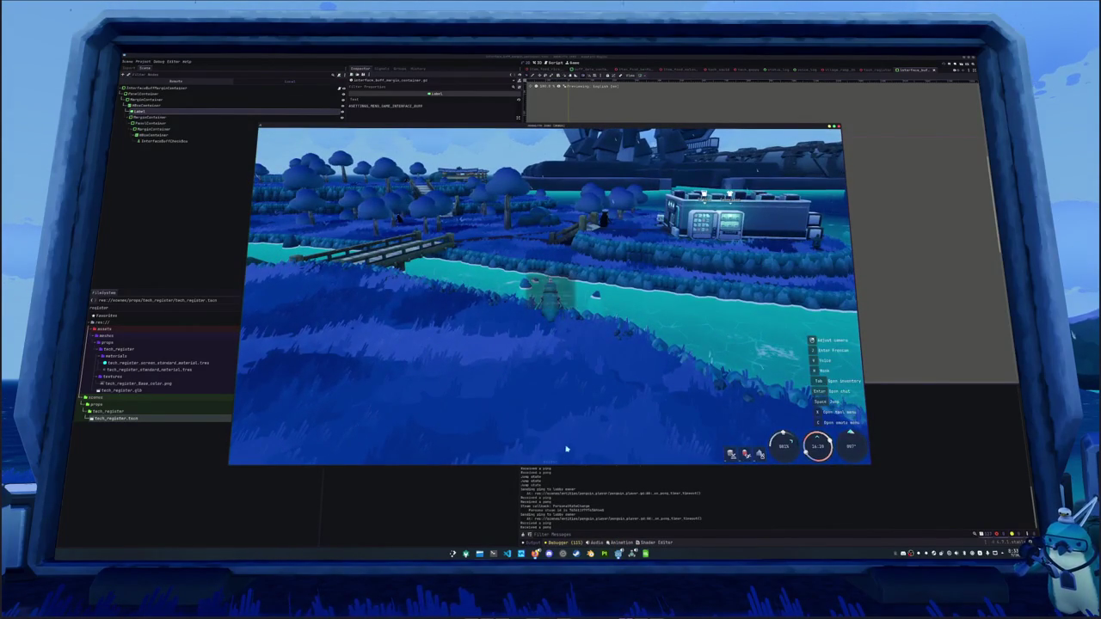
pyautogui.press('Escape')
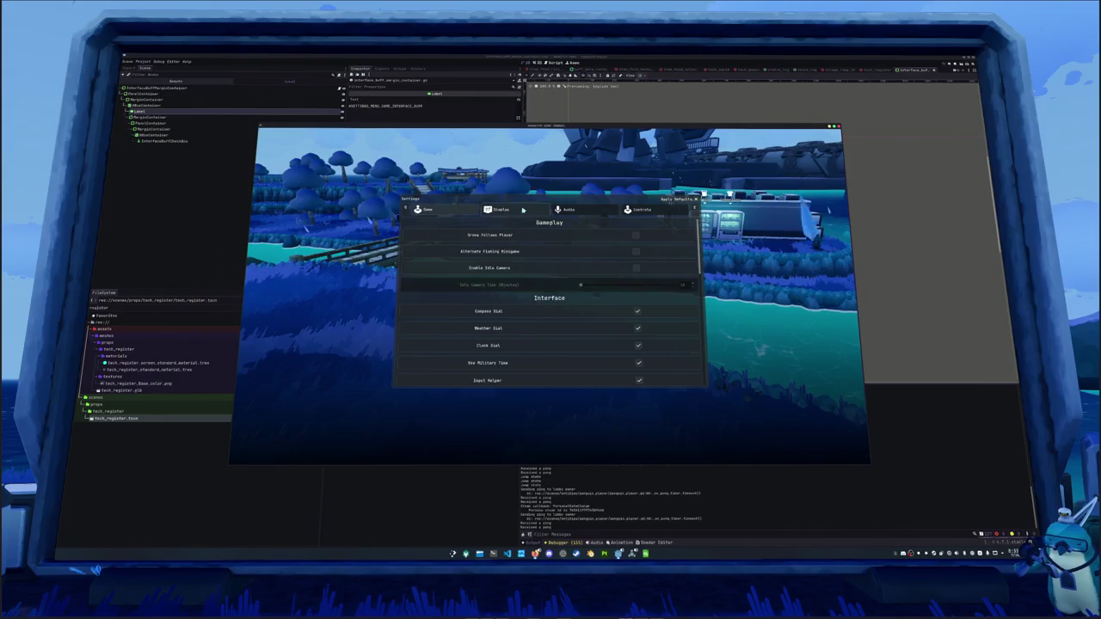
pyautogui.click(516, 210)
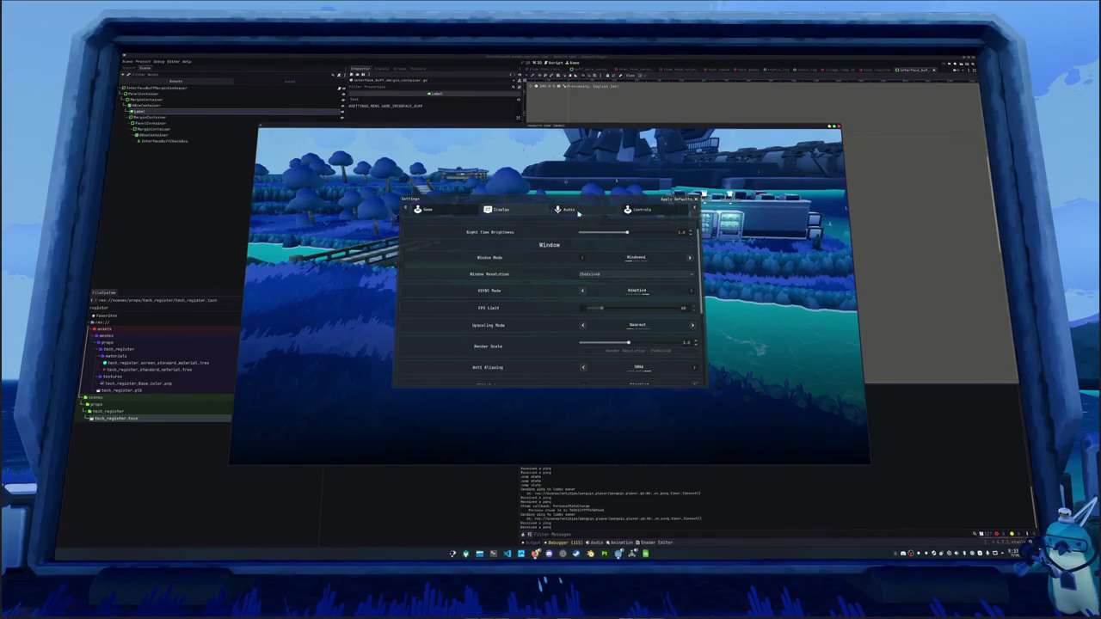
pyautogui.click(568, 210)
pyautogui.scroll(-1, 583, 284)
pyautogui.scroll(1, 583, 284)
pyautogui.click(500, 212)
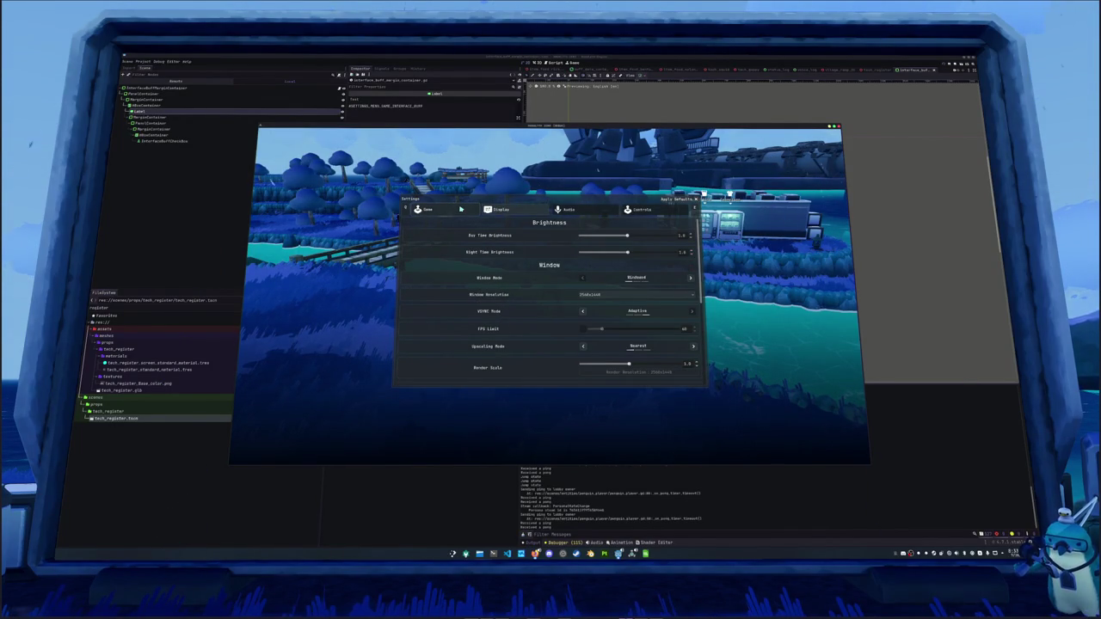
pyautogui.scroll(-5, 602, 318)
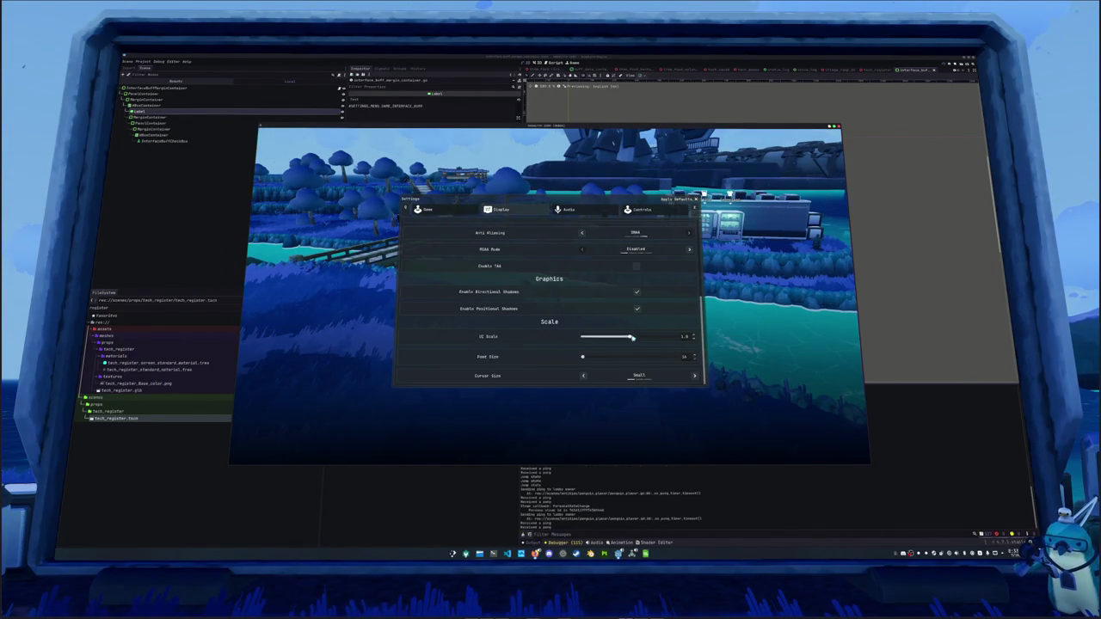
pyautogui.moveTo(633, 338); pyautogui.dragTo(679, 338)
pyautogui.press('Escape')
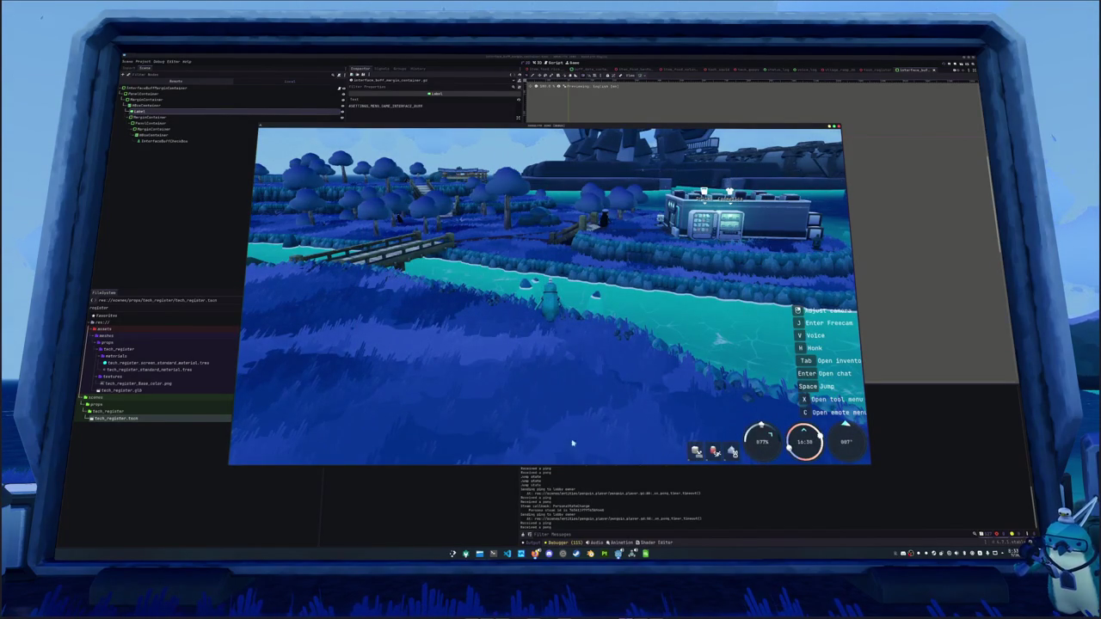
pyautogui.moveTo(631, 408); pyautogui.dragTo(671, 401)
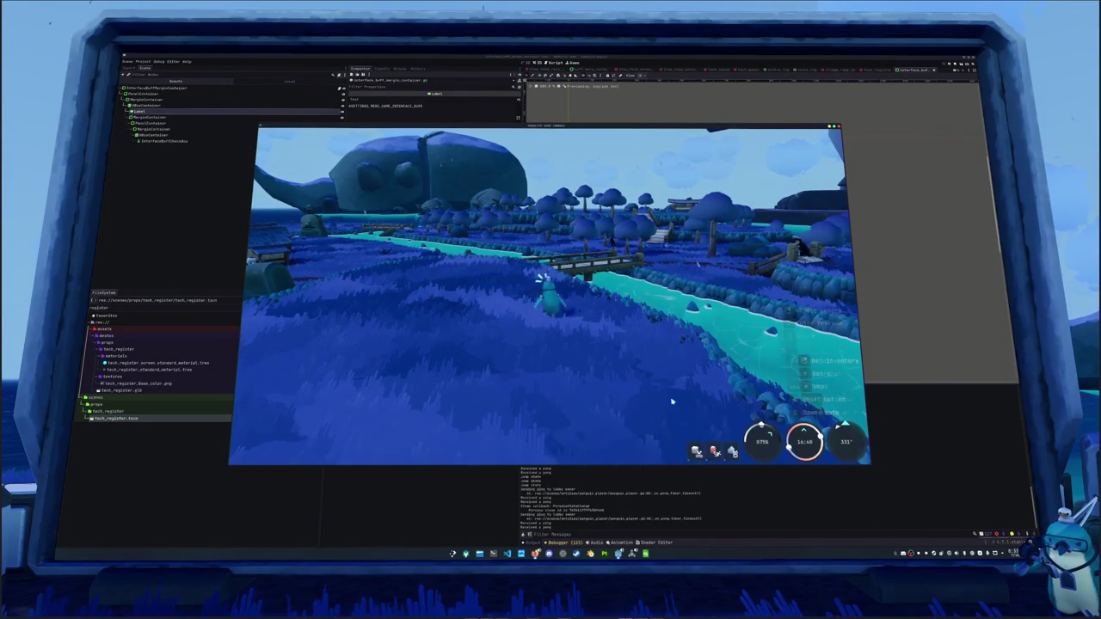
# Walk the penguin to the bridge and line it up with the store.
pyautogui.press('w')
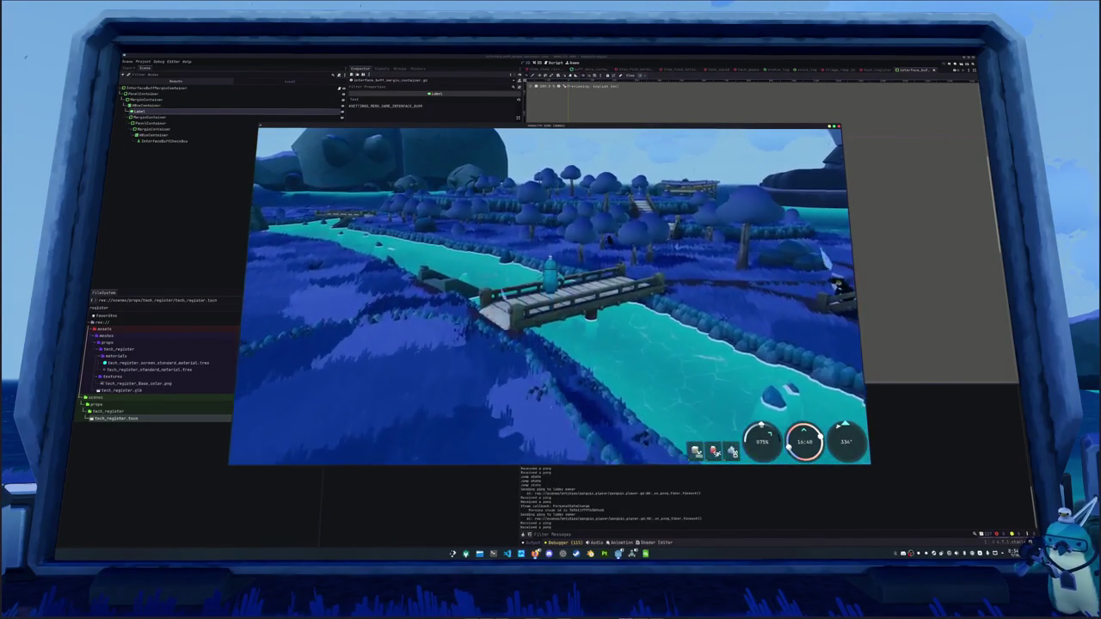
pyautogui.press('w')
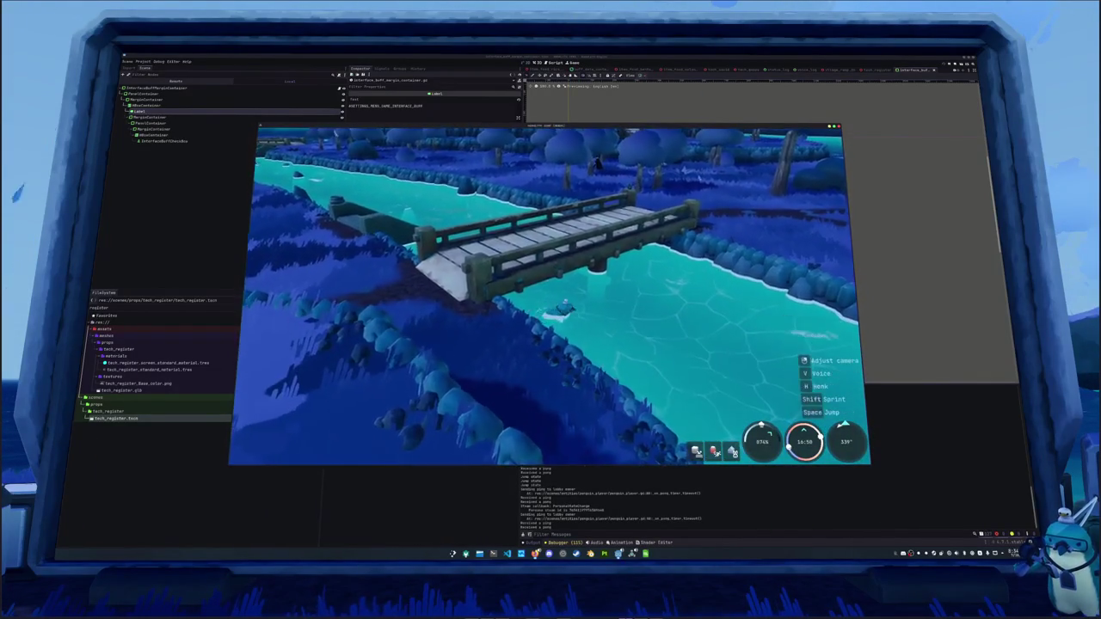
pyautogui.press('d')
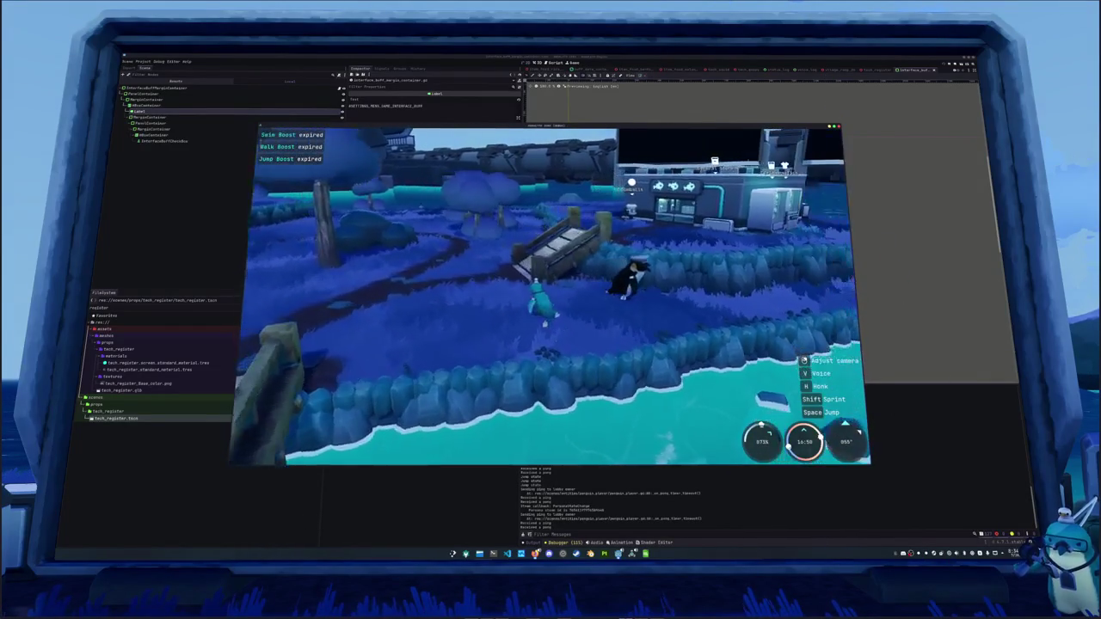
pyautogui.press('d')
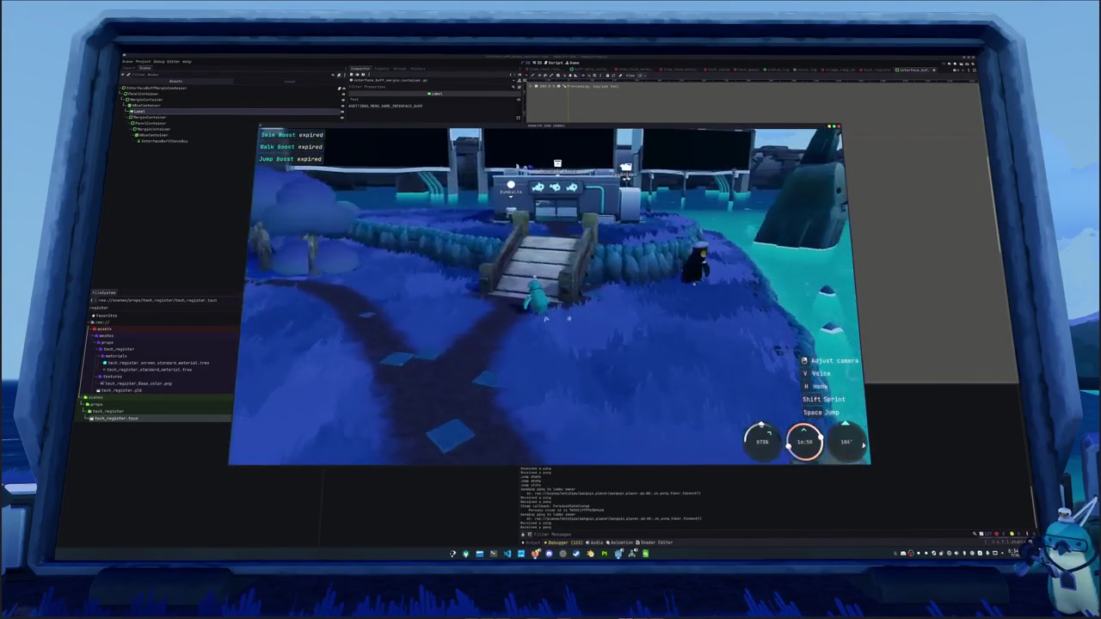
pyautogui.press('w')
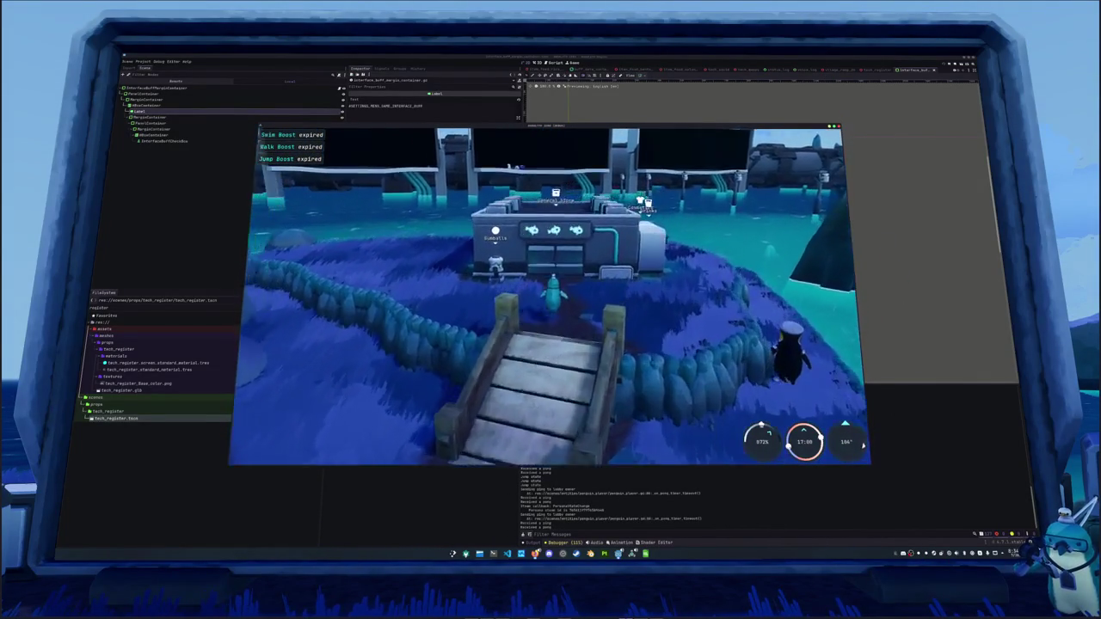
pyautogui.press('a')
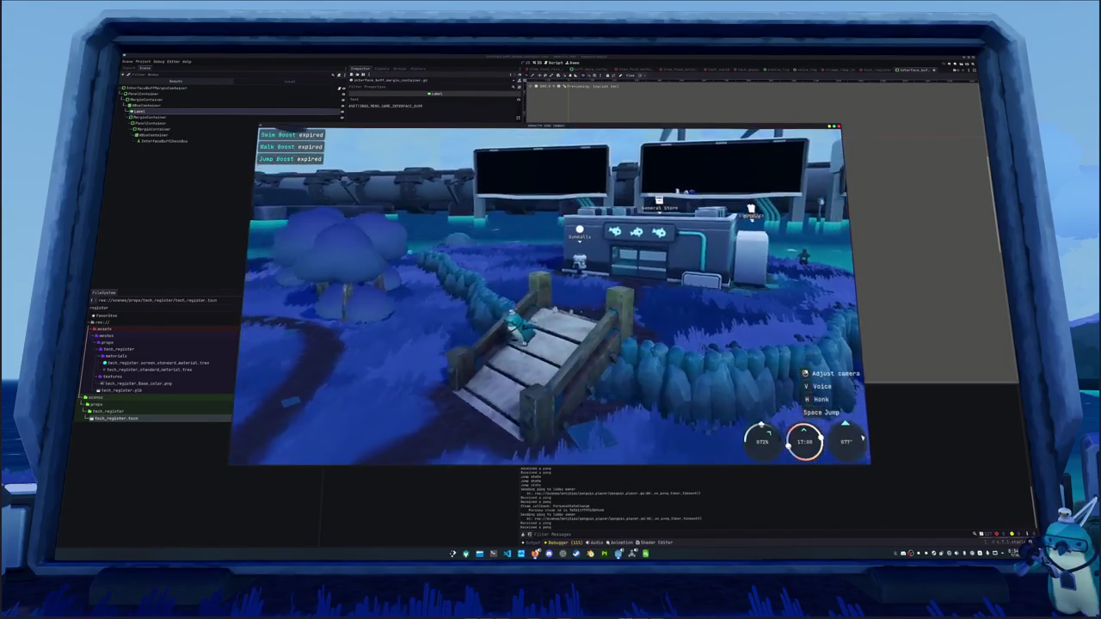
pyautogui.press('w')
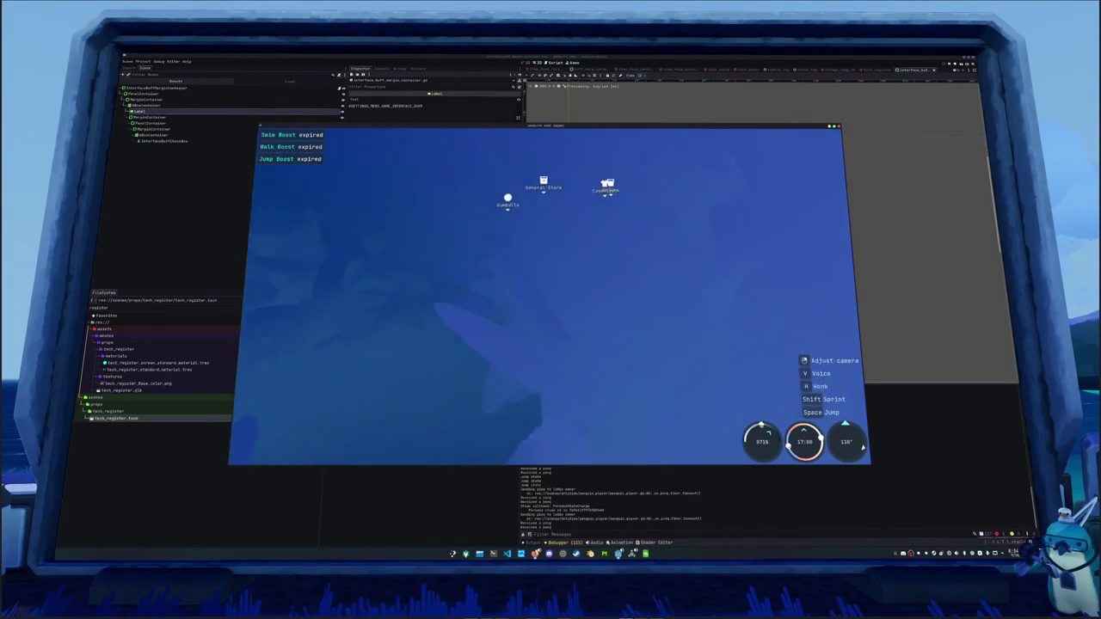
pyautogui.press('s')
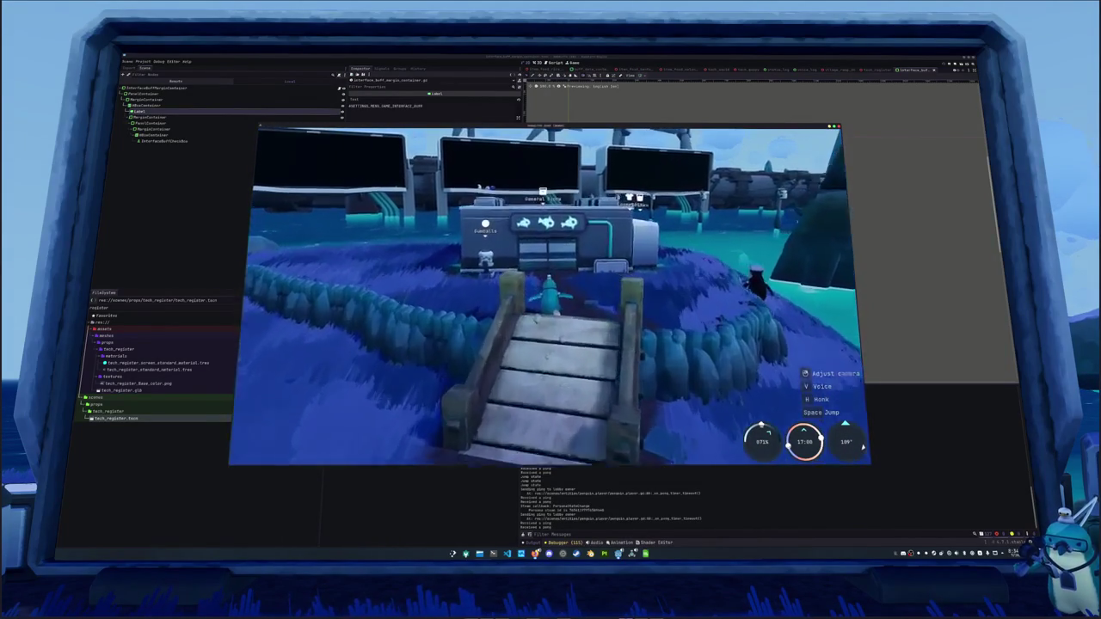
# Cross the bridge into the General Store and bring up the Escape Menu.
pyautogui.press('w')
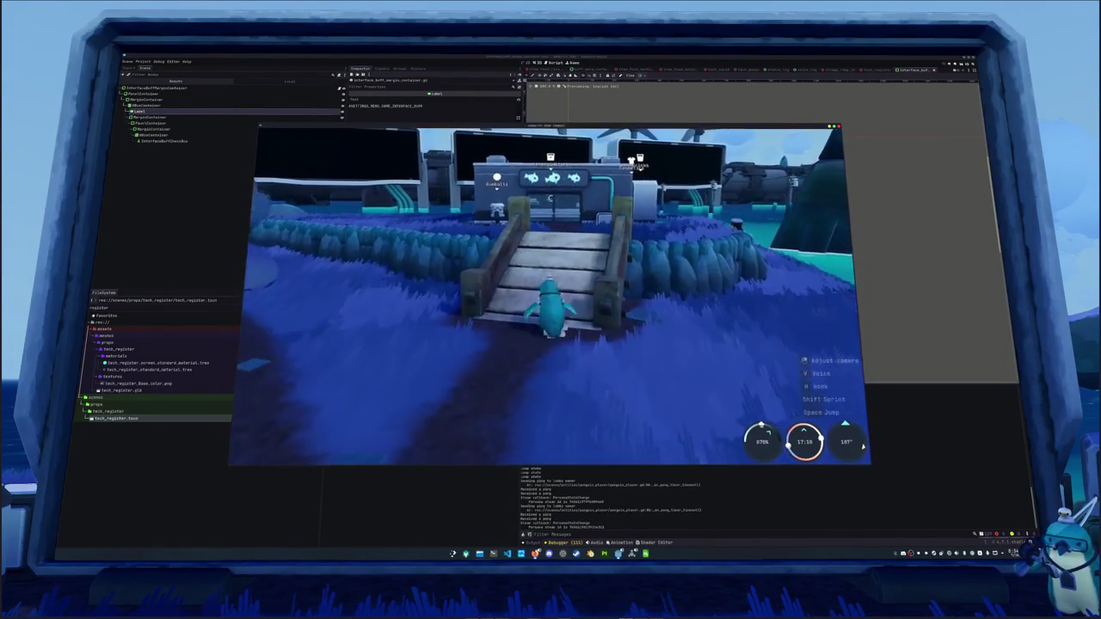
pyautogui.press('w')
pyautogui.press('a')
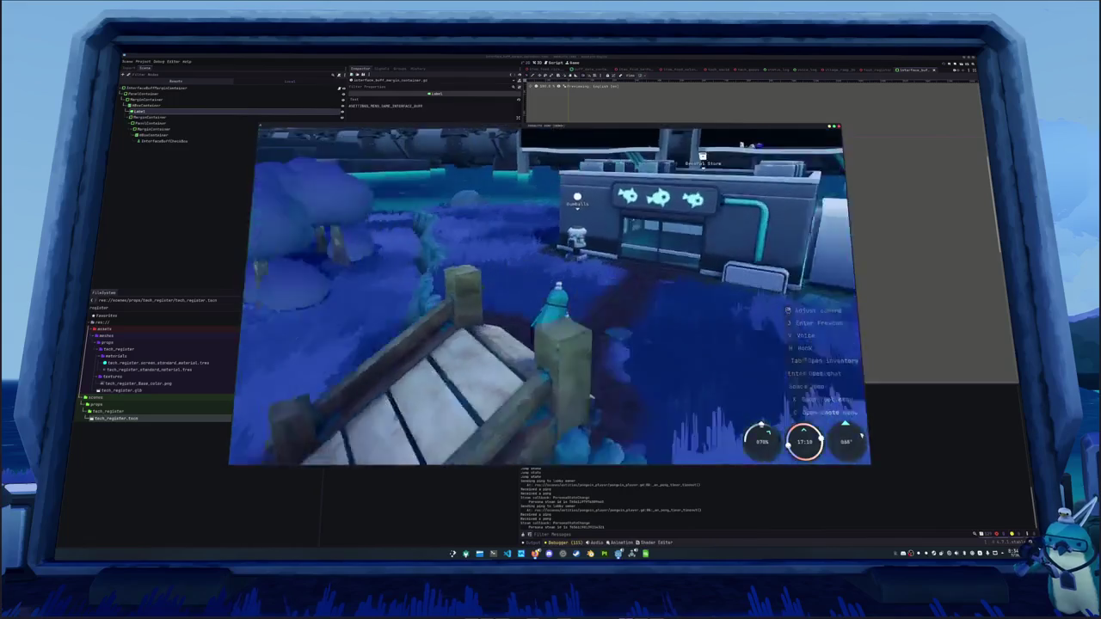
pyautogui.press('d')
pyautogui.press('w')
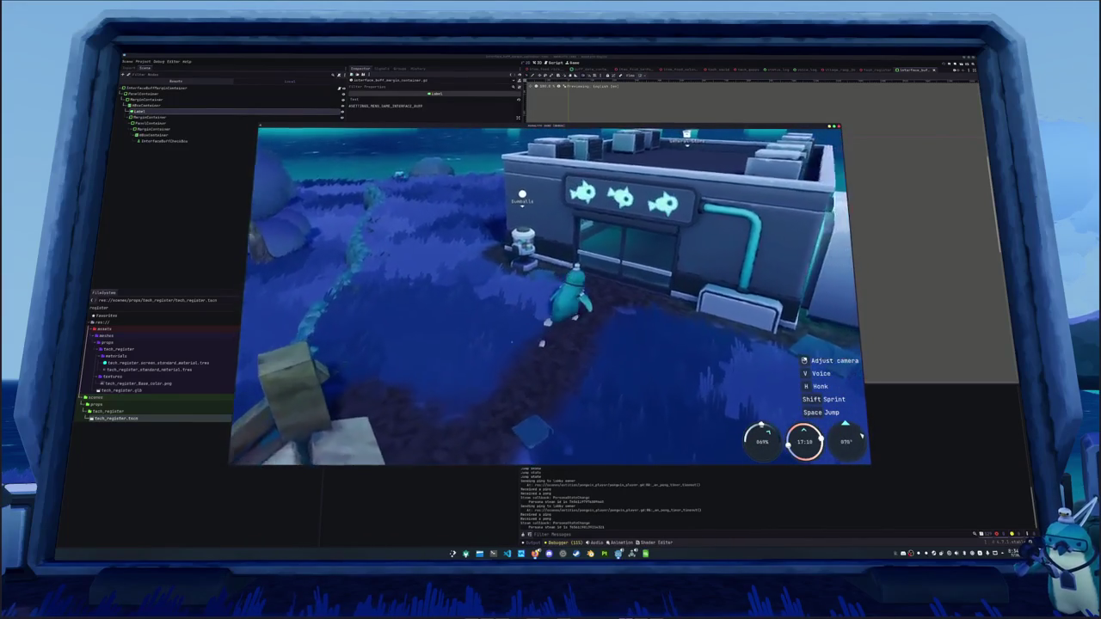
pyautogui.press('w')
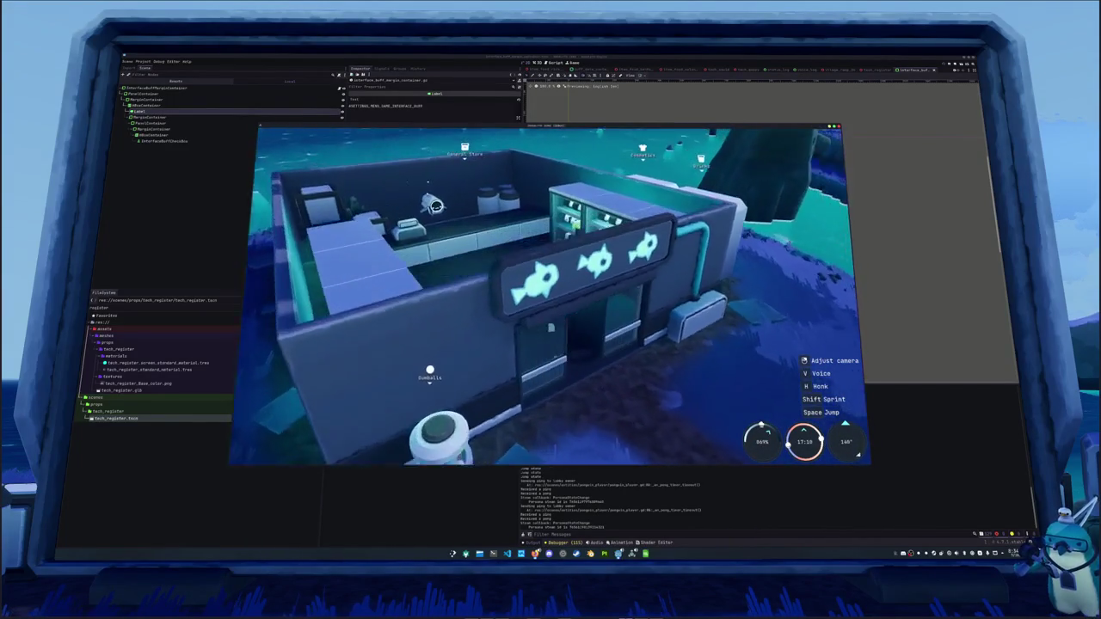
pyautogui.press('Escape')
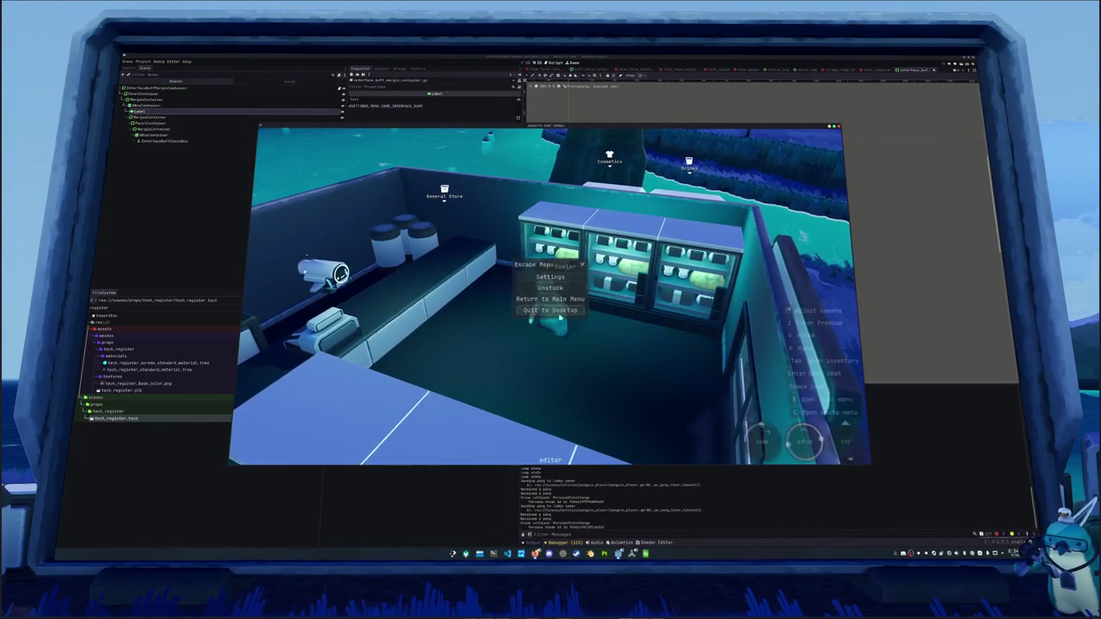
# Open the General Store inventory, then eat three purchased items from the Tab inventory to apply boosts.
pyautogui.press('Escape')
pyautogui.press('e')
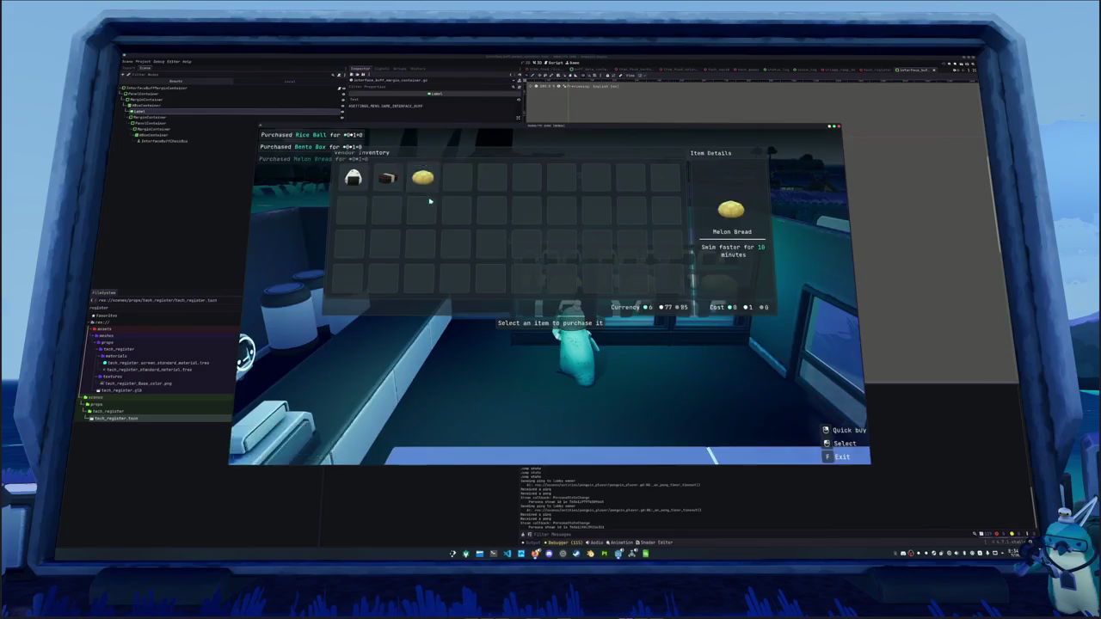
pyautogui.press('Escape')
pyautogui.press('Tab')
pyautogui.rightClick(422, 180)
pyautogui.rightClick(388, 180)
pyautogui.rightClick(359, 179)
pyautogui.press('Escape')
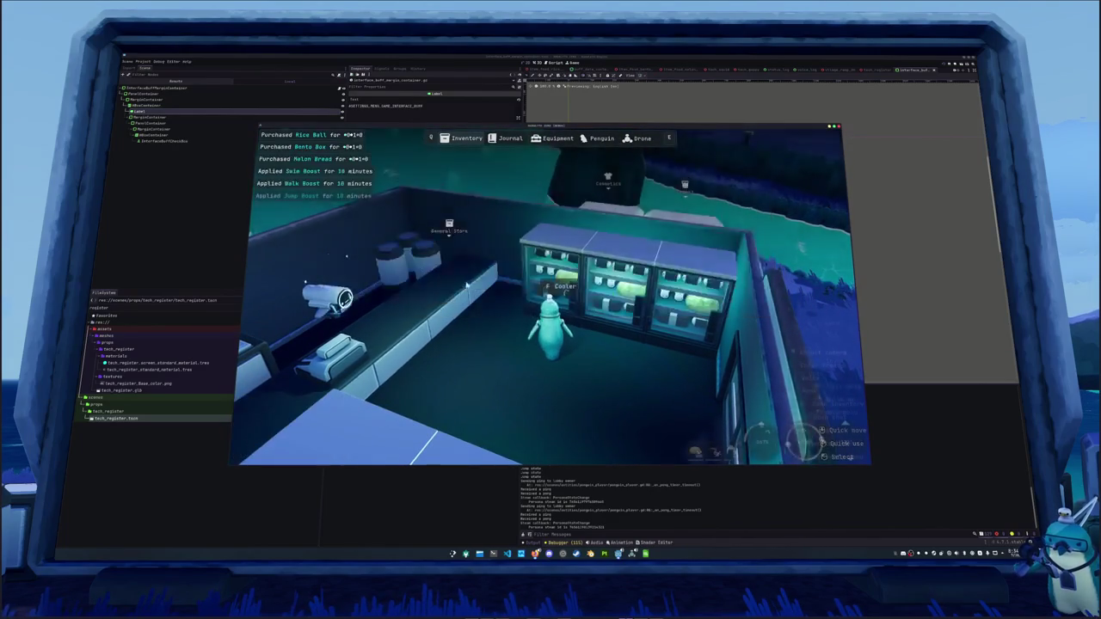
# Buy two drinks from the vending machine and drink one to apply a boost.
pyautogui.press('s')
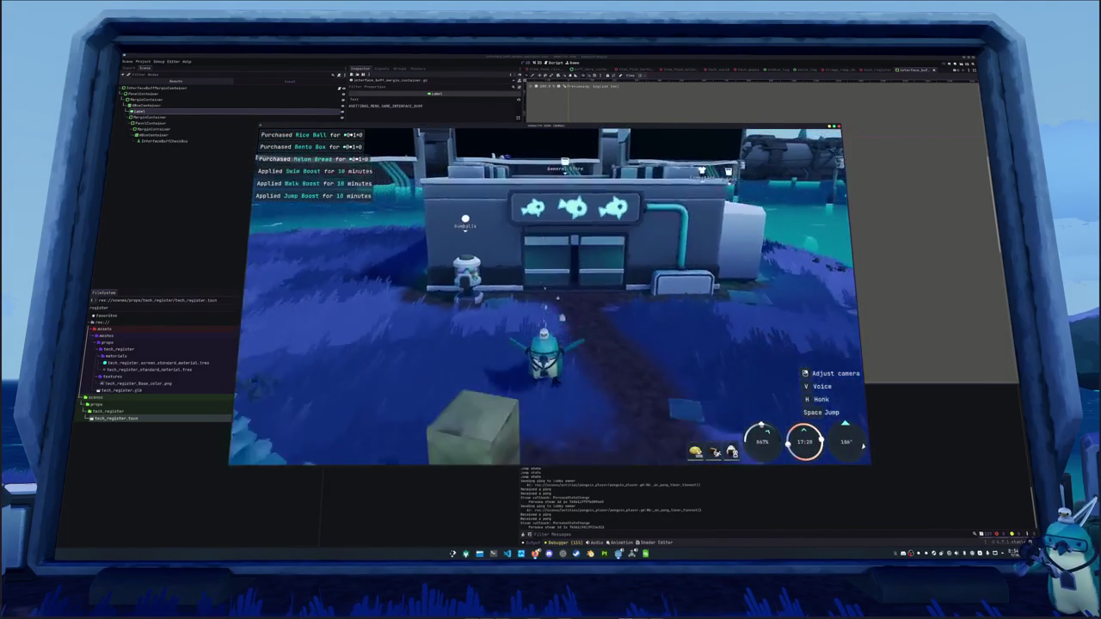
pyautogui.press('w')
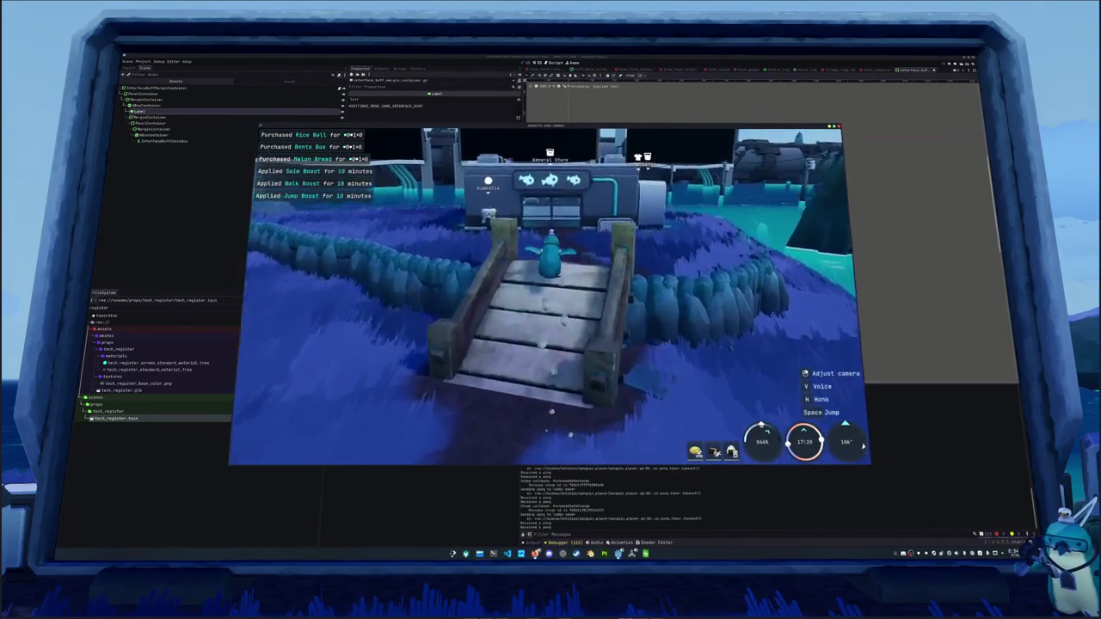
pyautogui.press('w')
pyautogui.press('a')
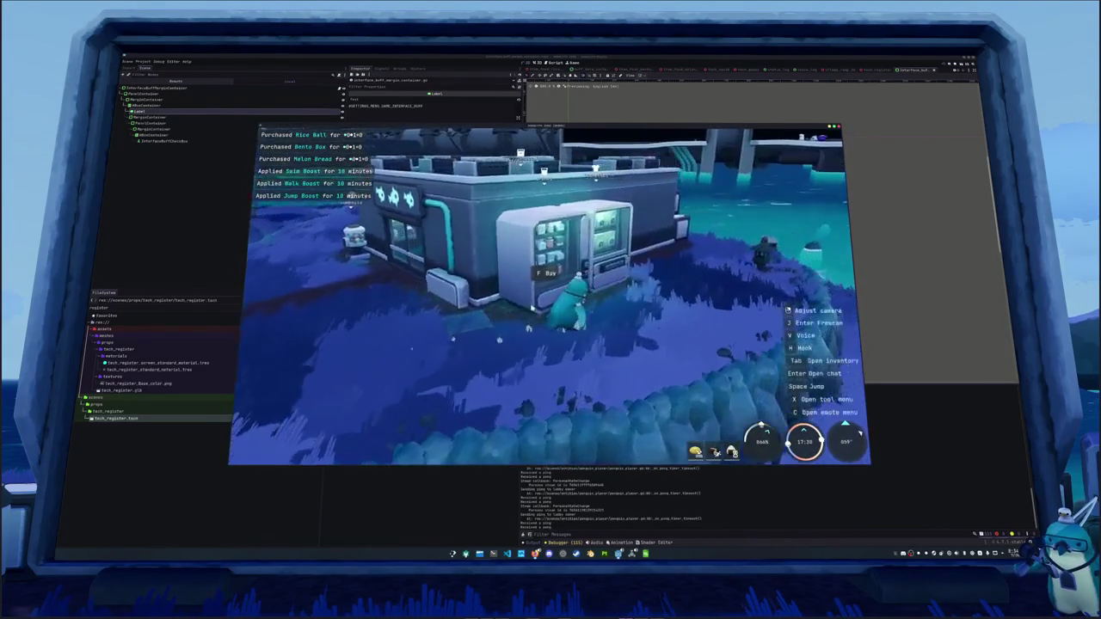
pyautogui.press('f')
pyautogui.click(356, 177)
pyautogui.click(651, 316)
pyautogui.press('Tab')
pyautogui.rightClick(387, 180)
pyautogui.press('Tab')
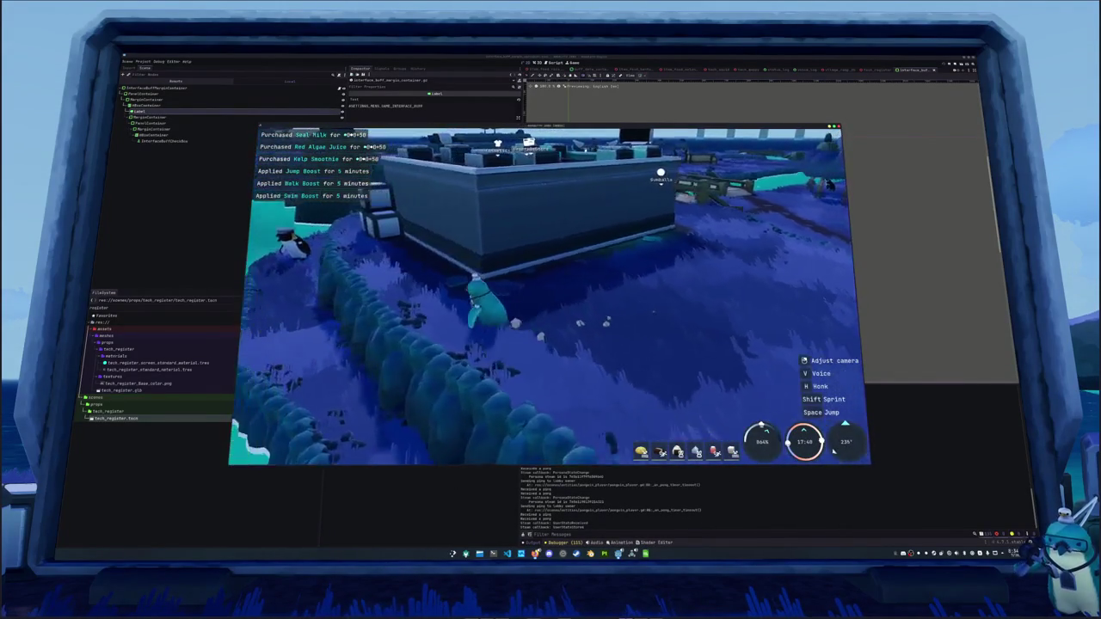
# Walk the penguin along the hedge path back to the river.
pyautogui.press('w')
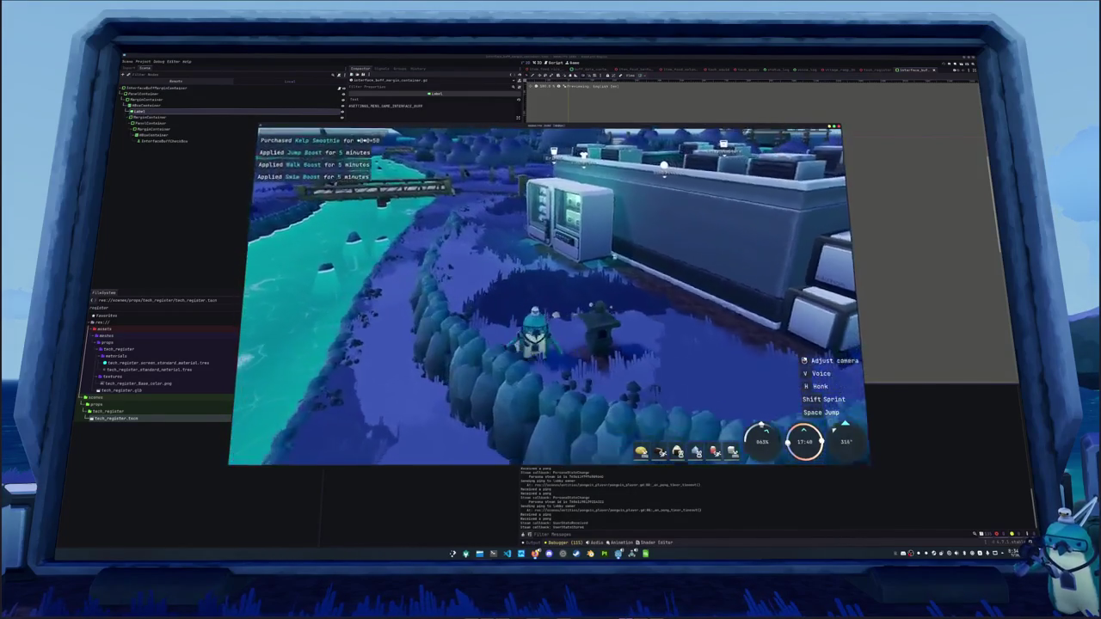
pyautogui.press('d')
pyautogui.press('a')
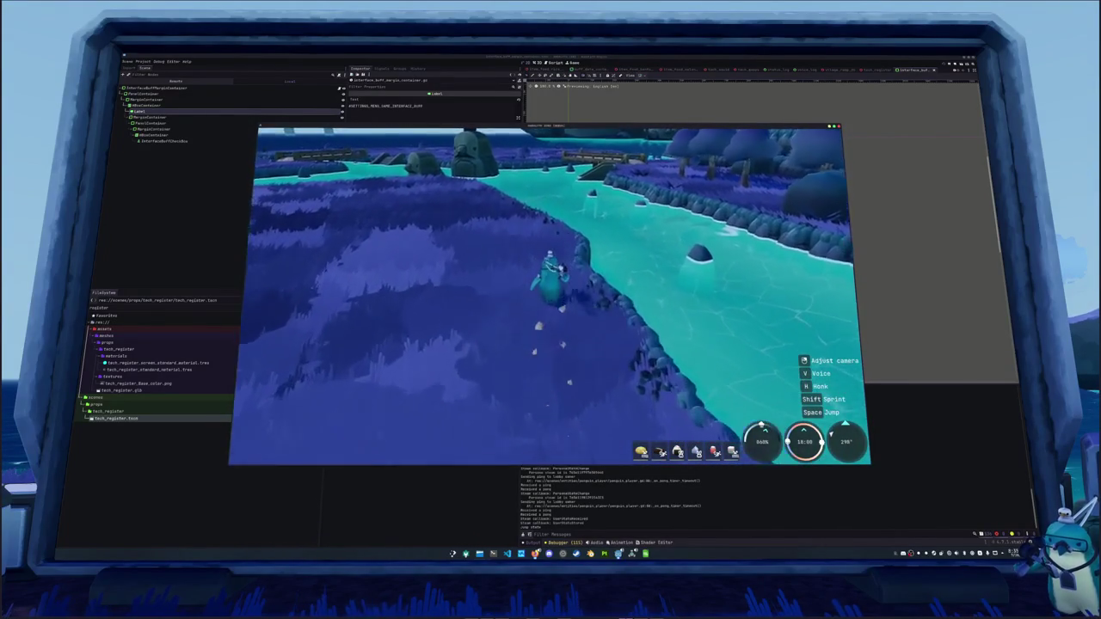
# Cast into the river and enter Up, Left, Left, Up to land a Ghost Glass Catfish.
pyautogui.press('w')
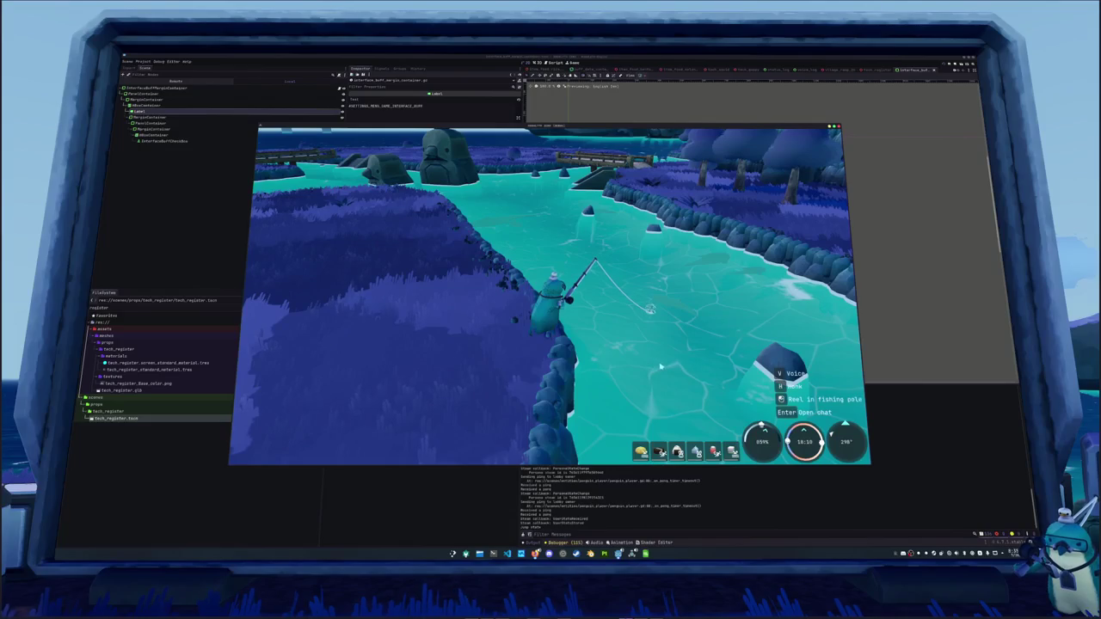
pyautogui.moveTo(646, 366); pyautogui.dragTo(684, 371)
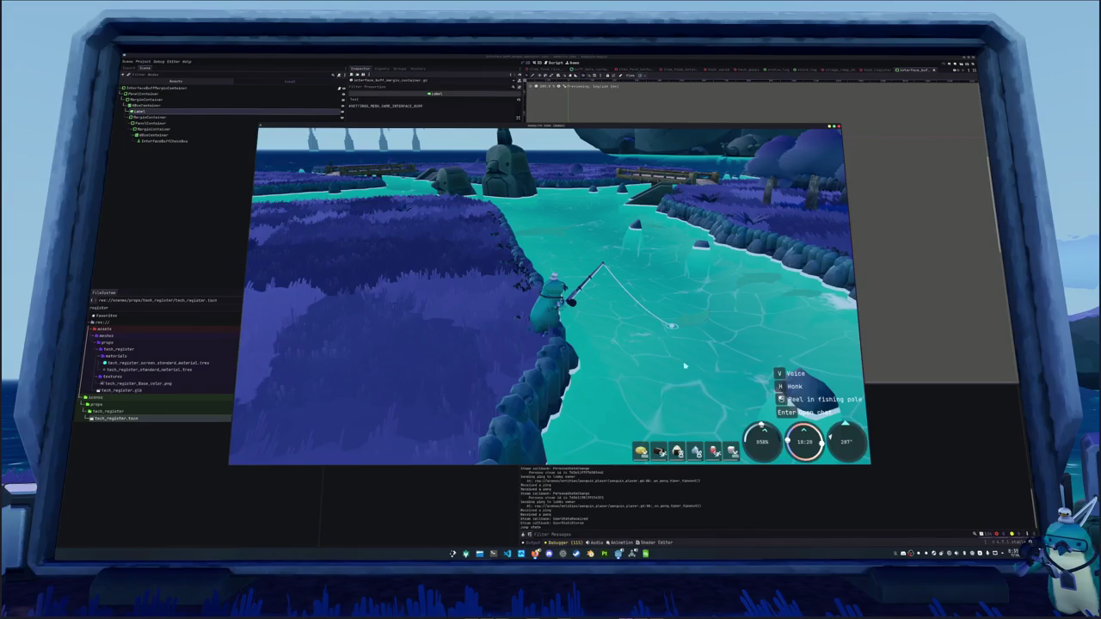
pyautogui.click(690, 368)
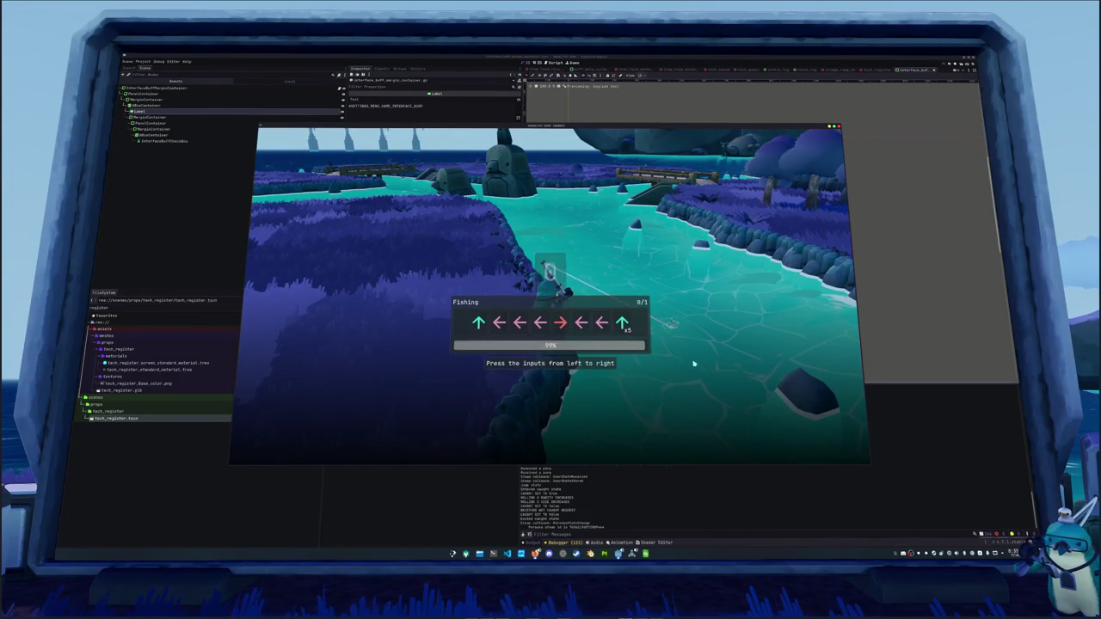
pyautogui.press('Up')
pyautogui.press('Left')
pyautogui.press('Left')
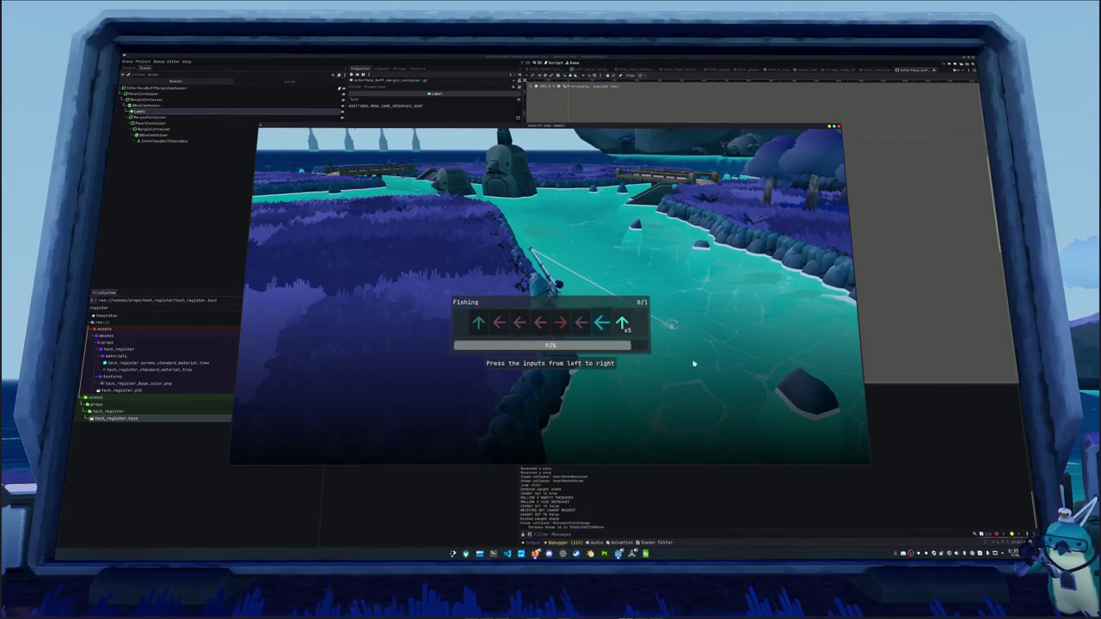
pyautogui.press('Left')
pyautogui.press('Up')
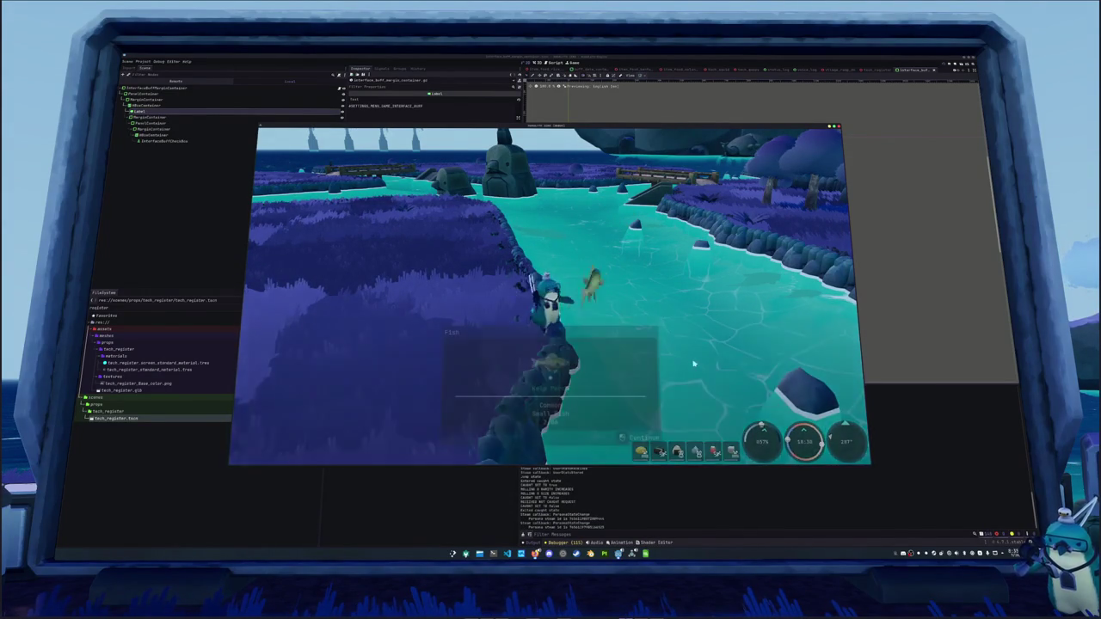
pyautogui.press('w')
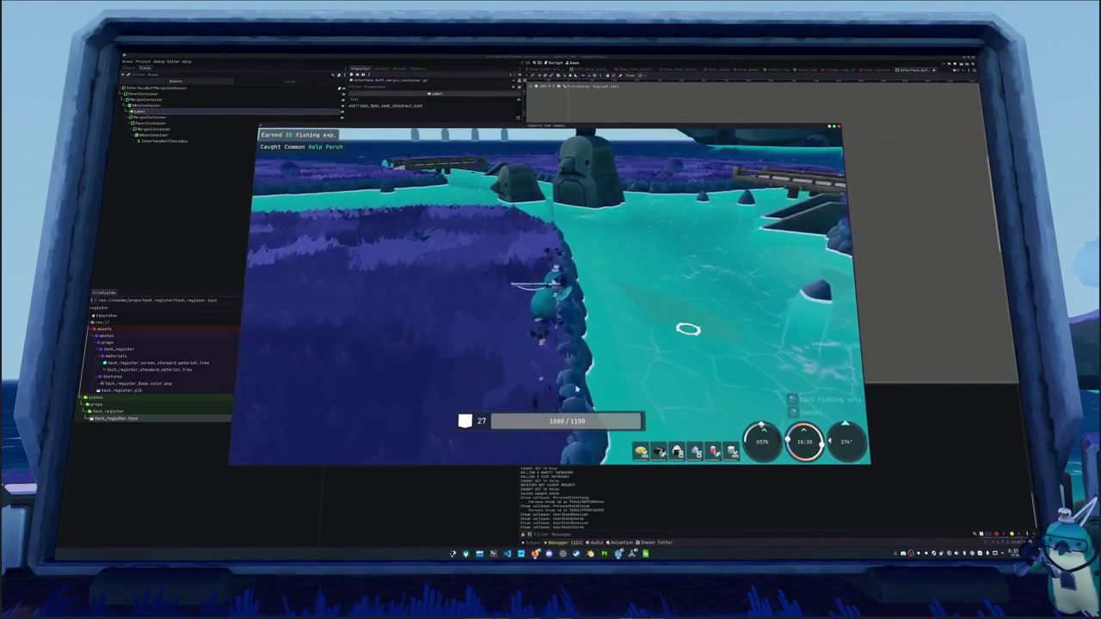
# Recast, reel in a bite, enter Up, Up, and cast the line again.
pyautogui.click(668, 343)
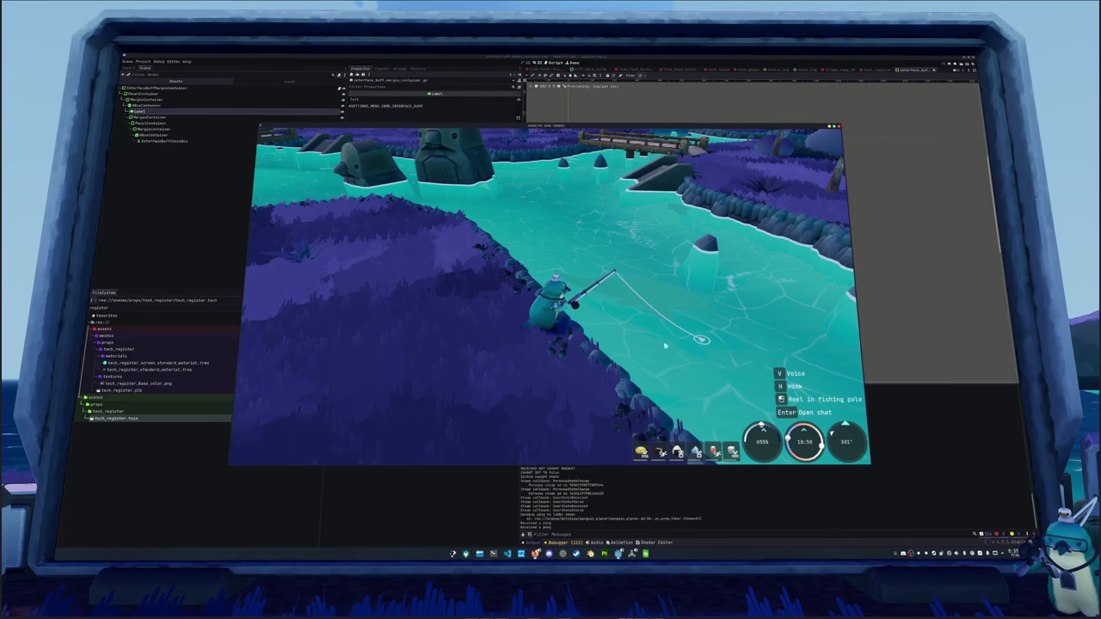
pyautogui.moveTo(707, 352); pyautogui.dragTo(740, 348)
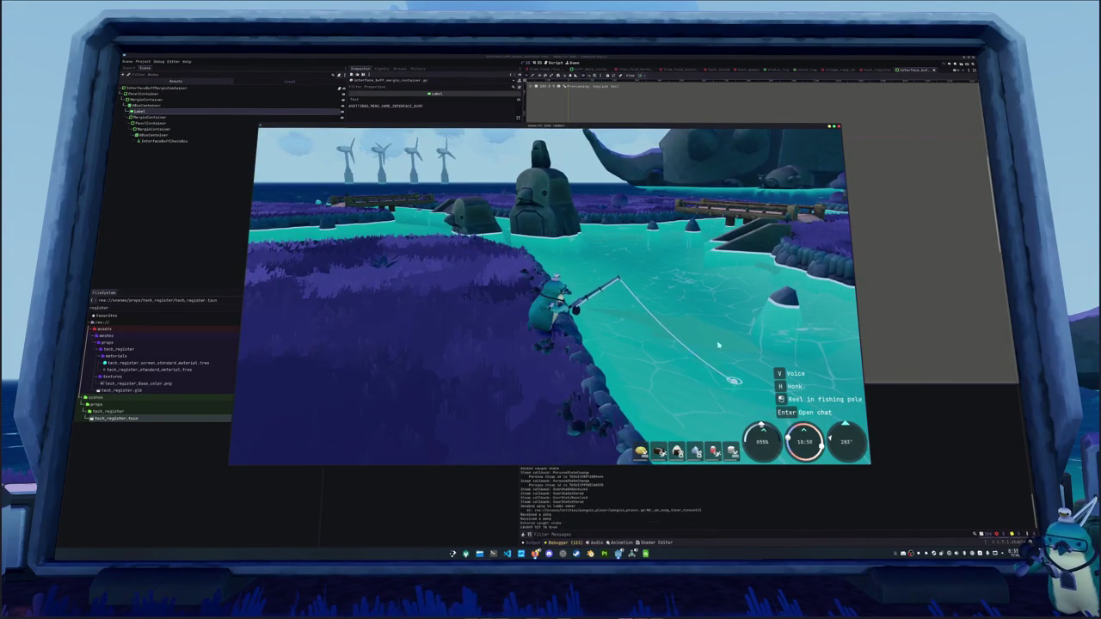
pyautogui.click(718, 345)
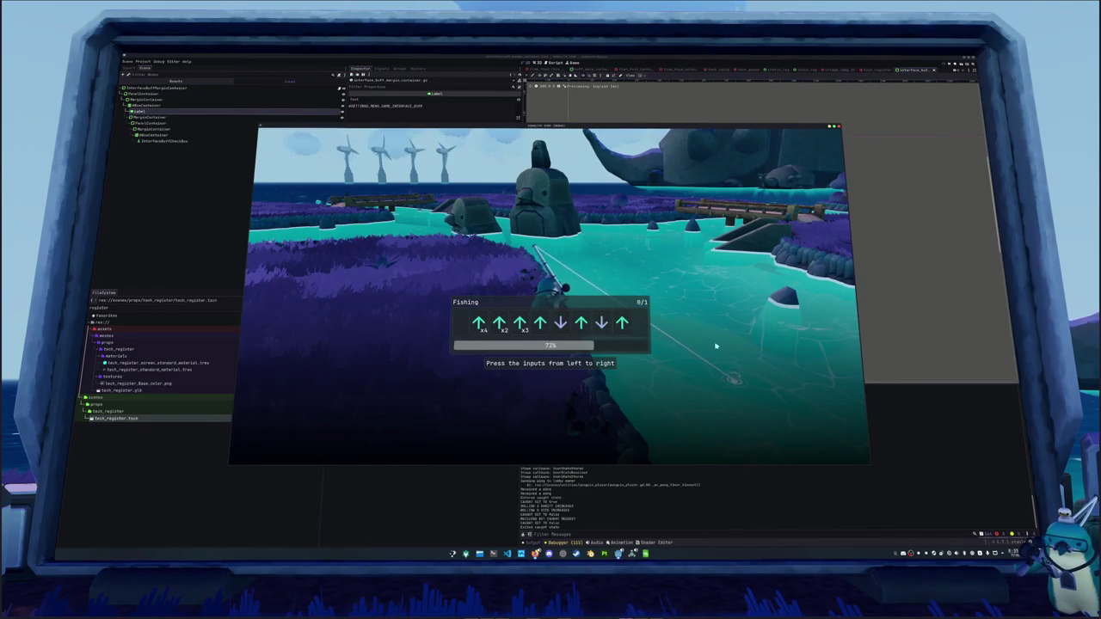
pyautogui.press('Up')
pyautogui.press('Up')
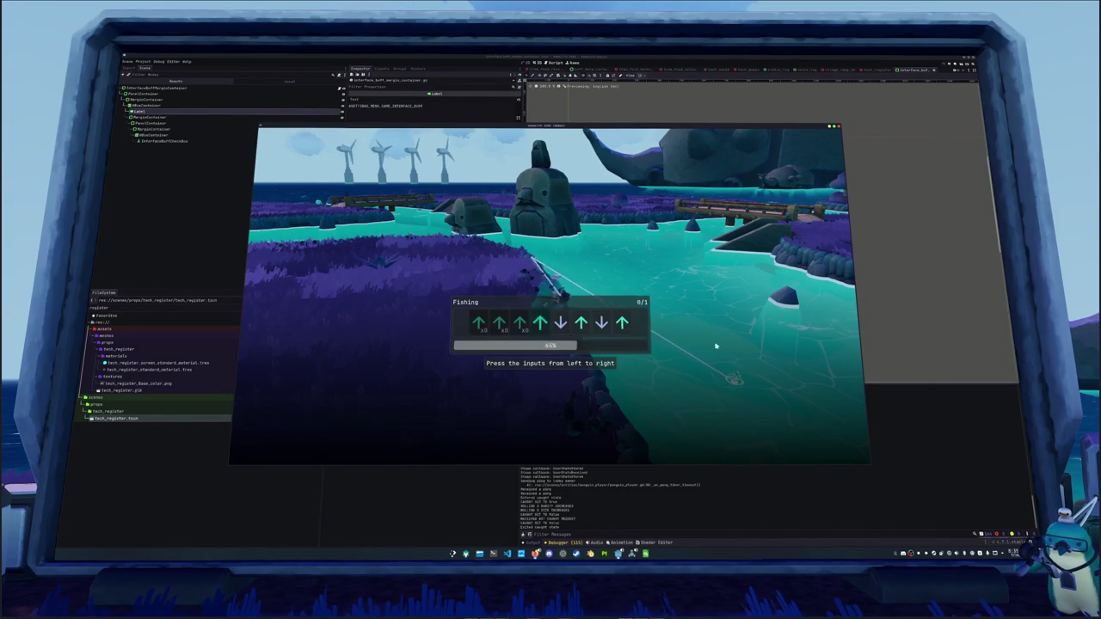
pyautogui.press('Up')
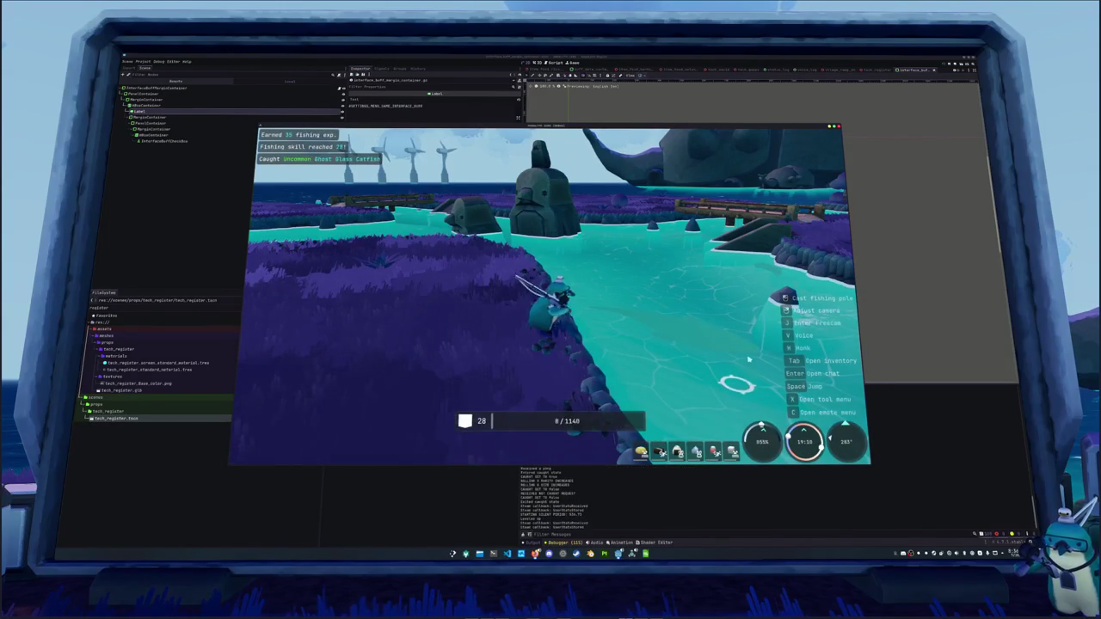
pyautogui.click(657, 335)
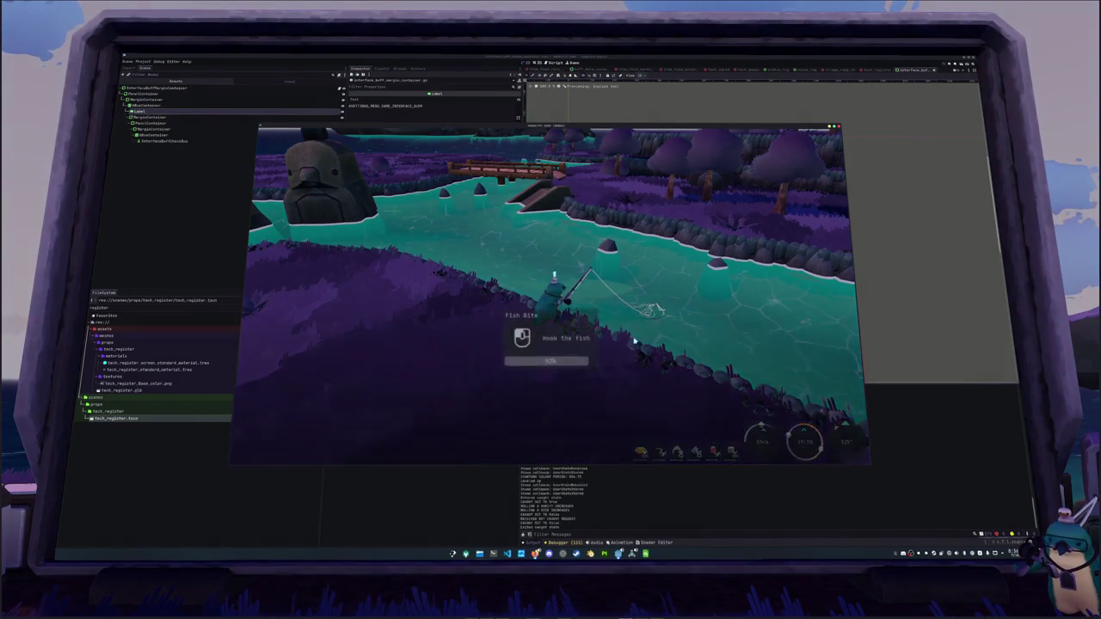
# Hook the biting fish and enter the first two rows of fishing arrows.
pyautogui.click(643, 332)
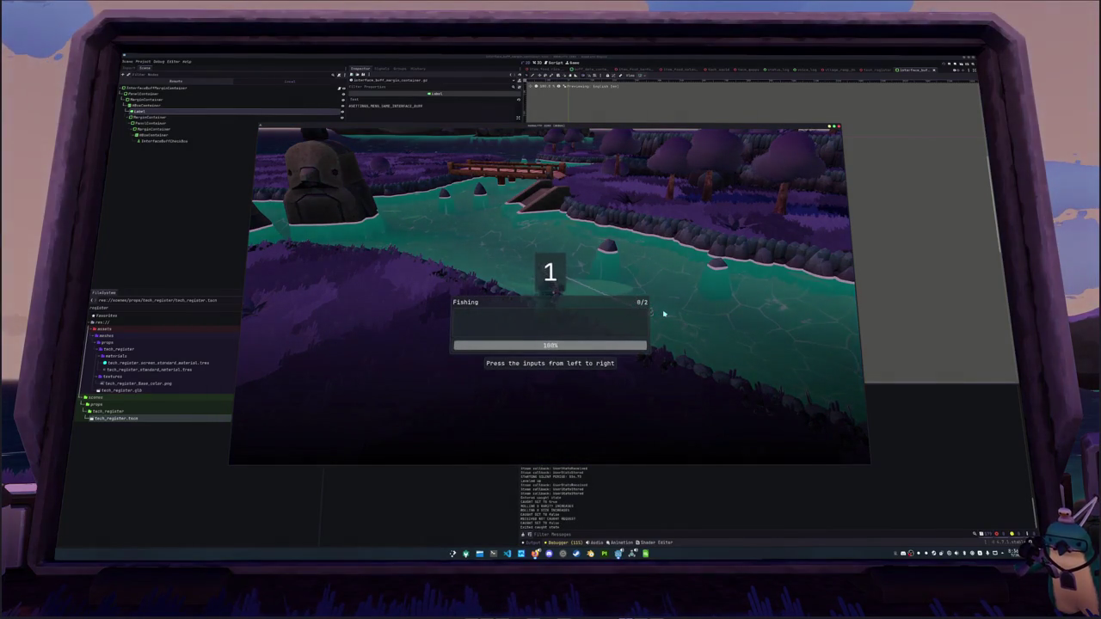
pyautogui.press('Left')
pyautogui.press('Left')
pyautogui.press('Left')
pyautogui.press('Down')
pyautogui.press('Down')
pyautogui.press('Right')
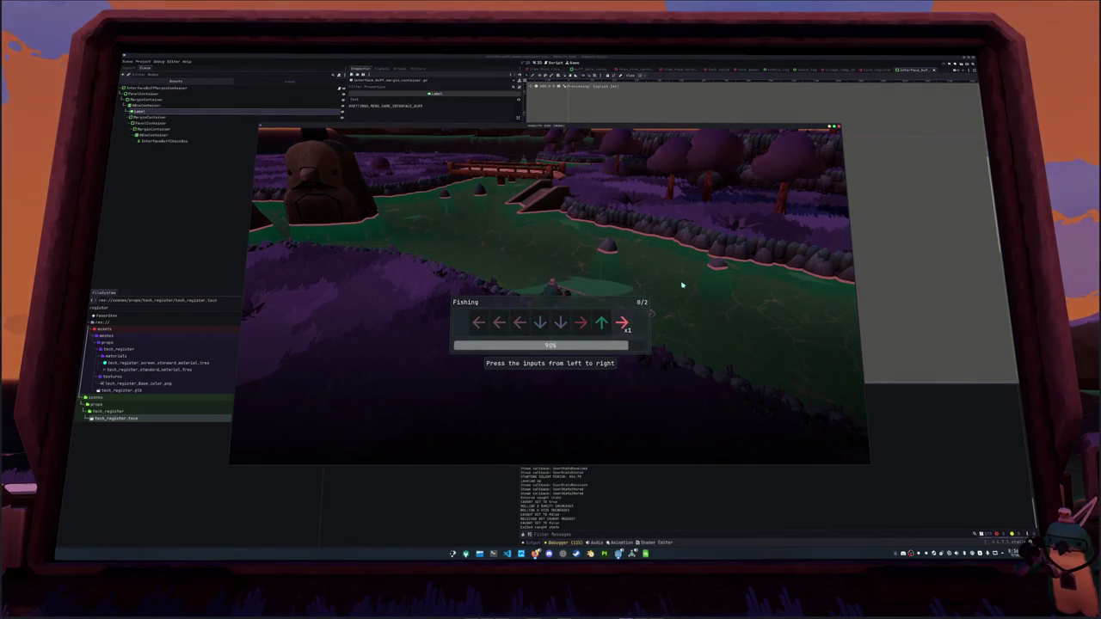
pyautogui.press('Up')
pyautogui.press('Right')
pyautogui.press('Right')
pyautogui.press('Up')
pyautogui.press('Right')
pyautogui.press('Up')
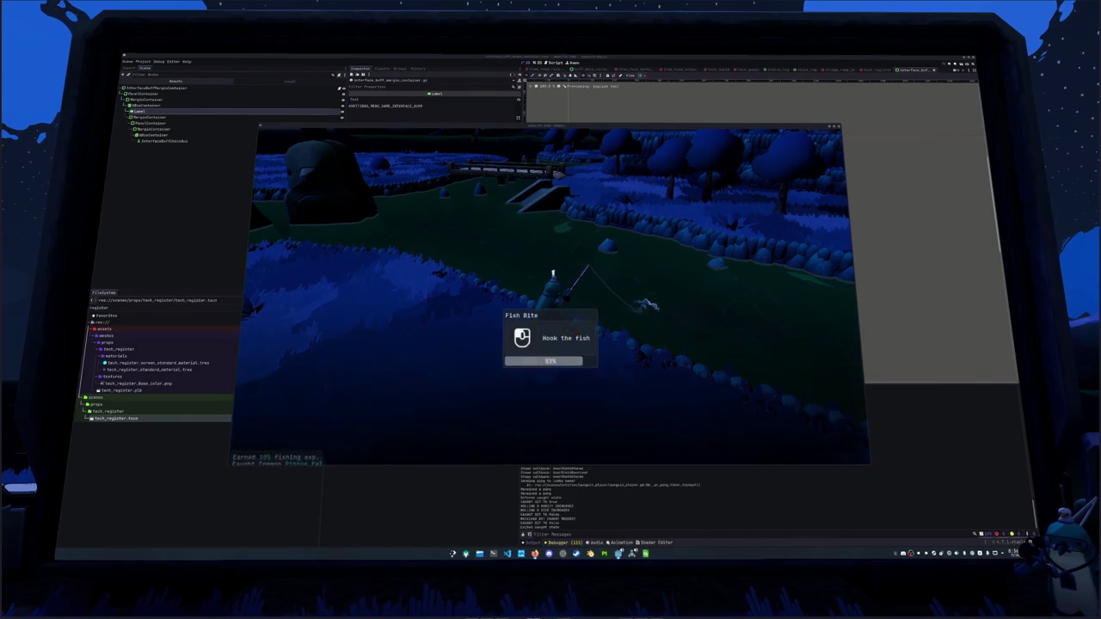
# Hook the next fish and complete the first two arrow rows of its minigame.
pyautogui.click(627, 352)
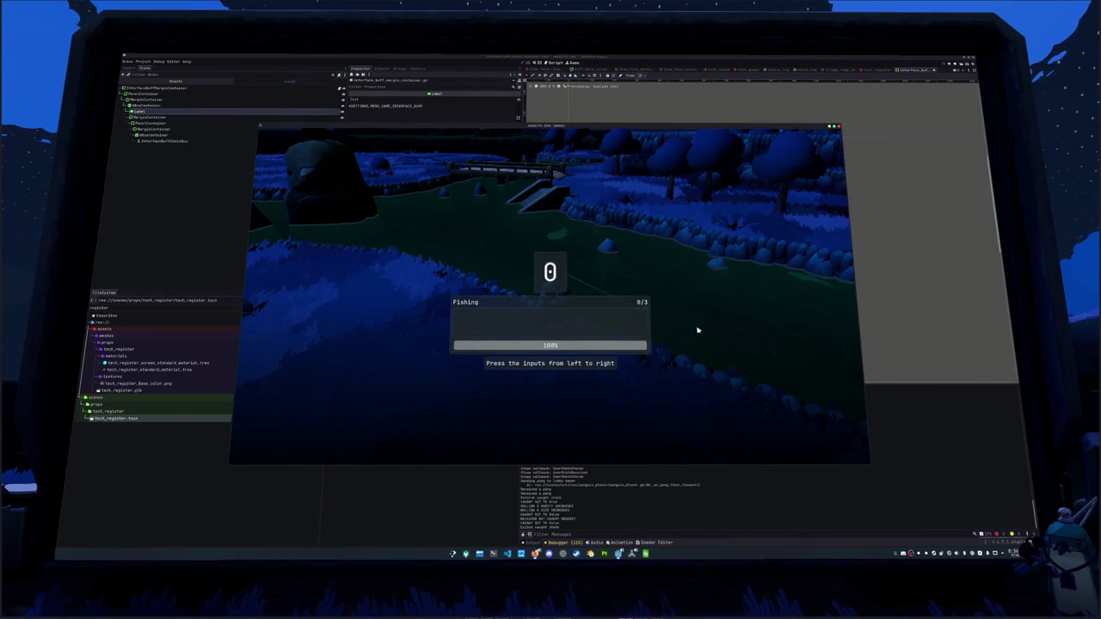
pyautogui.press('Left')
pyautogui.press('Right')
pyautogui.press('Up')
pyautogui.press('Down')
pyautogui.press('Up')
pyautogui.press('Up')
pyautogui.press('Up')
pyautogui.press('Right')
pyautogui.press('Right')
pyautogui.press('Right')
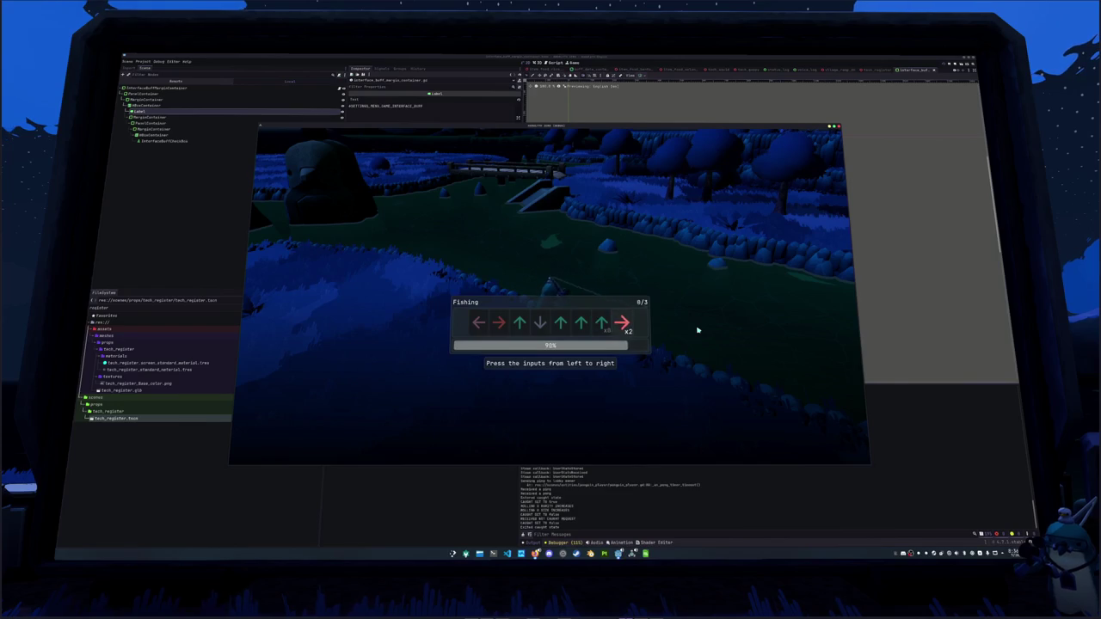
pyautogui.press('Right')
pyautogui.press('Down')
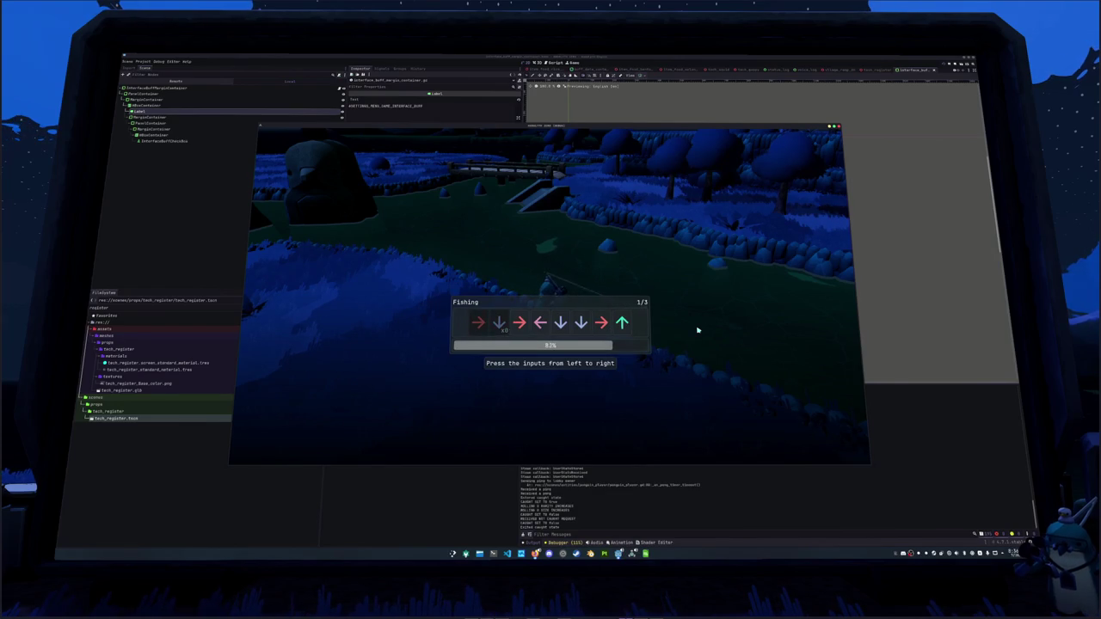
pyautogui.press('Right')
pyautogui.press('Left')
pyautogui.press('Down')
# Finish the third arrow row to land the Uncommon Gar Fish for 320 exp, then pause.
pyautogui.press('Down')
pyautogui.press('Right')
pyautogui.press('Up')
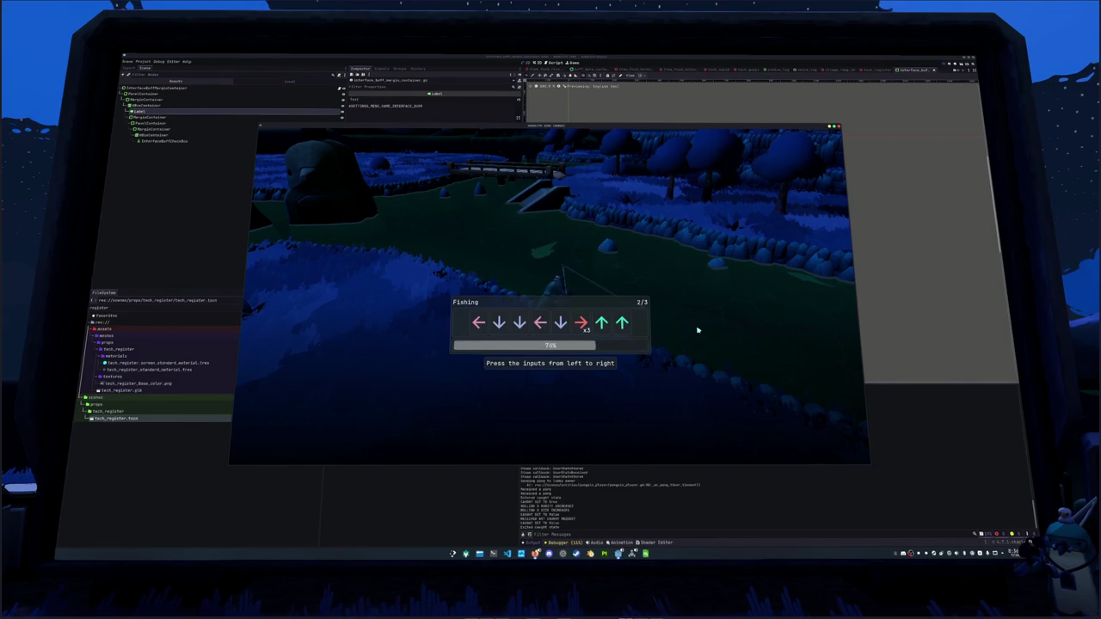
pyautogui.press('Left')
pyautogui.press('Down')
pyautogui.press('Down')
pyautogui.press('Left')
pyautogui.press('Down')
pyautogui.press('Right')
pyautogui.press('Up')
pyautogui.press('Up')
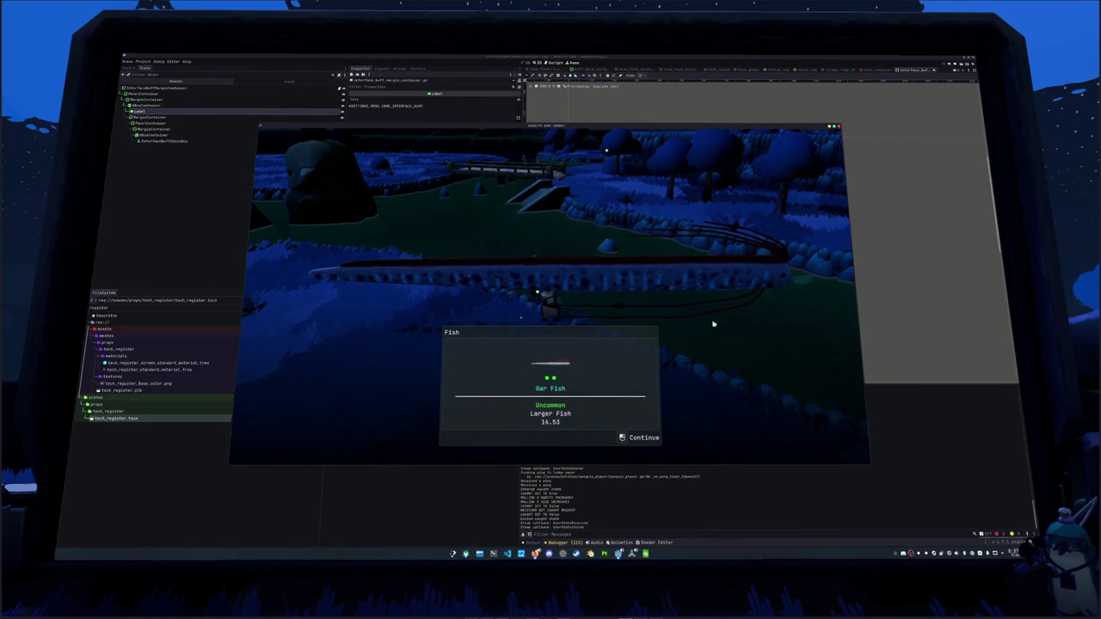
pyautogui.click(713, 320)
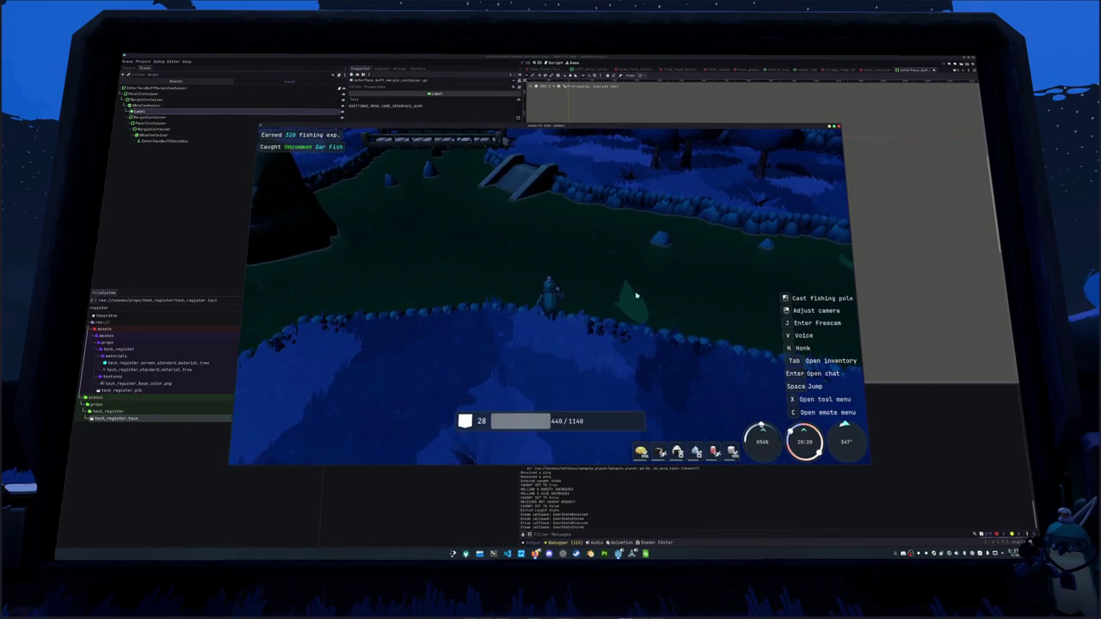
pyautogui.press('Escape')
# Reset Display UI Scale to 1.0 and Font Size to 16, then close the game with Alt+F4.
pyautogui.press('Down')
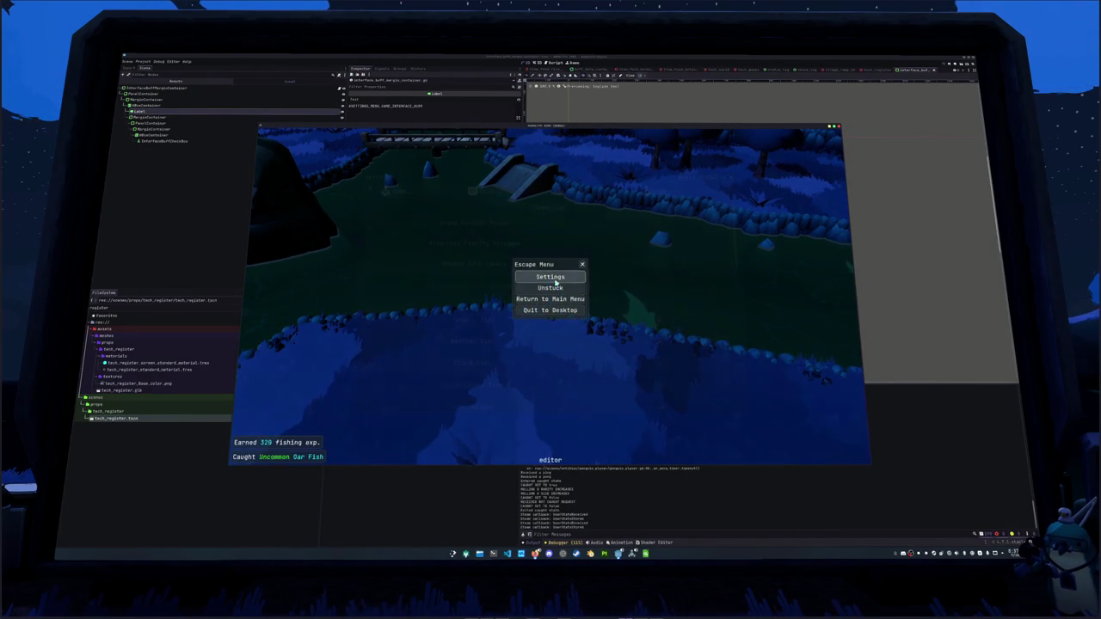
pyautogui.press('Return')
pyautogui.press('e')
pyautogui.scroll(-10, 614, 312)
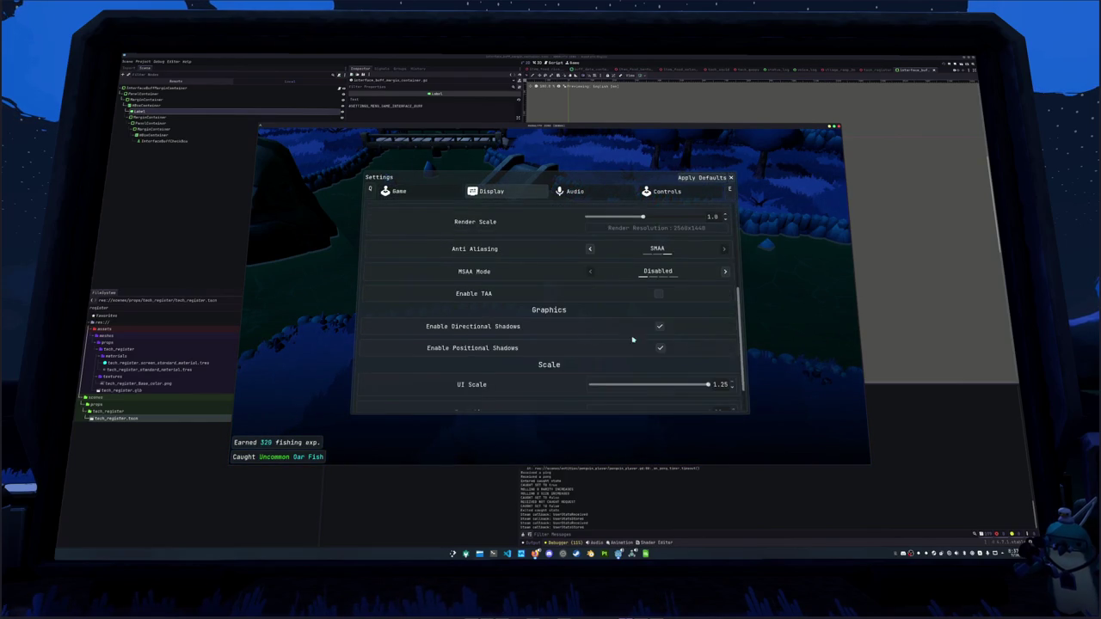
pyautogui.click(718, 345)
pyautogui.write('1')
pyautogui.press('Return')
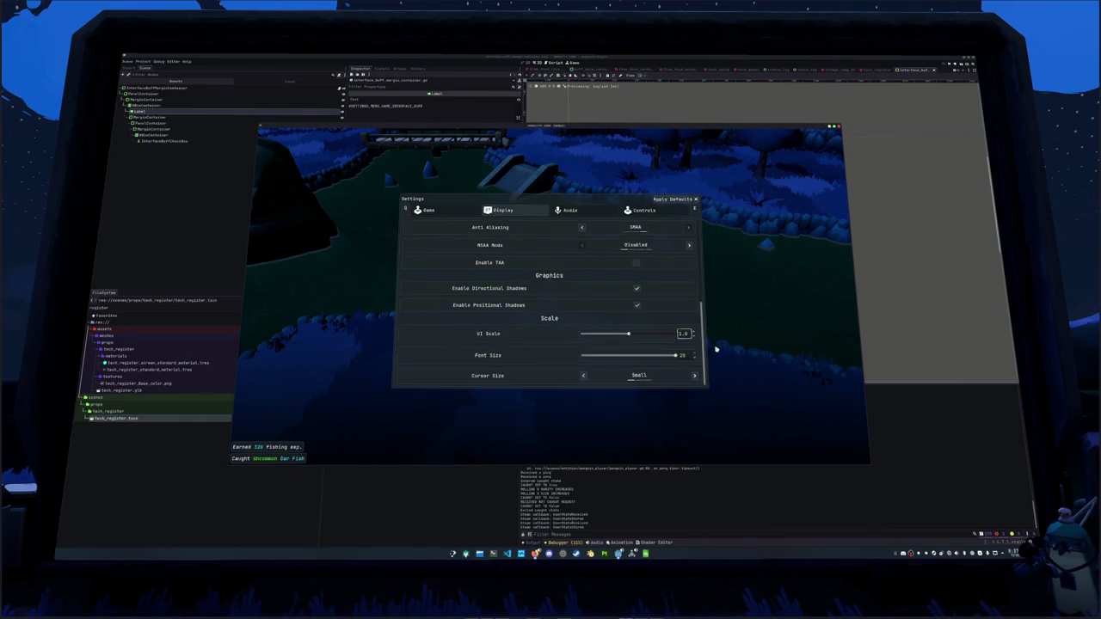
pyautogui.moveTo(683, 355); pyautogui.dragTo(508, 372)
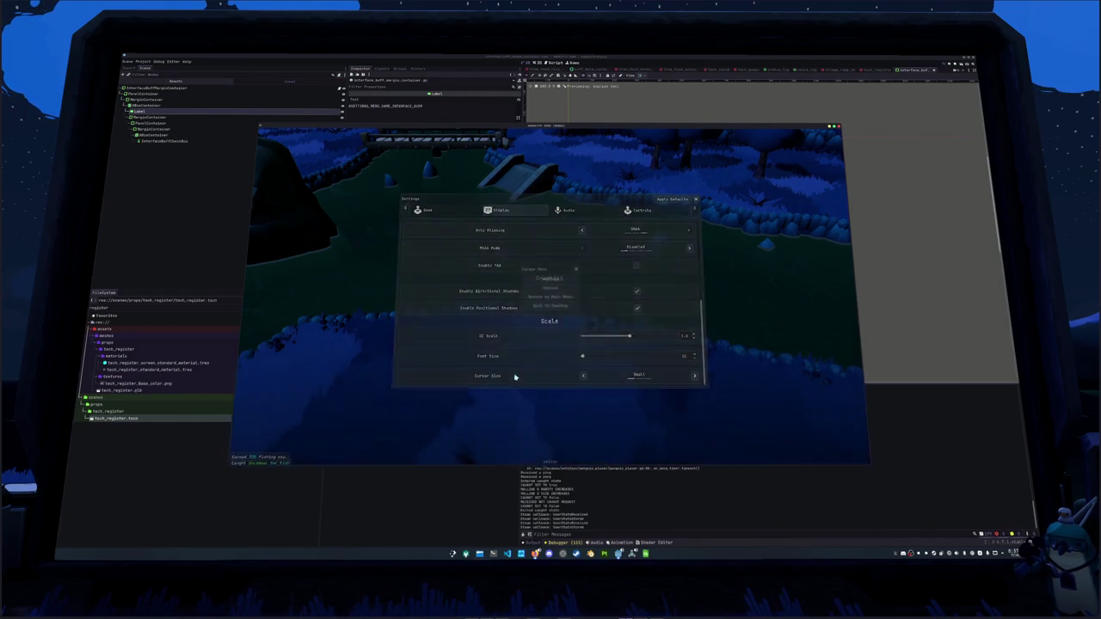
pyautogui.press('Escape')
pyautogui.press('Escape')
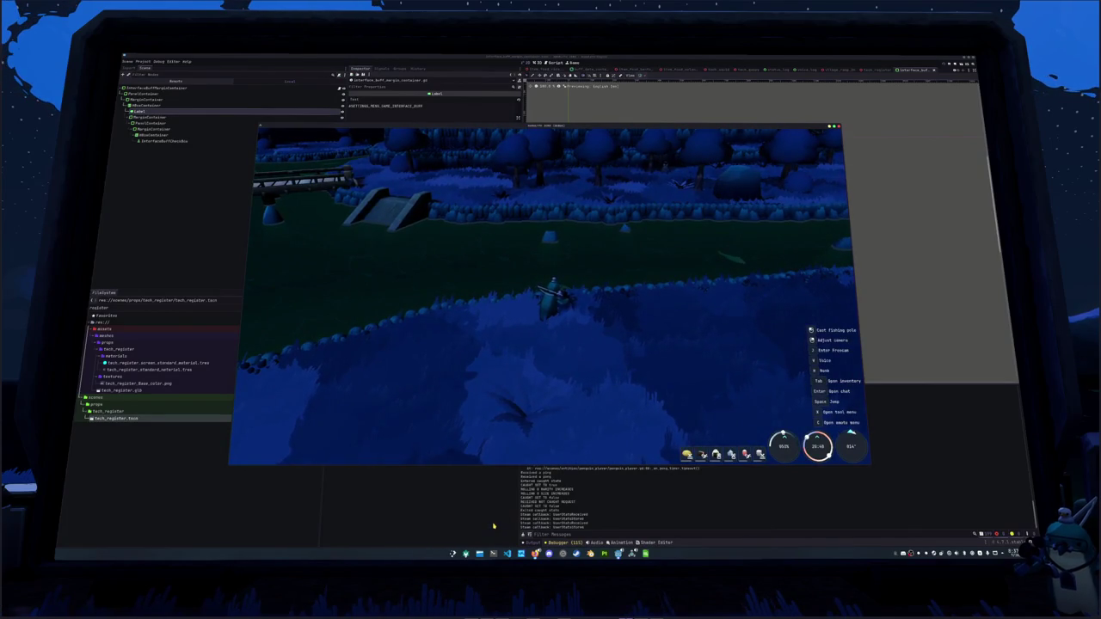
pyautogui.hotkey('alt', 'F4')
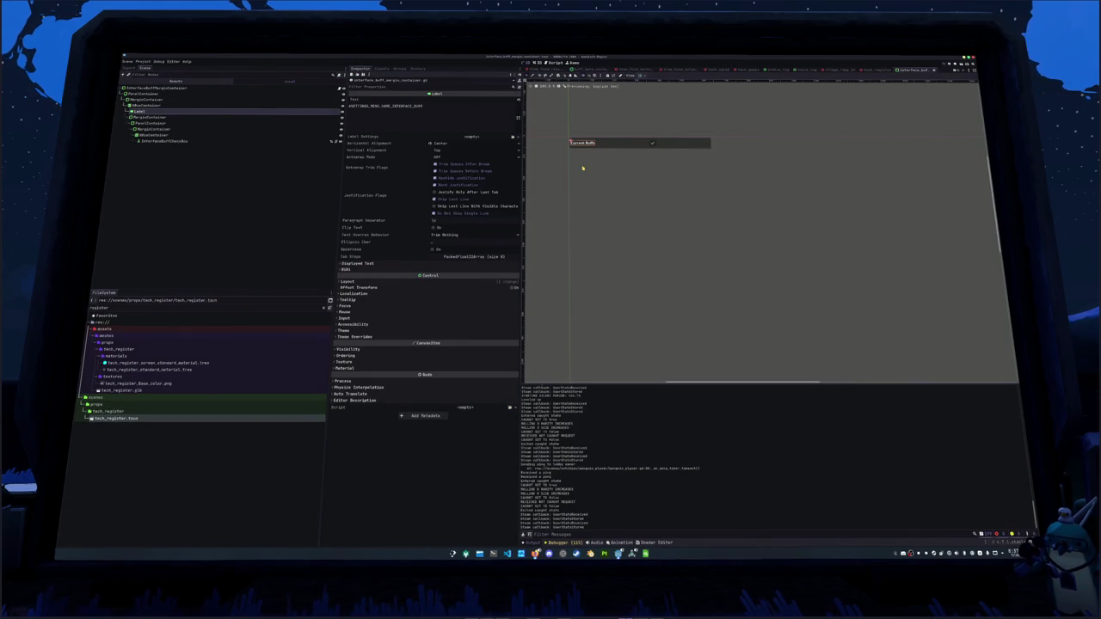
# Inspect the VoiceLog root in the voice_log scene, then switch back to the user_interface scene.
pyautogui.click(806, 69)
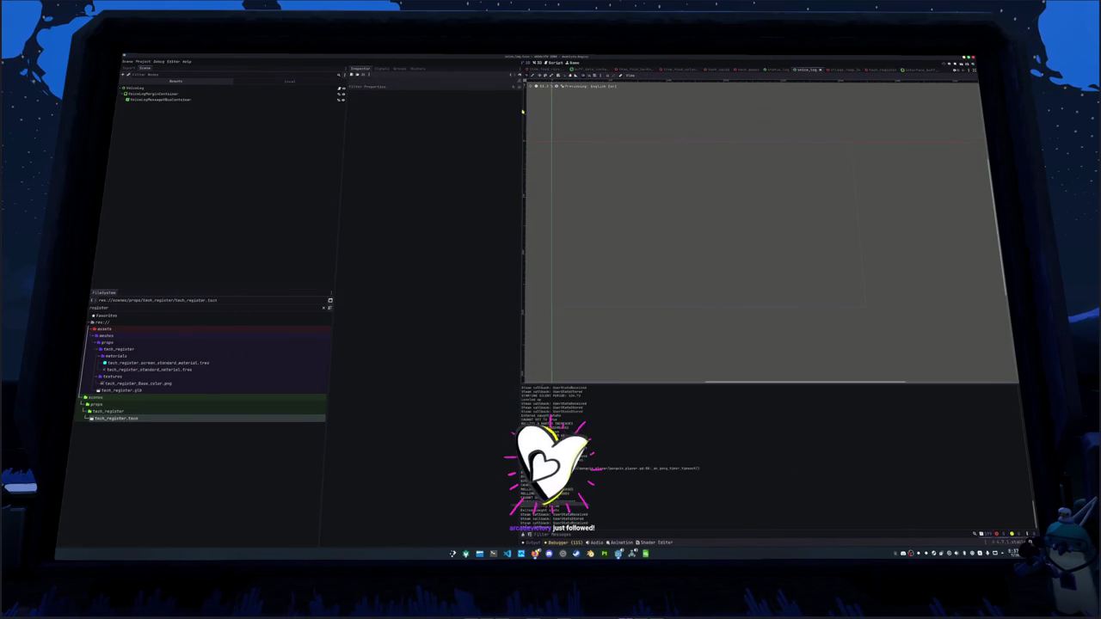
pyautogui.click(155, 88)
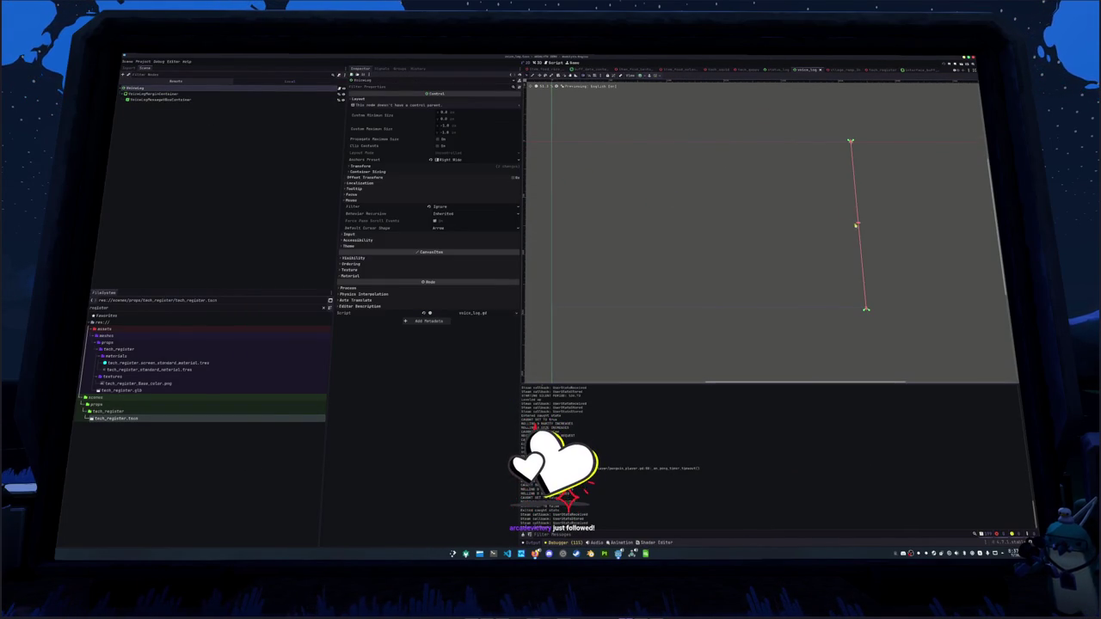
pyautogui.moveTo(870, 307); pyautogui.dragTo(875, 297)
pyautogui.hscroll(-1, 925, 299)
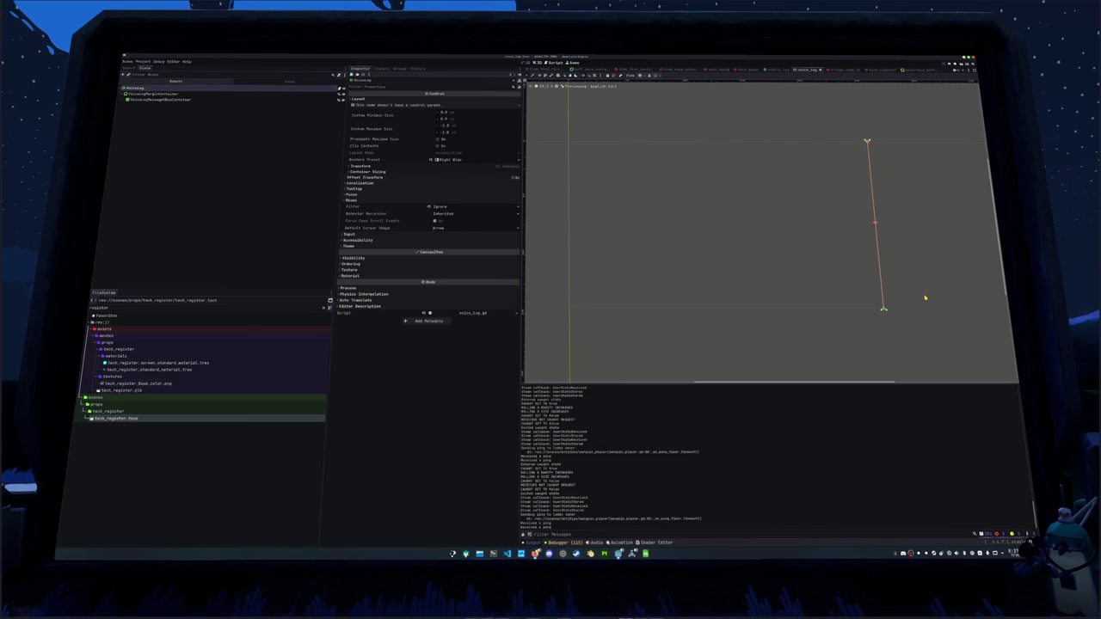
pyautogui.scroll(-5, 803, 69)
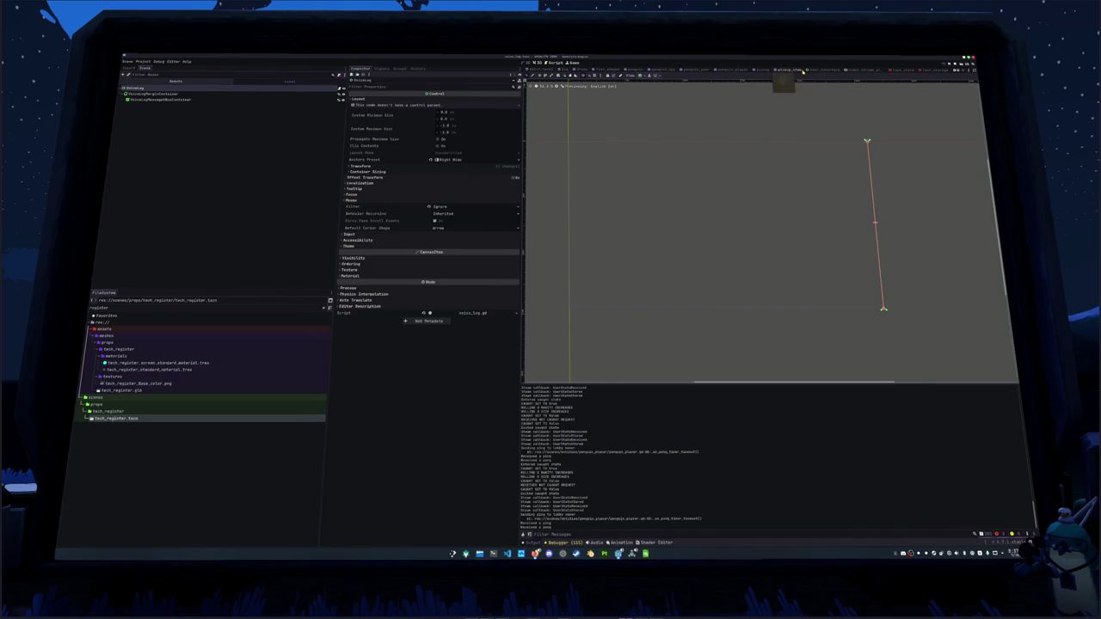
pyautogui.click(804, 69)
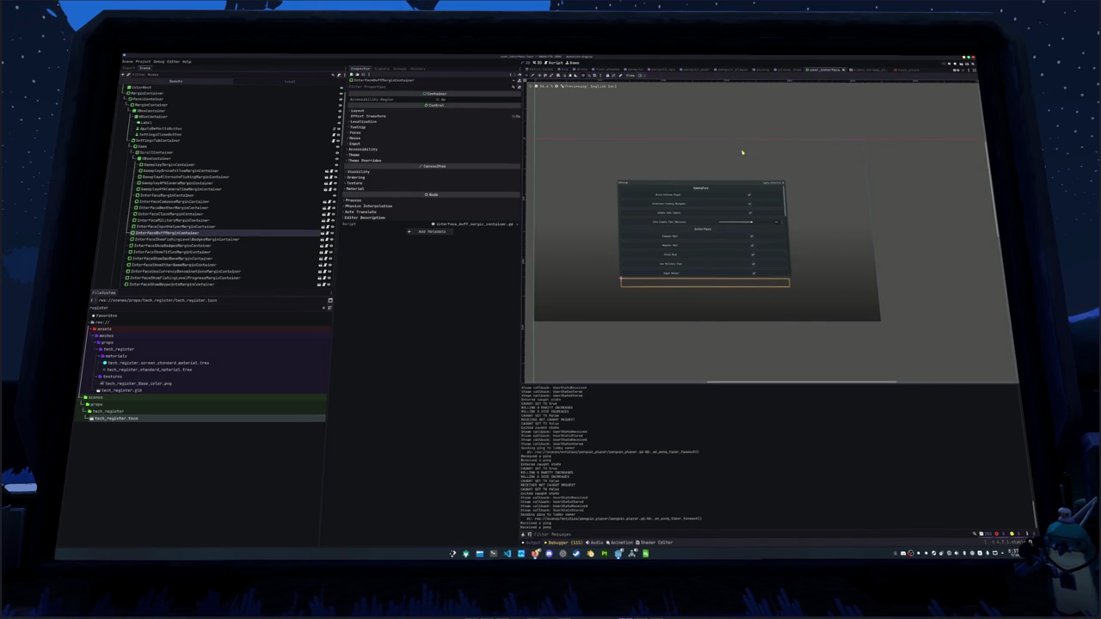
# Collapse and hide SettingsRoot, then show and expand the HUD root node.
pyautogui.click(126, 93)
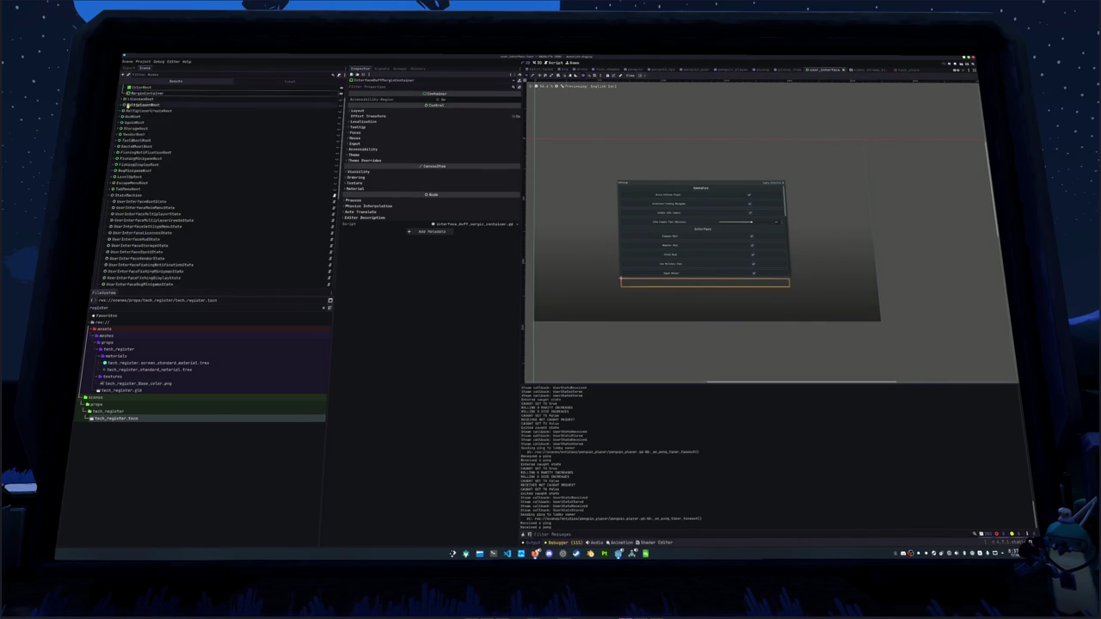
pyautogui.press('Left')
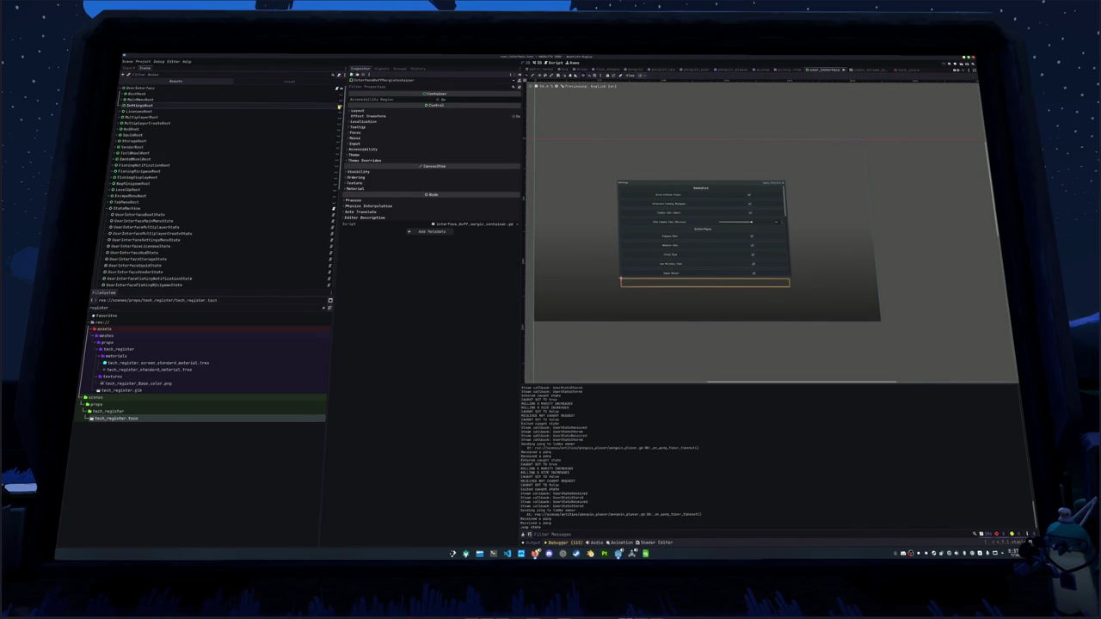
pyautogui.click(337, 105)
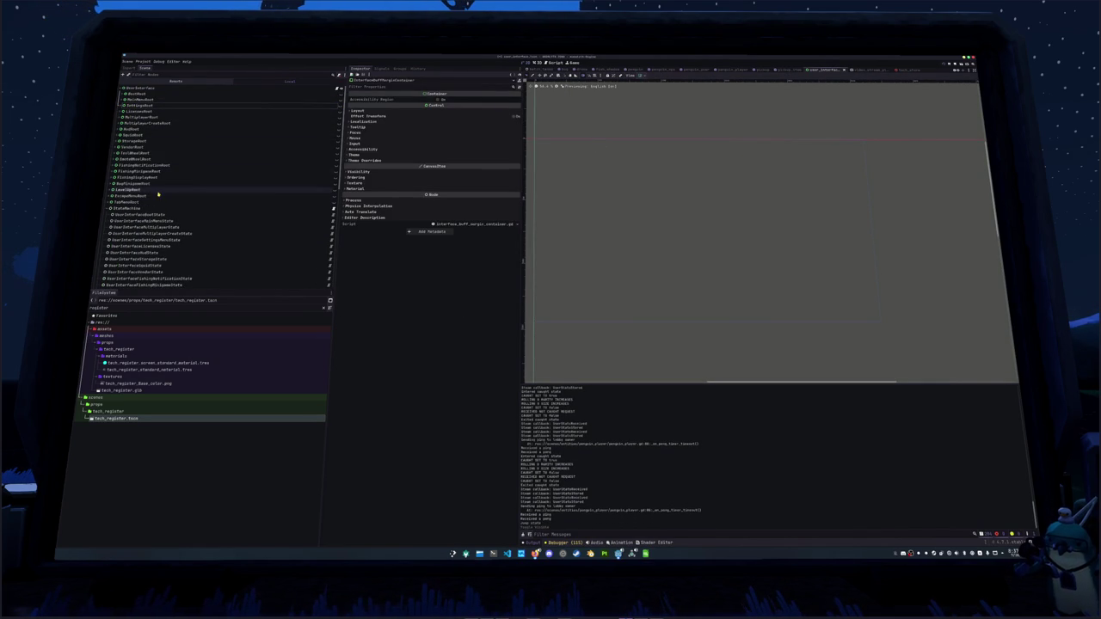
pyautogui.click(311, 130)
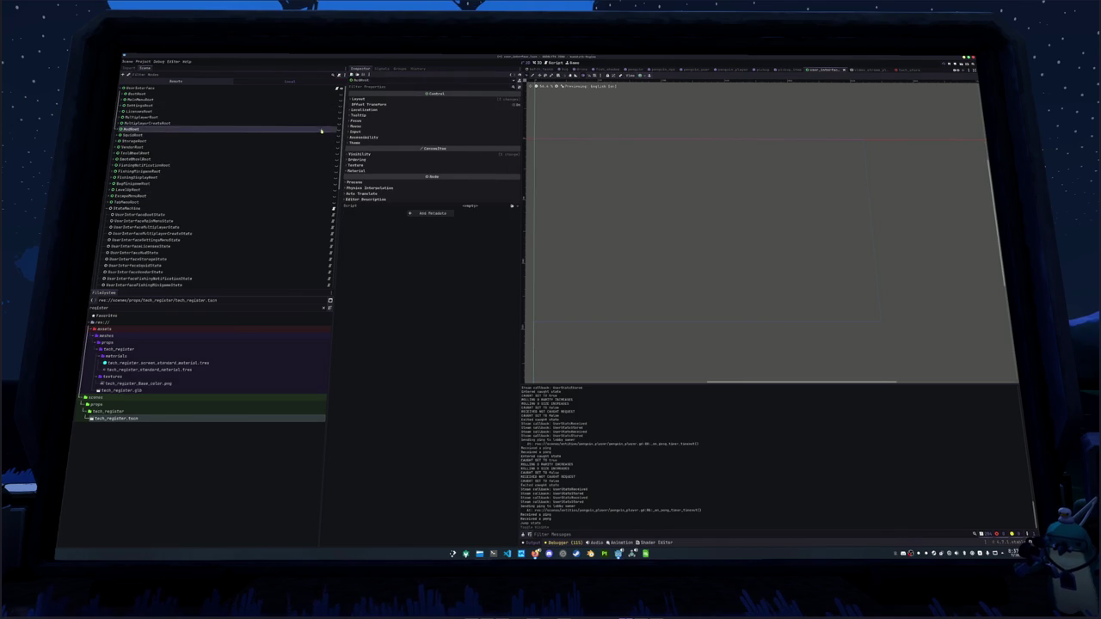
pyautogui.click(337, 129)
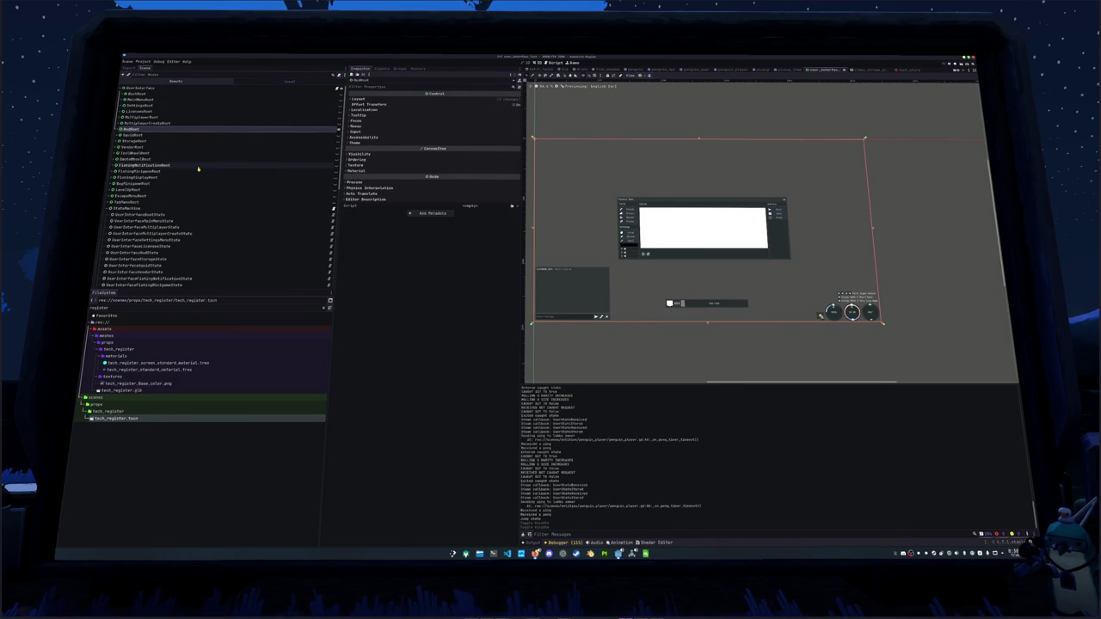
pyautogui.click(120, 129)
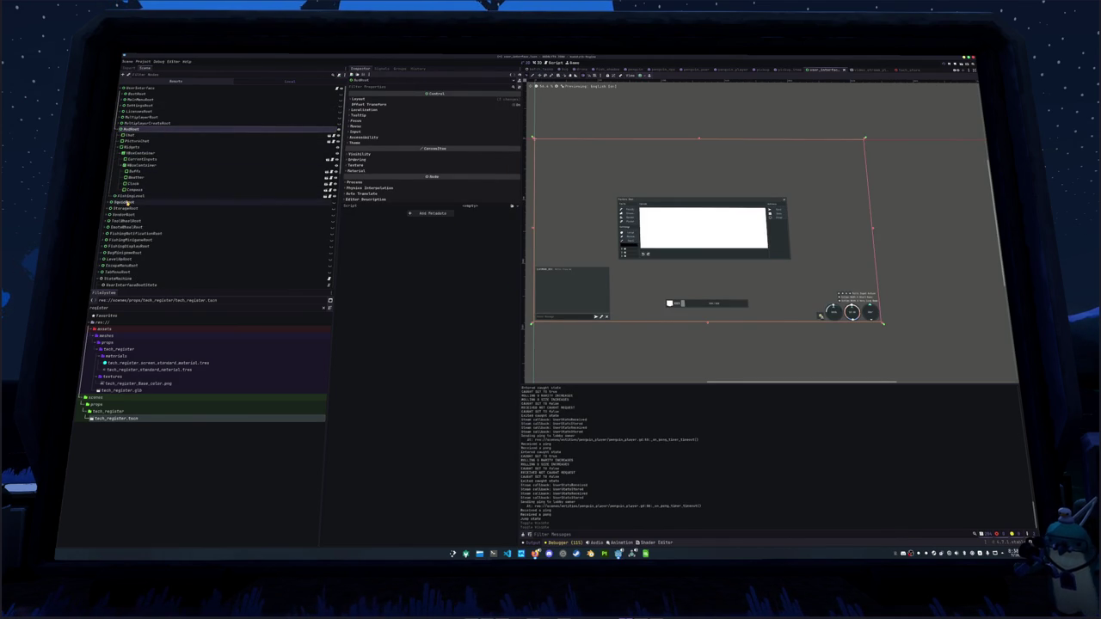
pyautogui.scroll(-10, 130, 206)
pyautogui.scroll(-2, 131, 218)
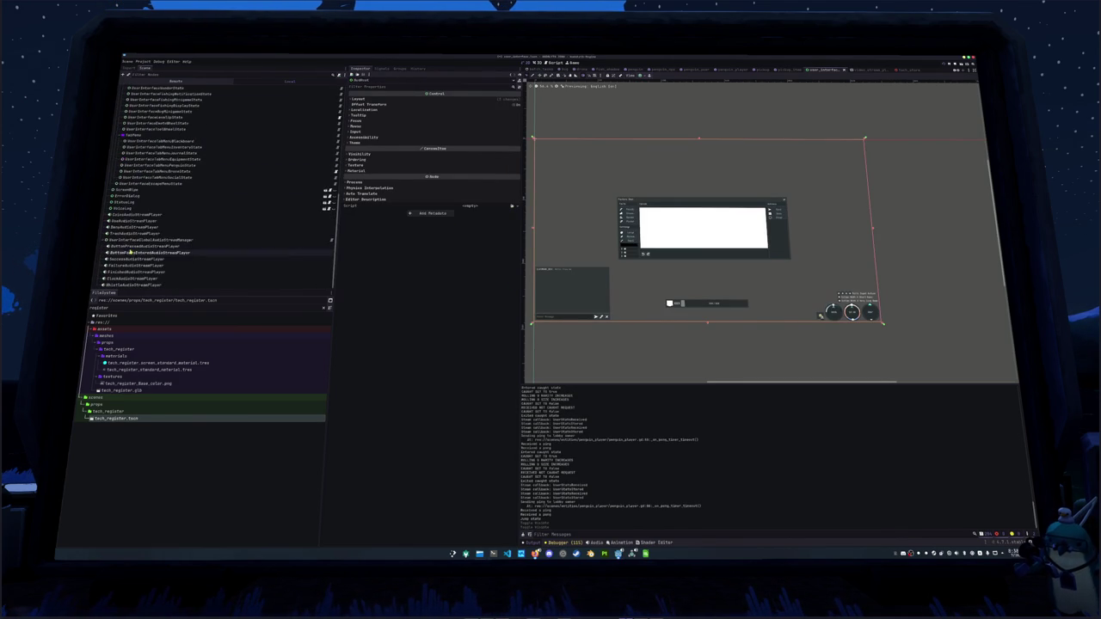
# Flip between the VoiceLog and StatusLog nodes to compare them.
pyautogui.click(124, 208)
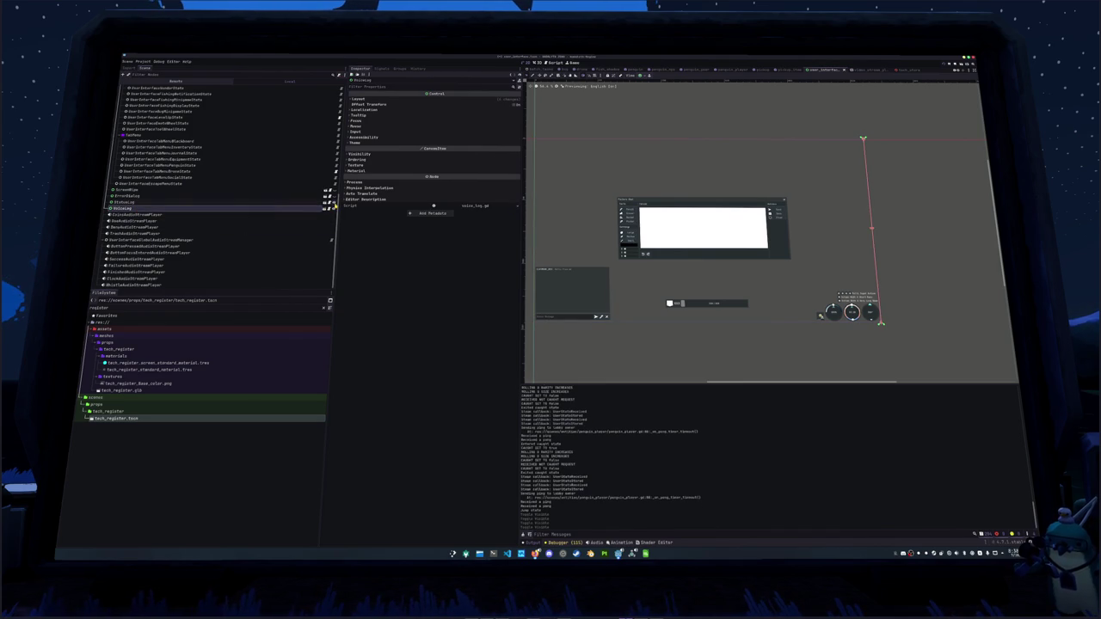
pyautogui.click(289, 204)
pyautogui.click(289, 210)
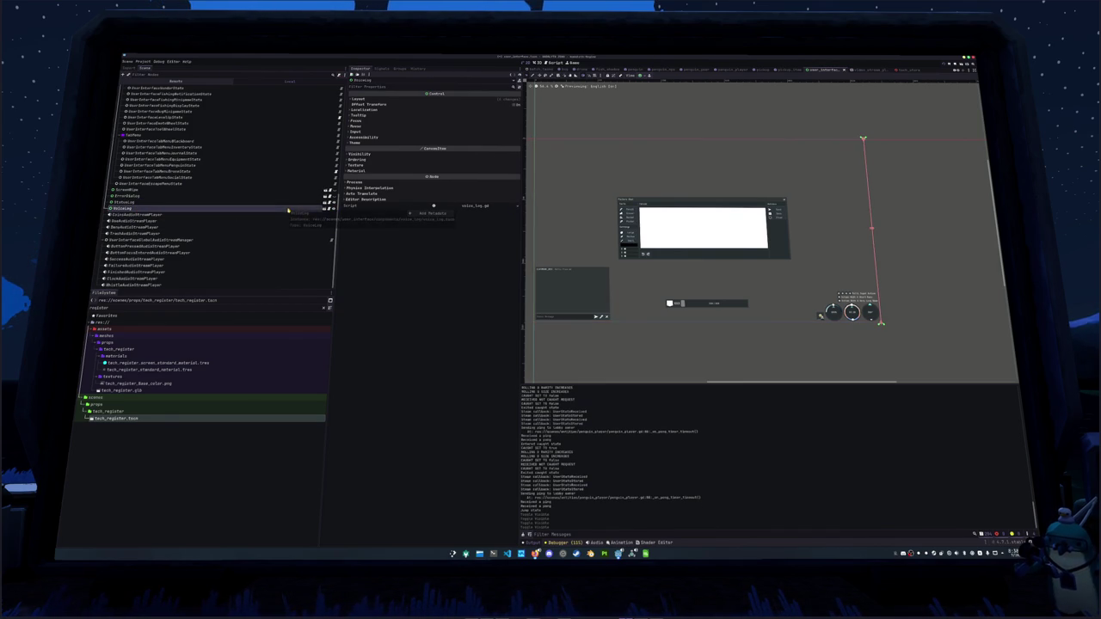
pyautogui.click(289, 204)
pyautogui.click(289, 209)
pyautogui.click(289, 204)
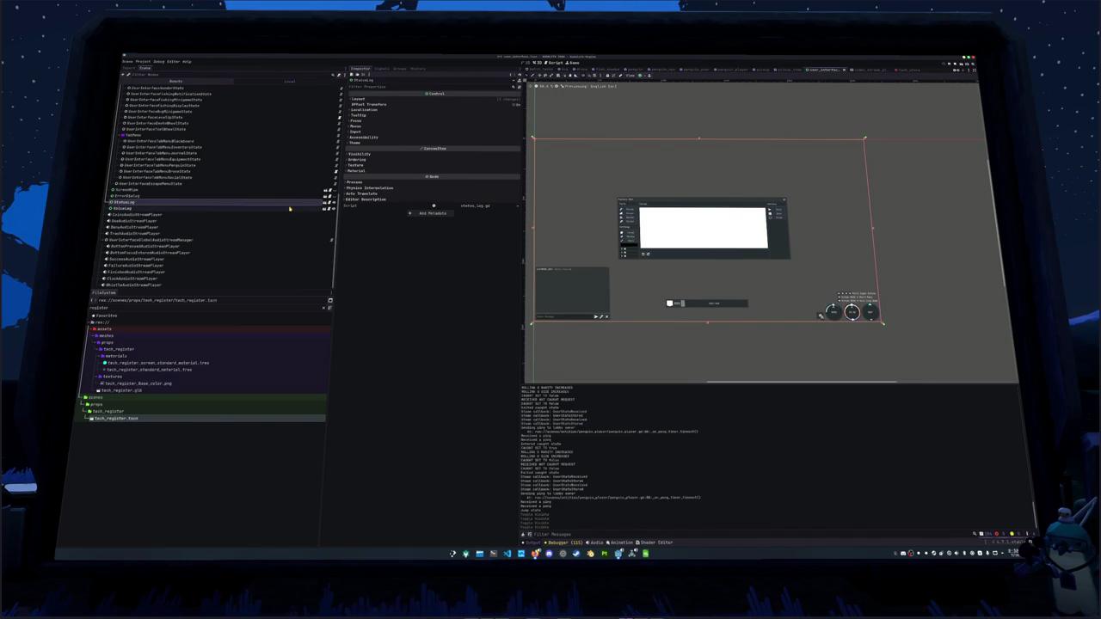
pyautogui.click(289, 208)
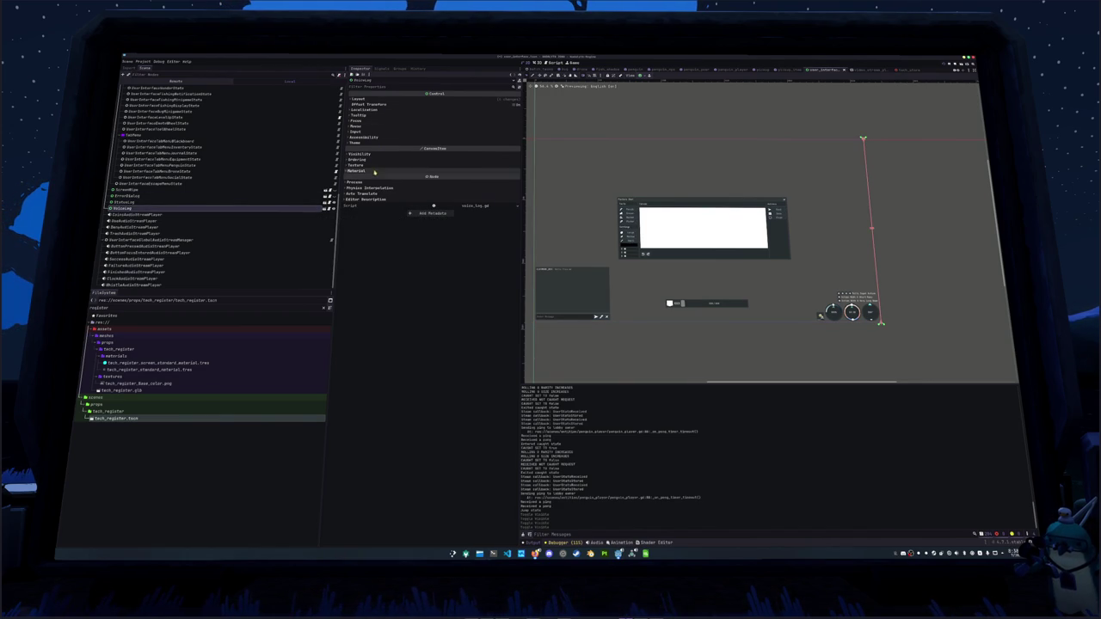
# Compare StatusLog's and VoiceLog's Mouse settings, then open the VoiceLog scene in its own tab.
pyautogui.click(227, 201)
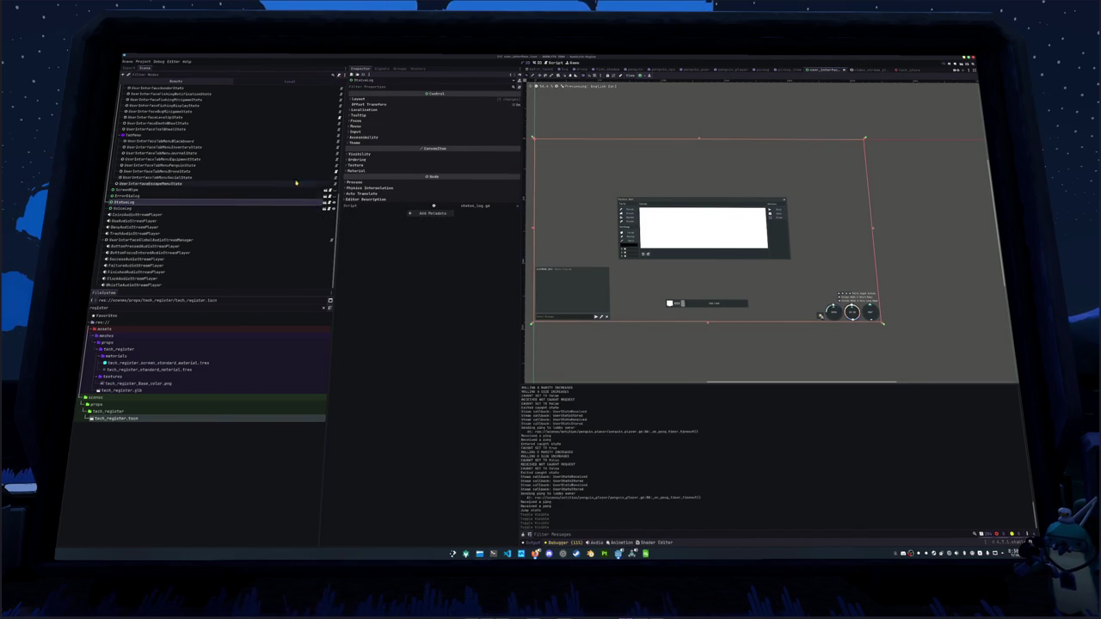
pyautogui.click(357, 127)
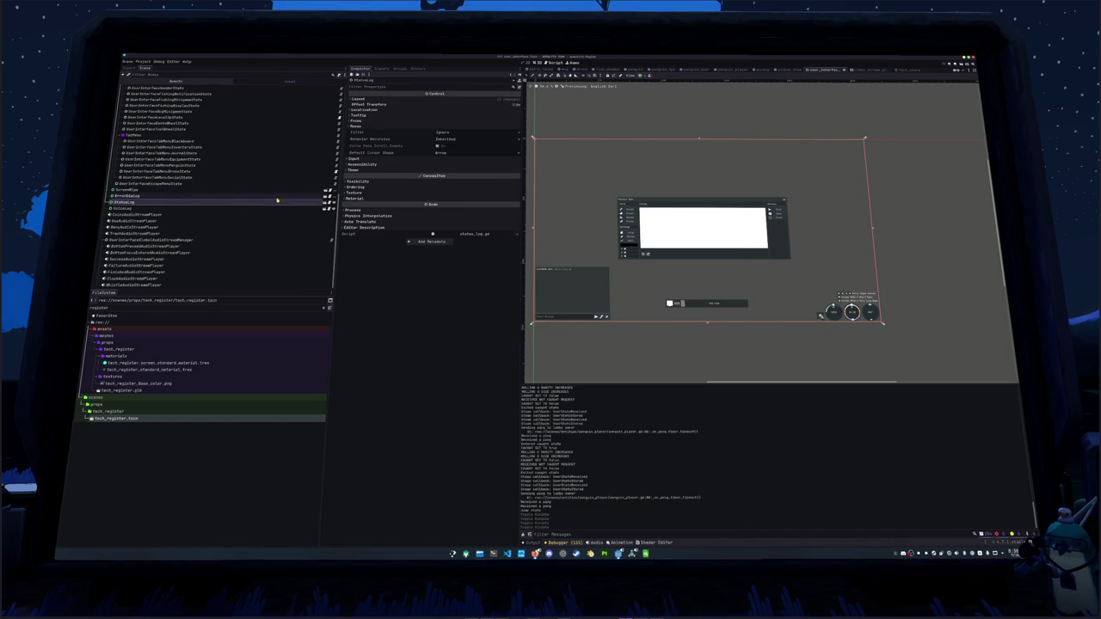
pyautogui.click(268, 208)
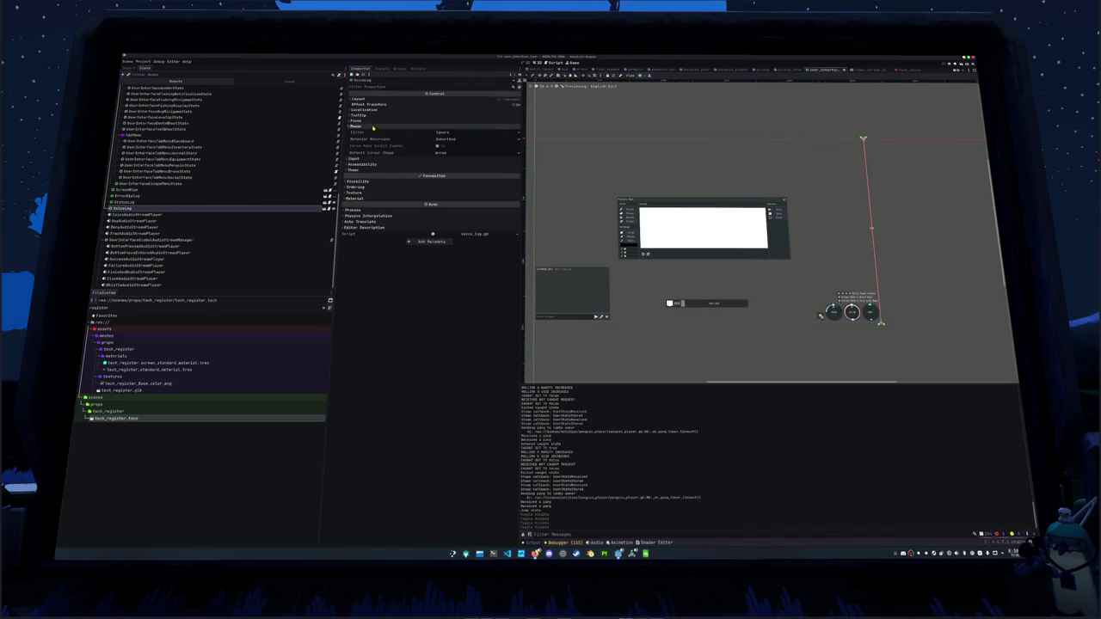
pyautogui.click(314, 202)
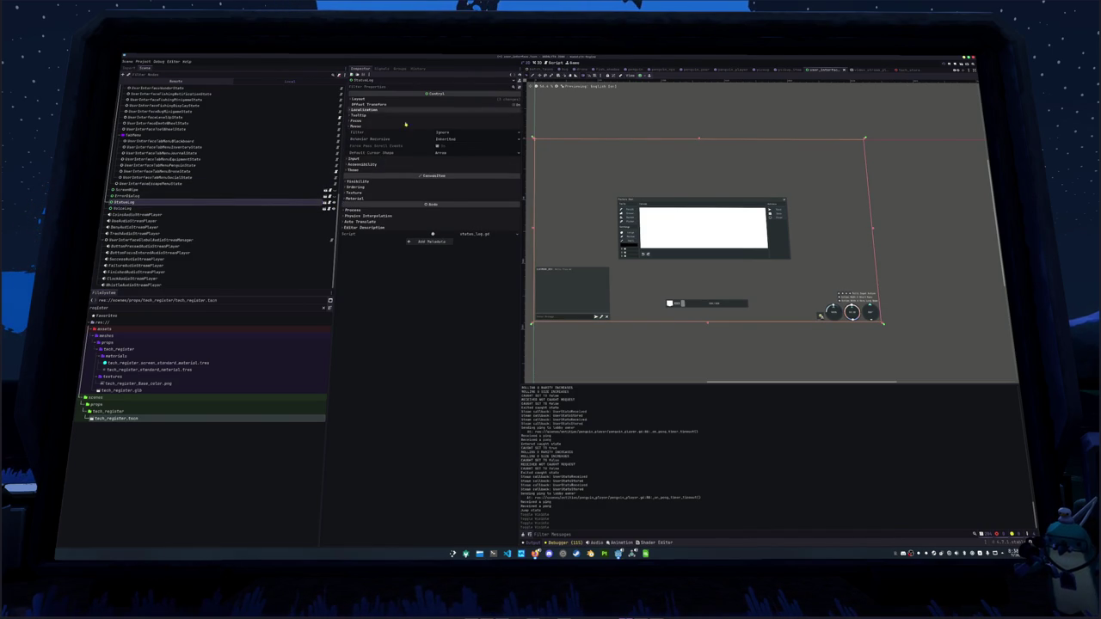
pyautogui.click(263, 209)
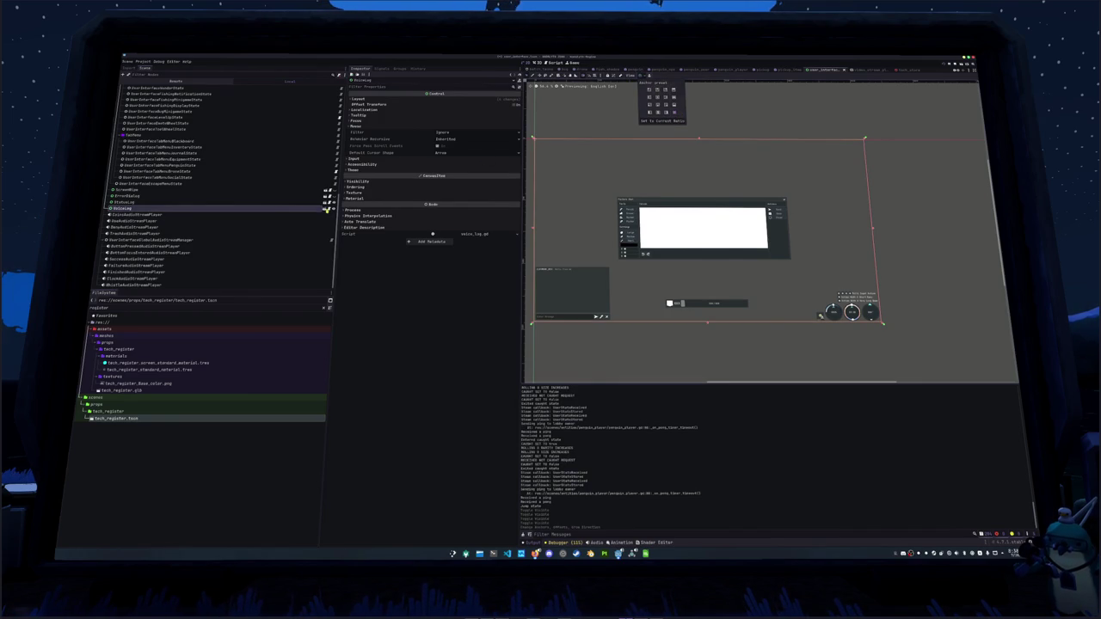
pyautogui.click(326, 209)
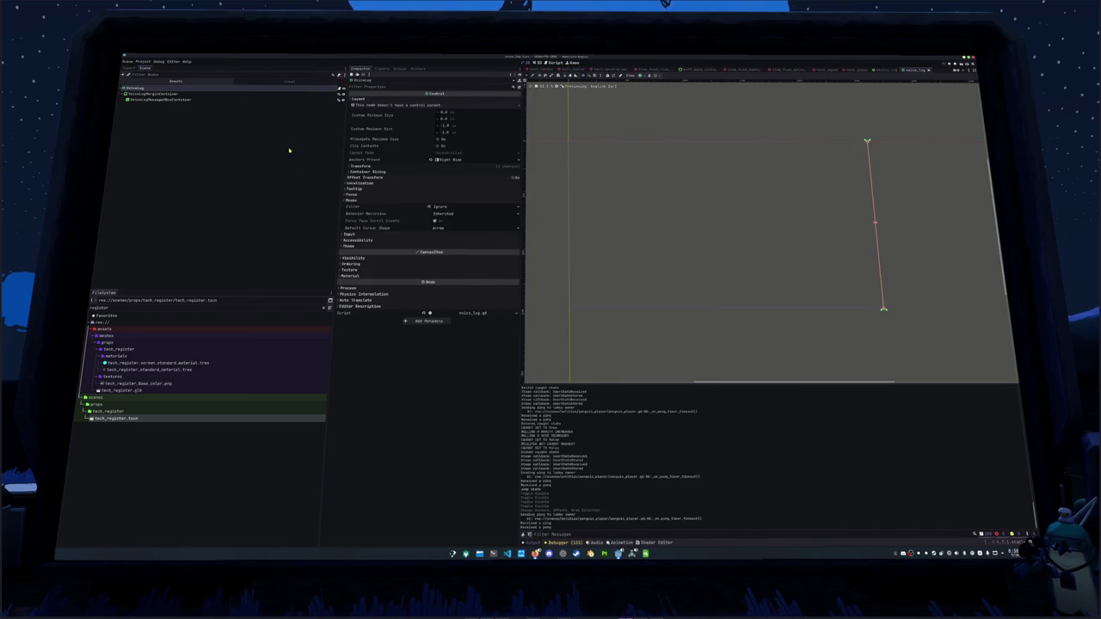
# Filter FileSystem for voice log files and drop voice_log_message.tscn into VoiceLogMessageBoxContainer.
pyautogui.click(172, 100)
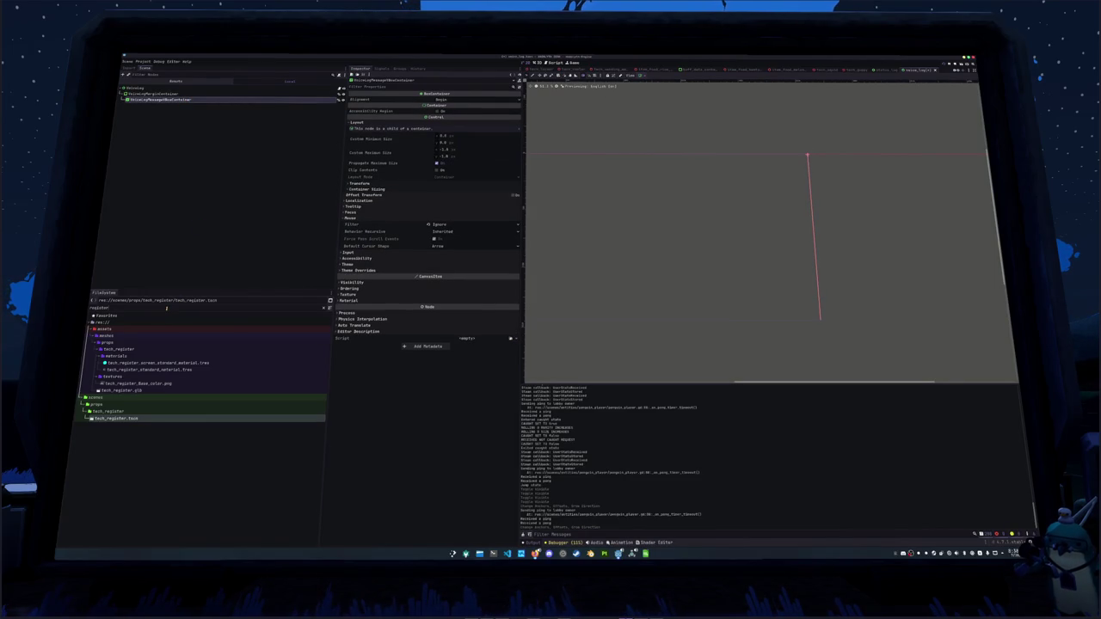
pyautogui.hotkey('ctrl', 'a')
pyautogui.write('voi')
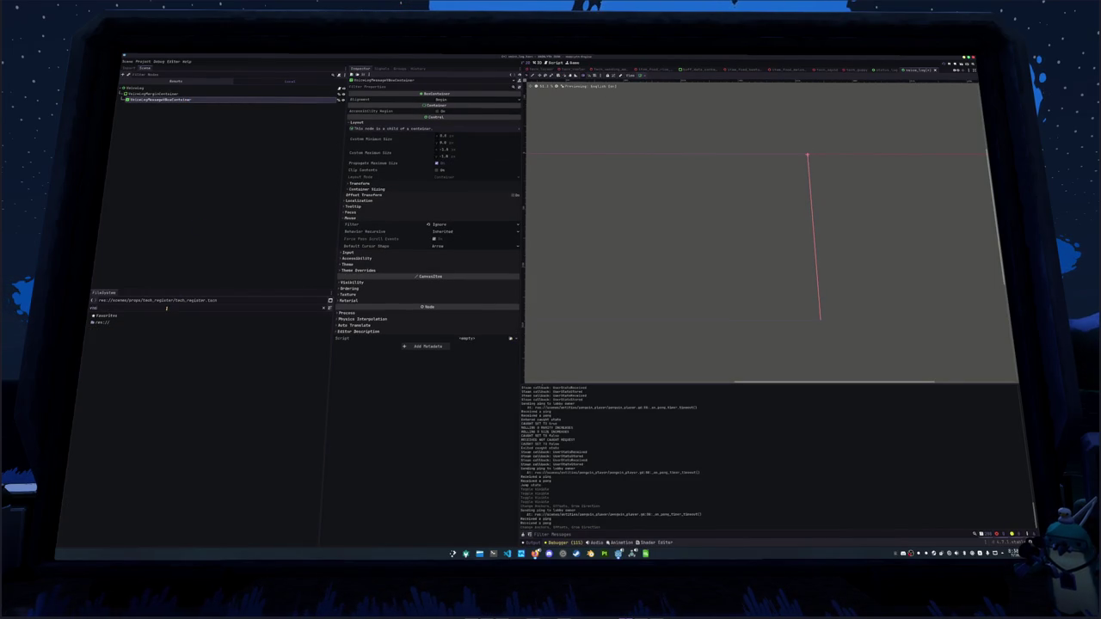
pyautogui.write('cece')
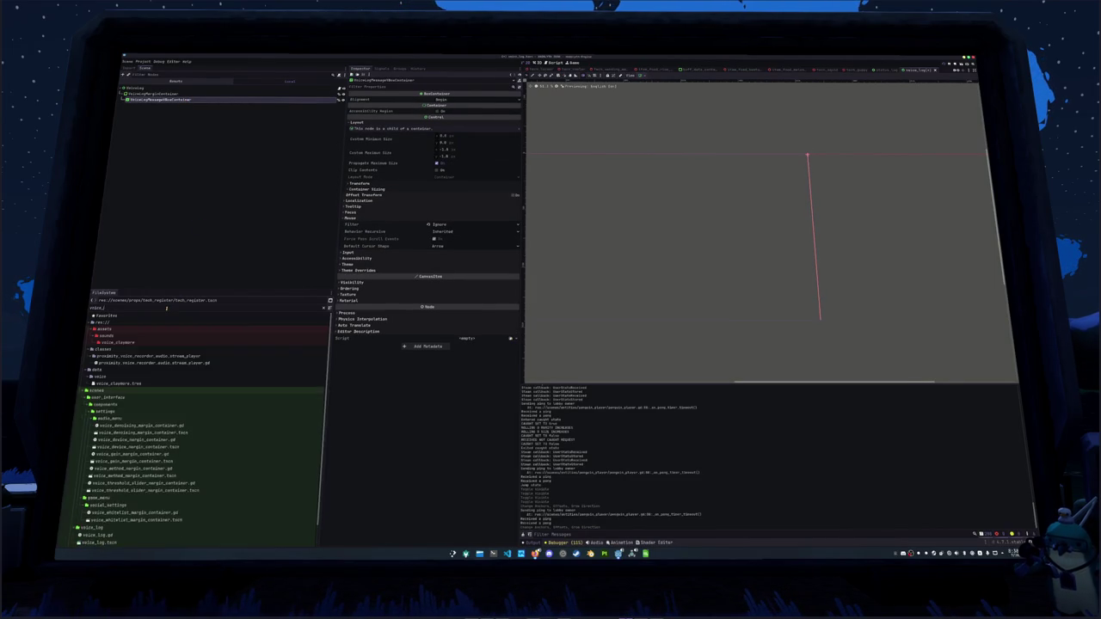
pyautogui.write('_log')
pyautogui.click(117, 363)
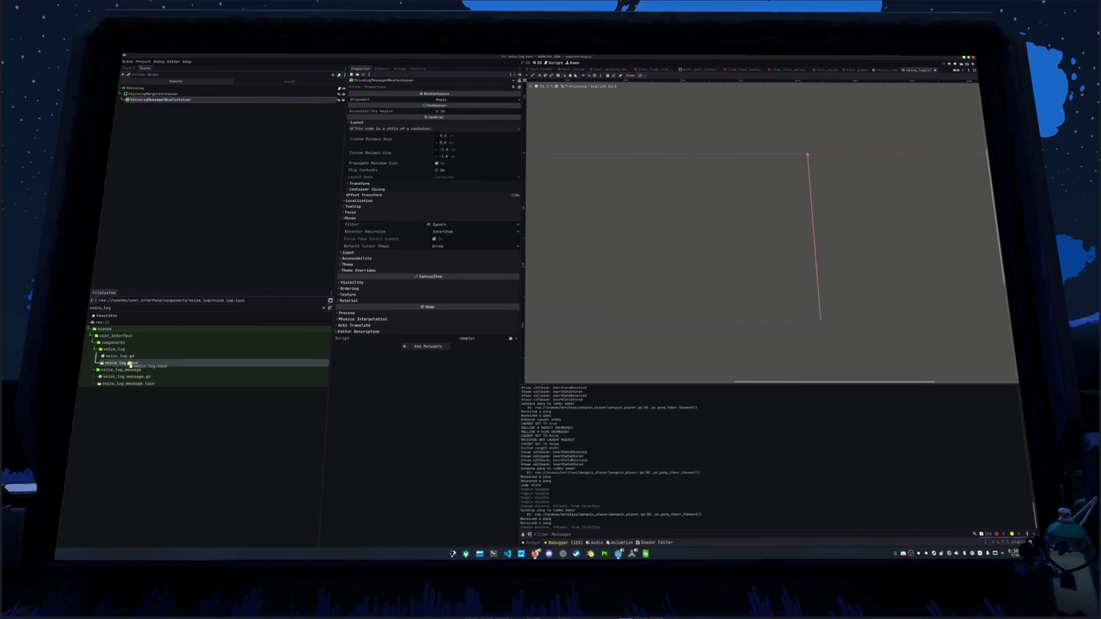
pyautogui.click(113, 384)
pyautogui.moveTo(113, 383); pyautogui.dragTo(155, 100)
# Duplicate the VoiceLogMessage entry up to twelve copies and save the VoiceLog scene.
pyautogui.hotkey('ctrl', 'd')
pyautogui.hotkey('ctrl', 'd')
pyautogui.hotkey('ctrl', 'd')
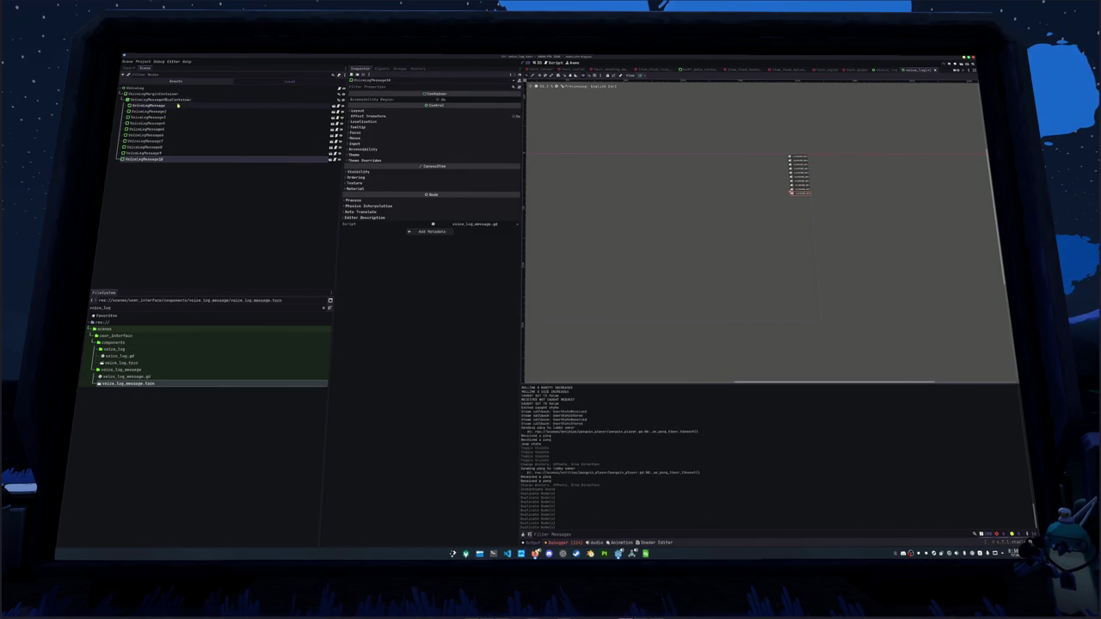
pyautogui.hotkey('ctrl', 'd')
pyautogui.hotkey('ctrl', 'd')
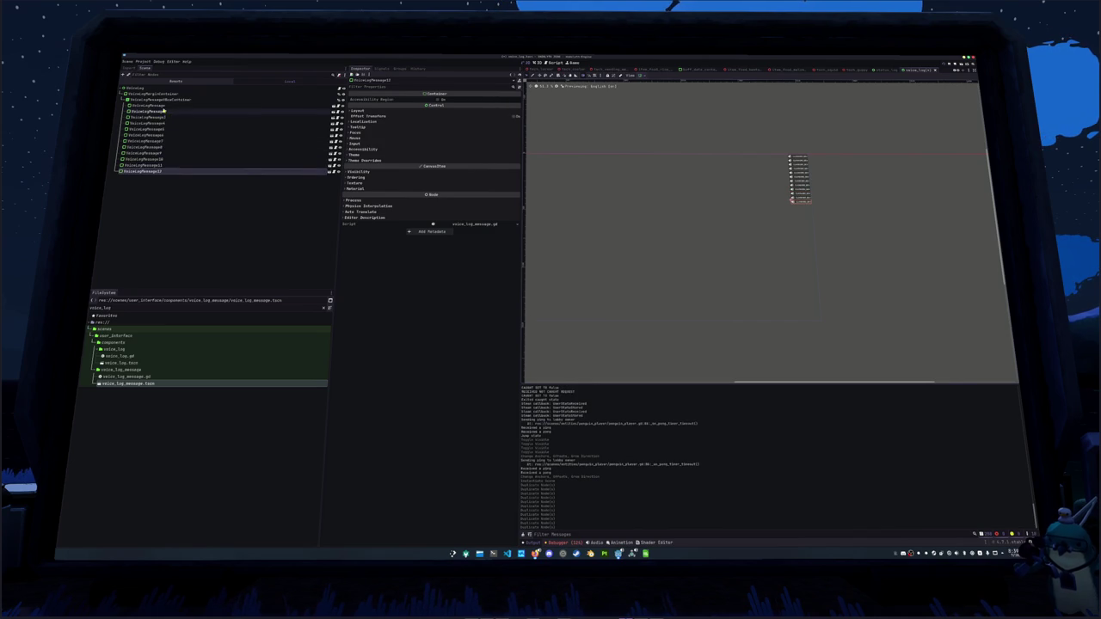
pyautogui.keyDown('shift'); pyautogui.click(151, 105); pyautogui.keyUp('shift')
pyautogui.hotkey('ctrl', 's')
# Pan the canvas to view the message stack and bring up VoiceLogMessageBoxContainer's context actions.
pyautogui.moveTo(613, 265); pyautogui.dragTo(688, 258)
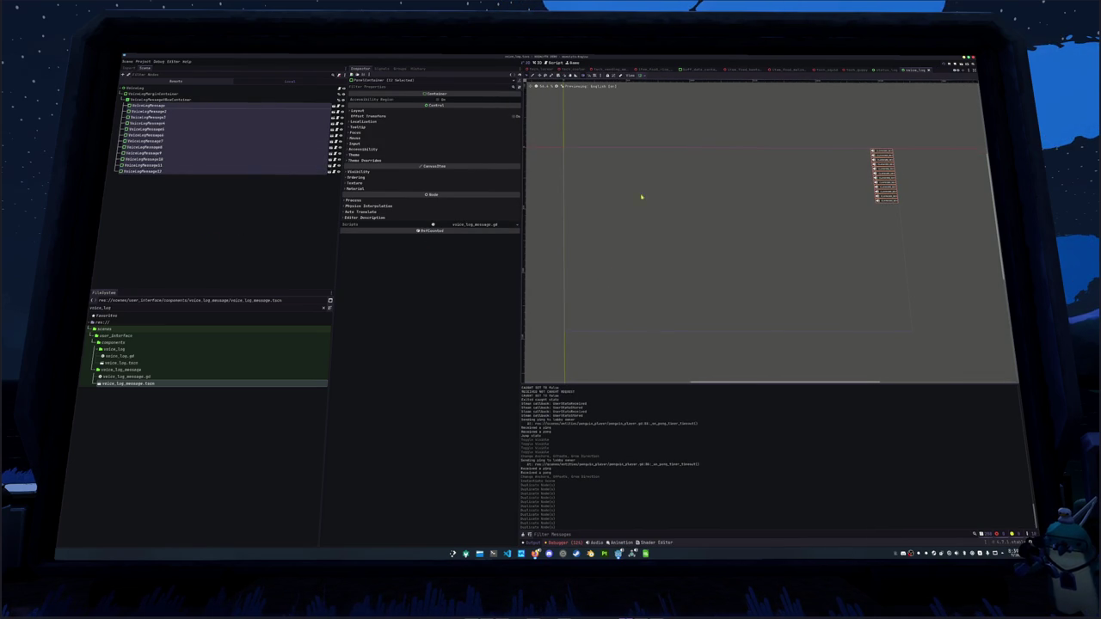
pyautogui.scroll(-3, 566, 75)
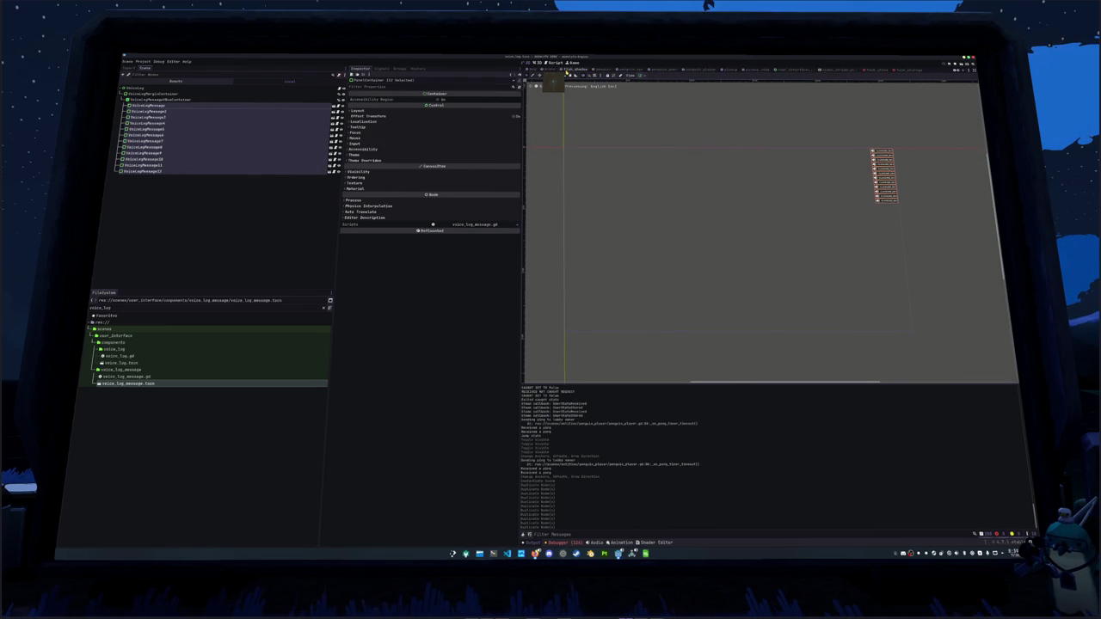
pyautogui.click(147, 100)
pyautogui.rightClick(146, 100)
# Change VoiceLogMessageBoxContainer's type to HBoxContainer.
pyautogui.click(160, 174)
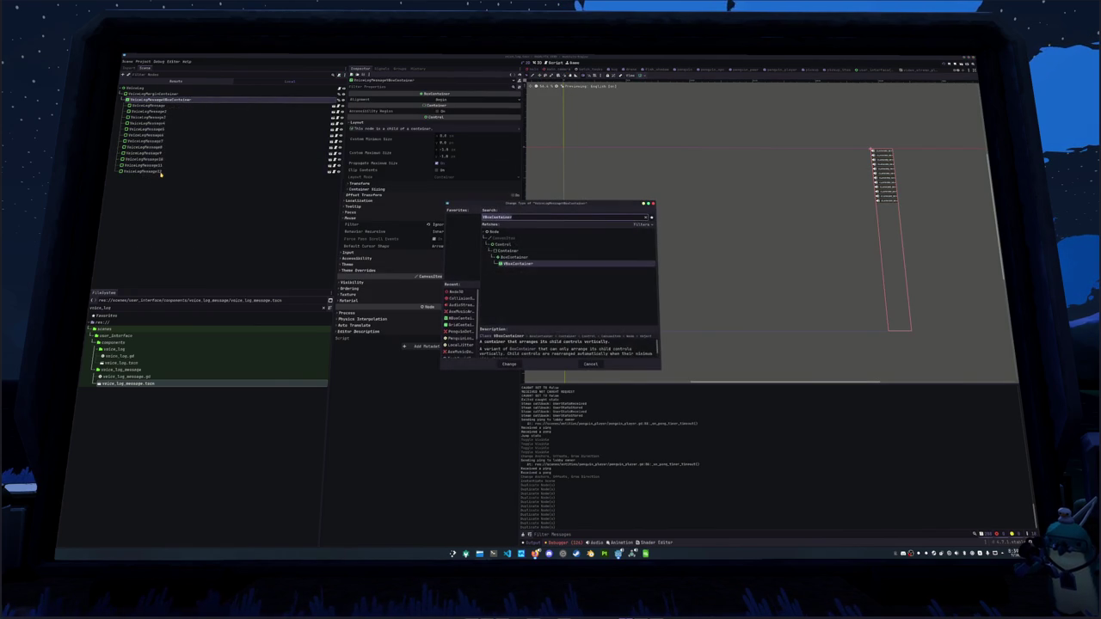
pyautogui.write('hd')
pyautogui.write('ox')
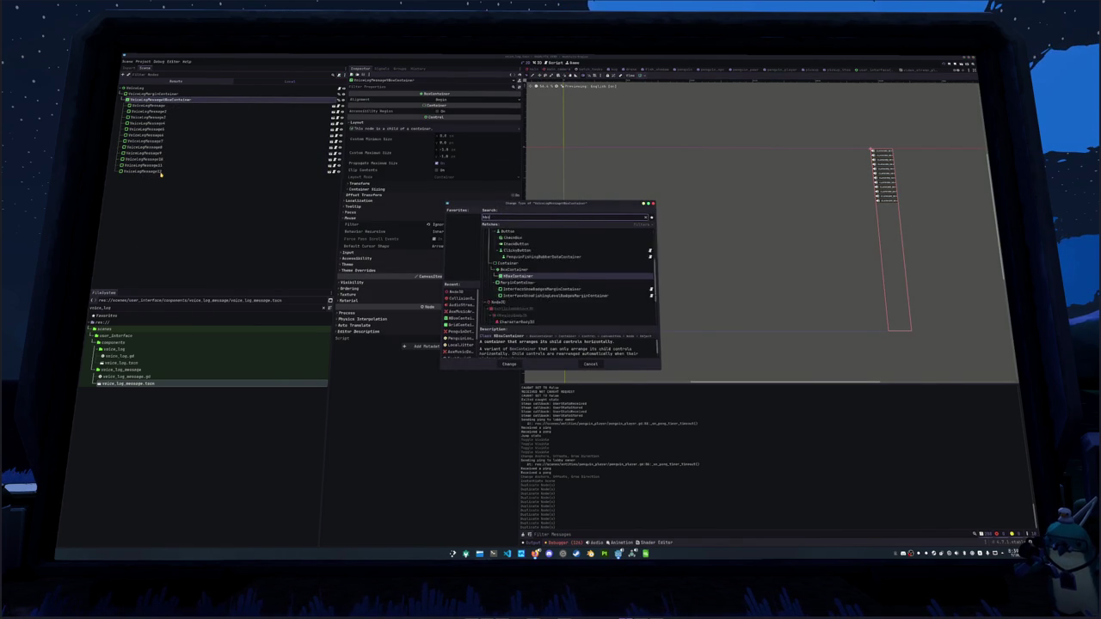
pyautogui.press('Return')
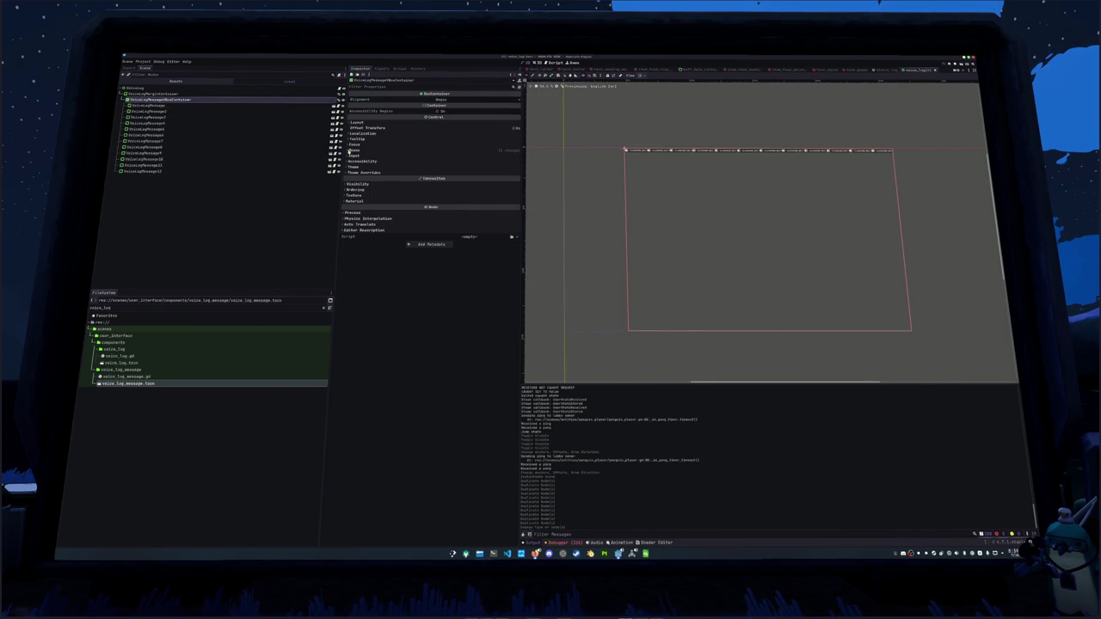
# Try vertical-center and full-rect alignment presets on the message box container.
pyautogui.click(638, 76)
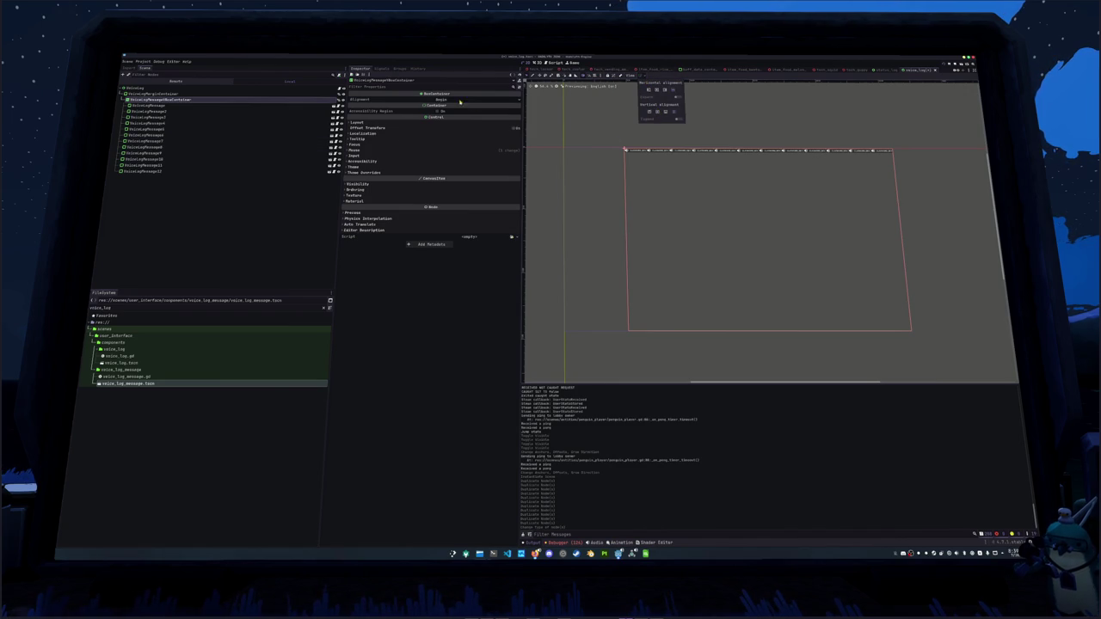
pyautogui.click(658, 113)
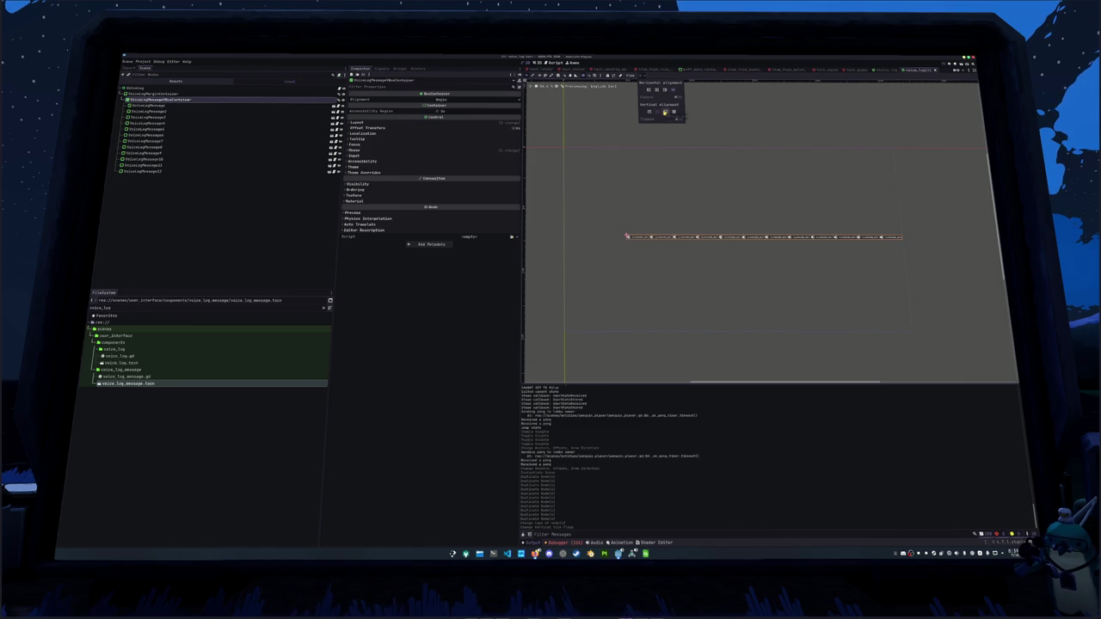
pyautogui.click(665, 113)
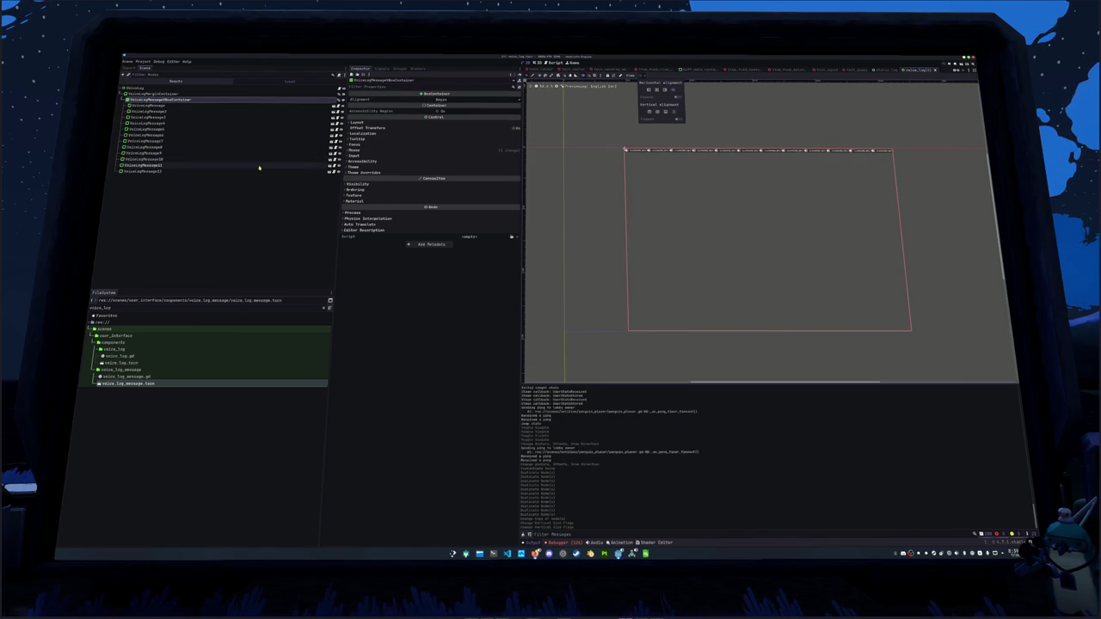
pyautogui.click(159, 94)
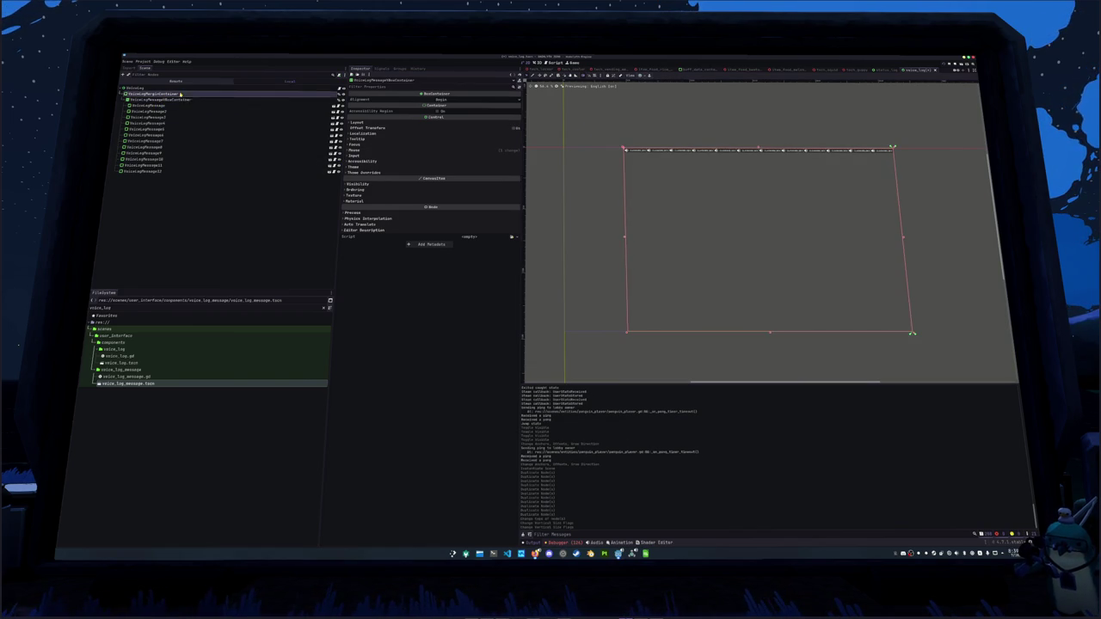
# Anchor VoiceLogMarginContainer to Center Bottom, then close the presets and clear the selection.
pyautogui.click(638, 75)
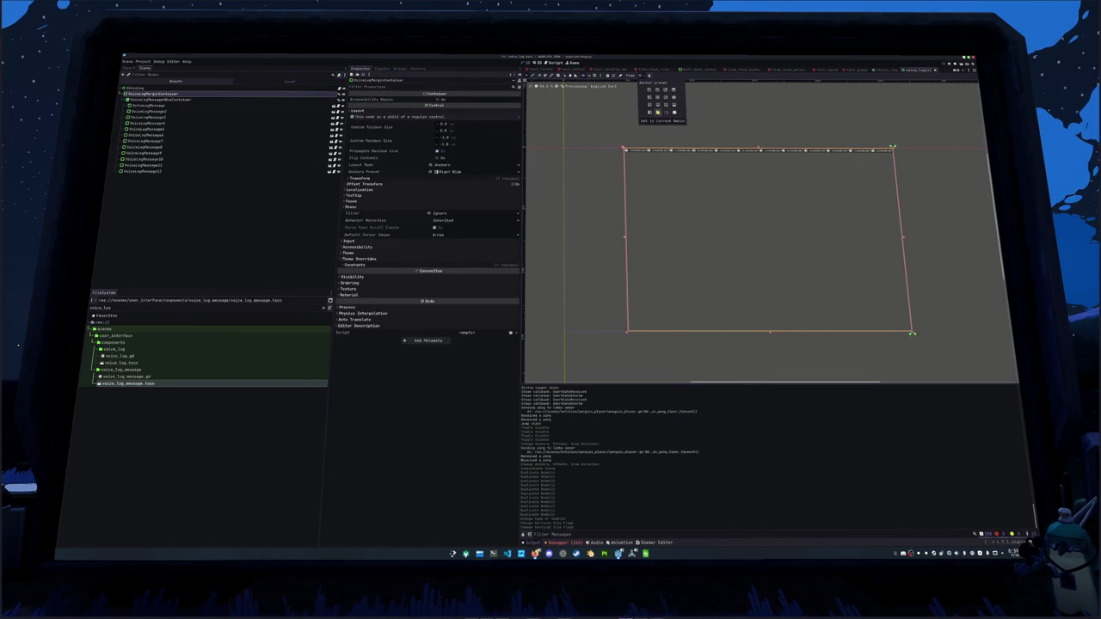
pyautogui.click(658, 108)
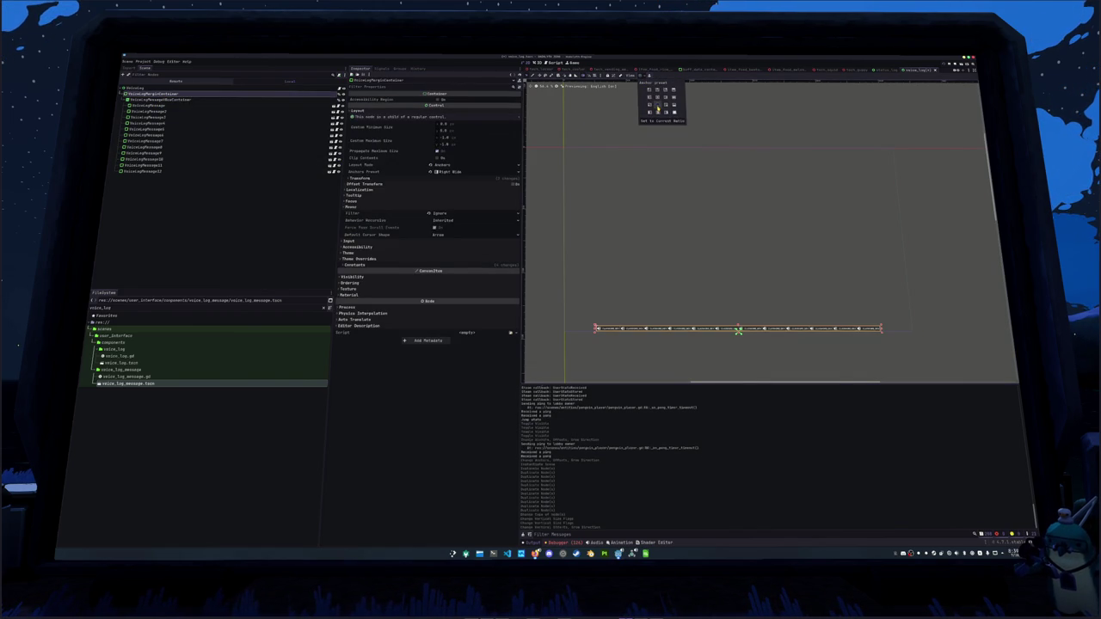
pyautogui.click(643, 358)
pyautogui.click(643, 358)
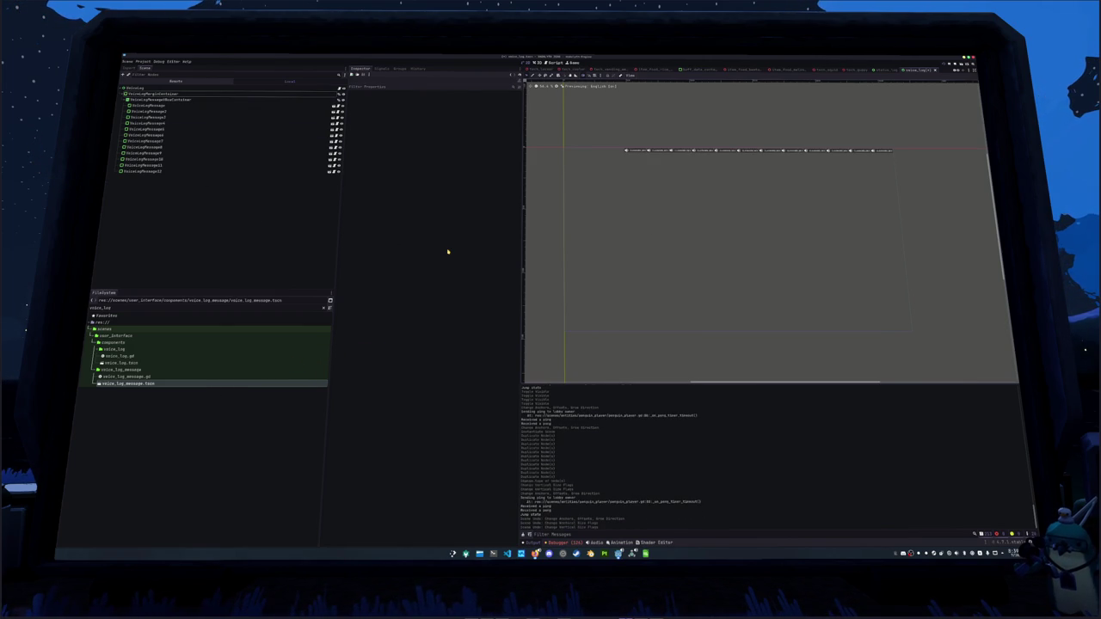
pyautogui.click(269, 202)
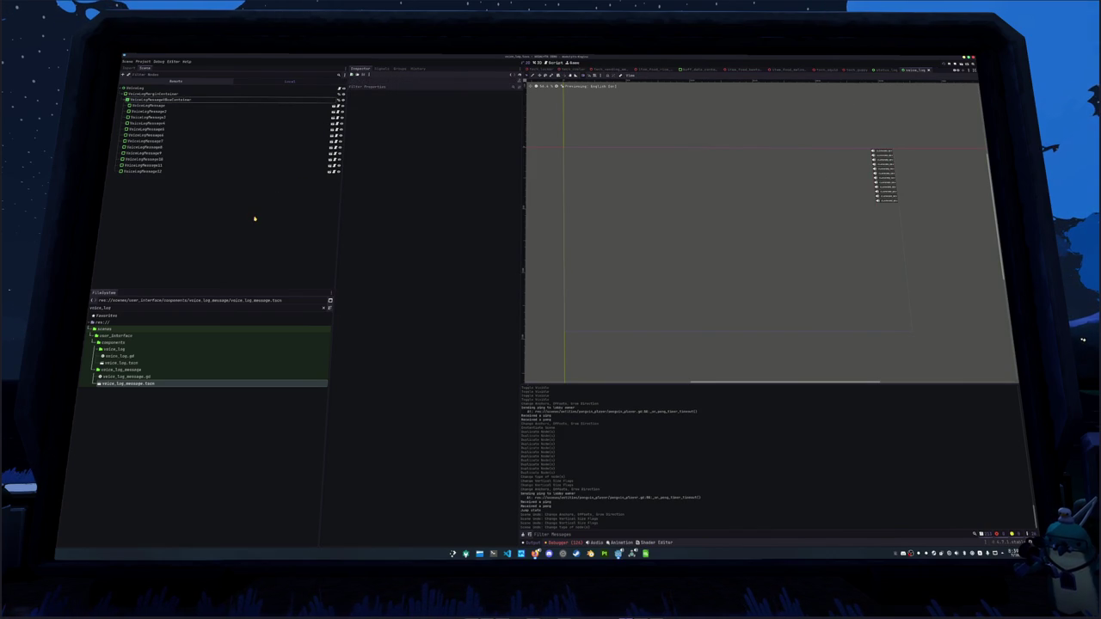
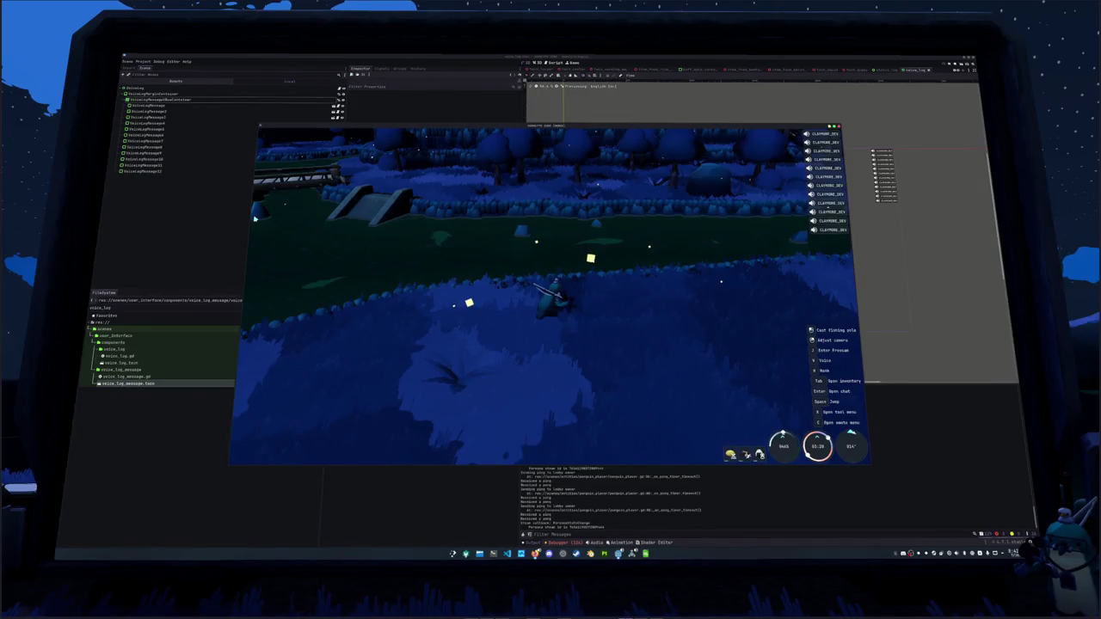
# Drag the game's Display UI Scale slider larger, then close the settings and pause menus.
pyautogui.press('Escape')
pyautogui.press('Escape')
pyautogui.press('Escape')
pyautogui.press('Escape')
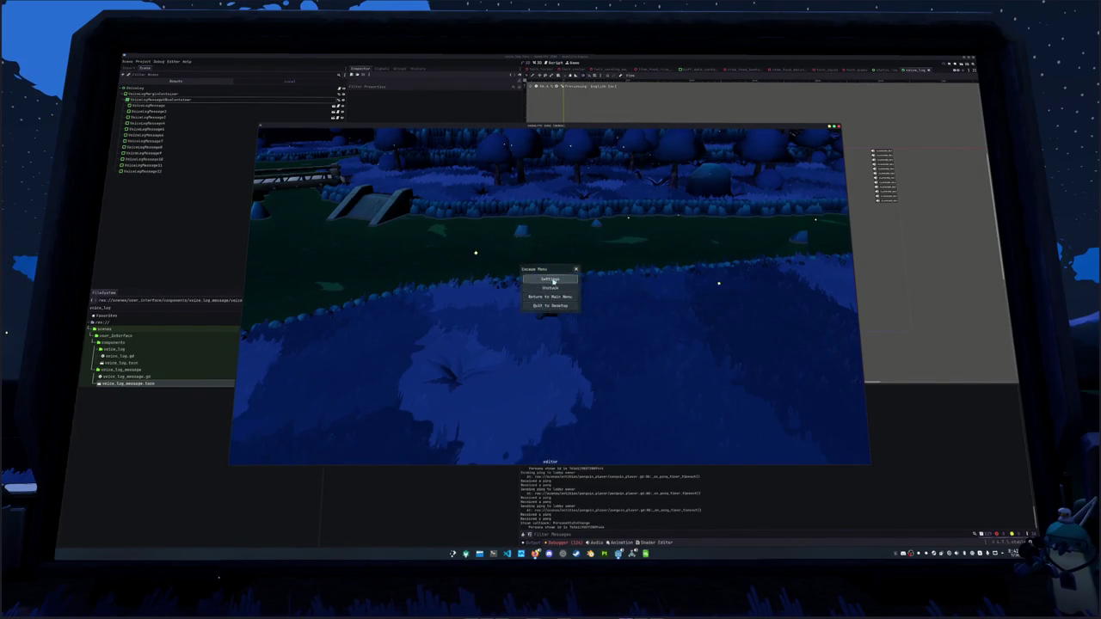
pyautogui.click(551, 280)
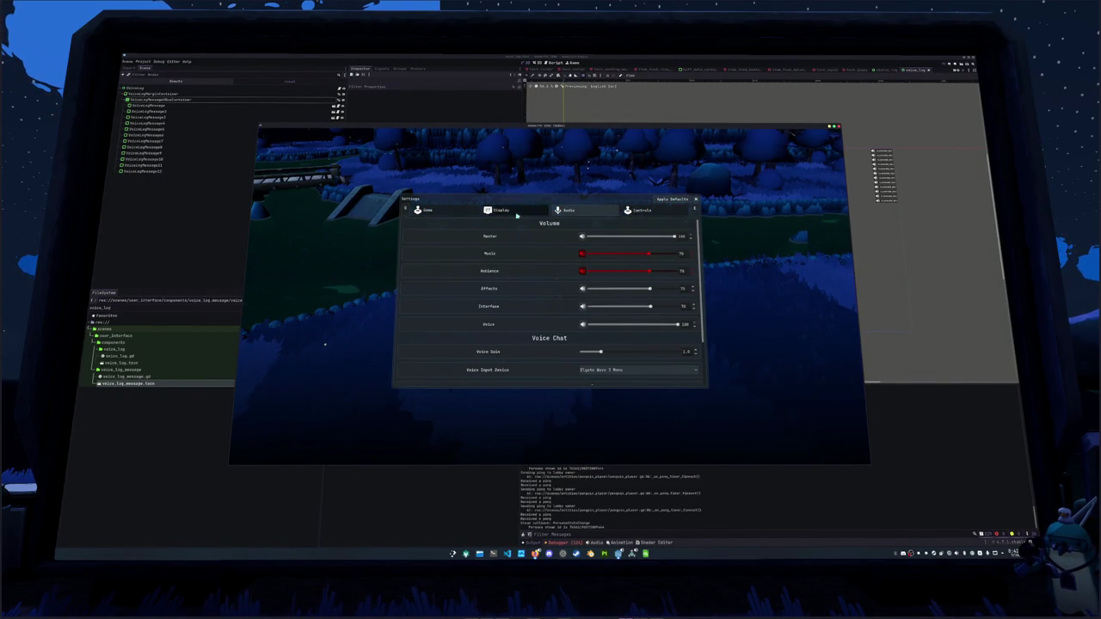
pyautogui.click(499, 210)
pyautogui.scroll(-5, 611, 340)
pyautogui.moveTo(610, 340)
pyautogui.mouseDown()
pyautogui.moveTo(713, 347)
pyautogui.moveTo(516, 275)
pyautogui.moveTo(297, 174)
pyautogui.moveTo(699, 321)
pyautogui.moveTo(762, 381)
pyautogui.moveTo(698, 388)
pyautogui.moveTo(704, 326)
pyautogui.mouseUp()
pyautogui.press('Escape')
pyautogui.press('Escape')
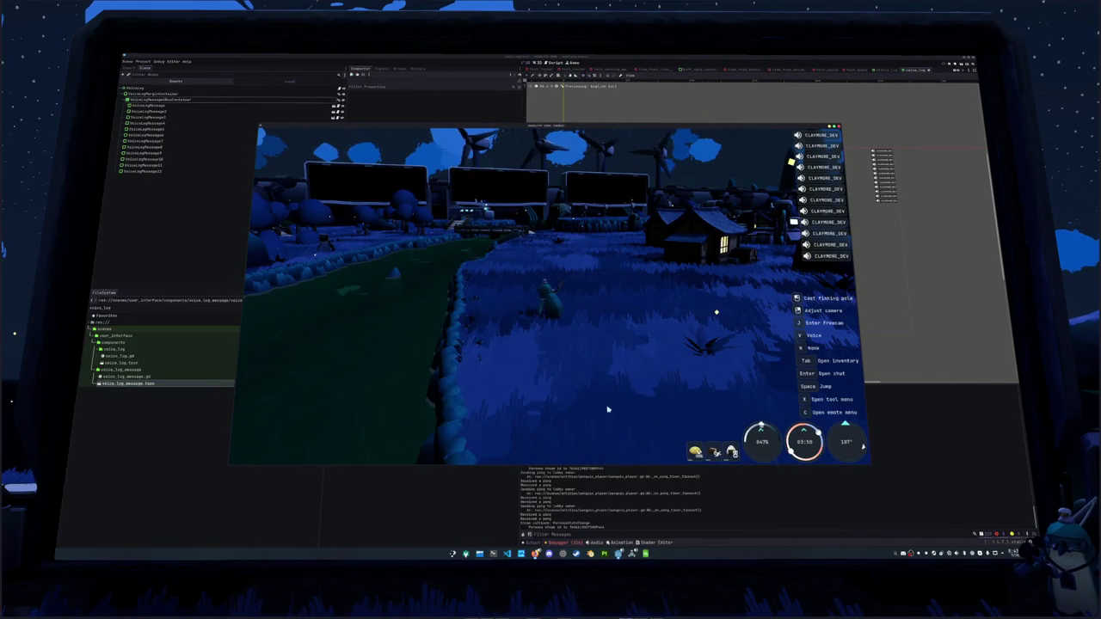
# Walk the character across the grass and along the hedge to the riverbank.
pyautogui.press('d')
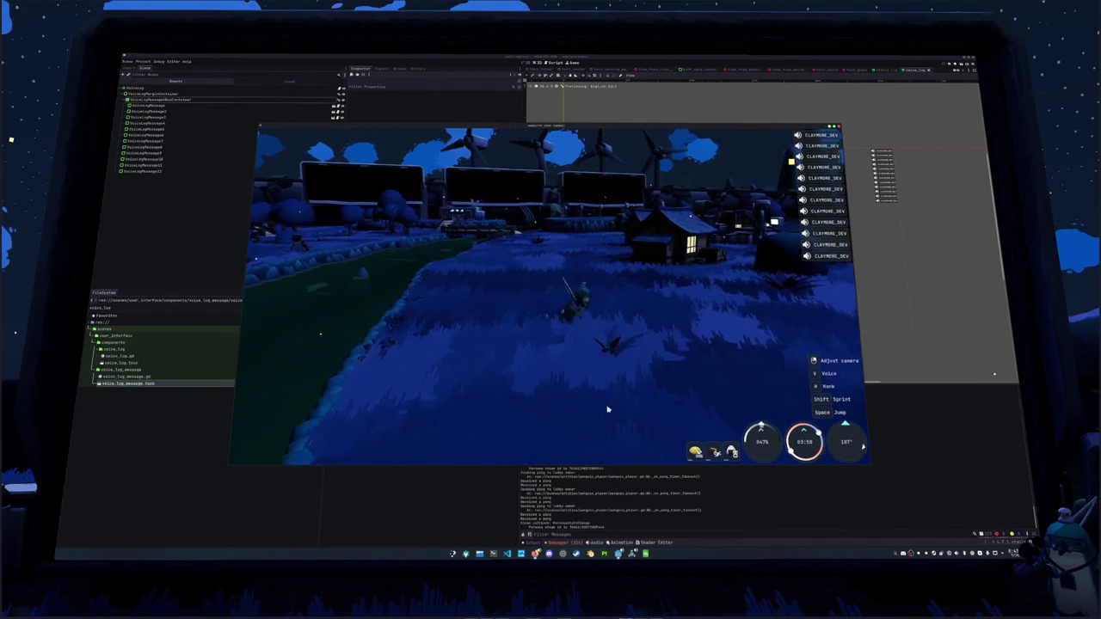
pyautogui.press('d')
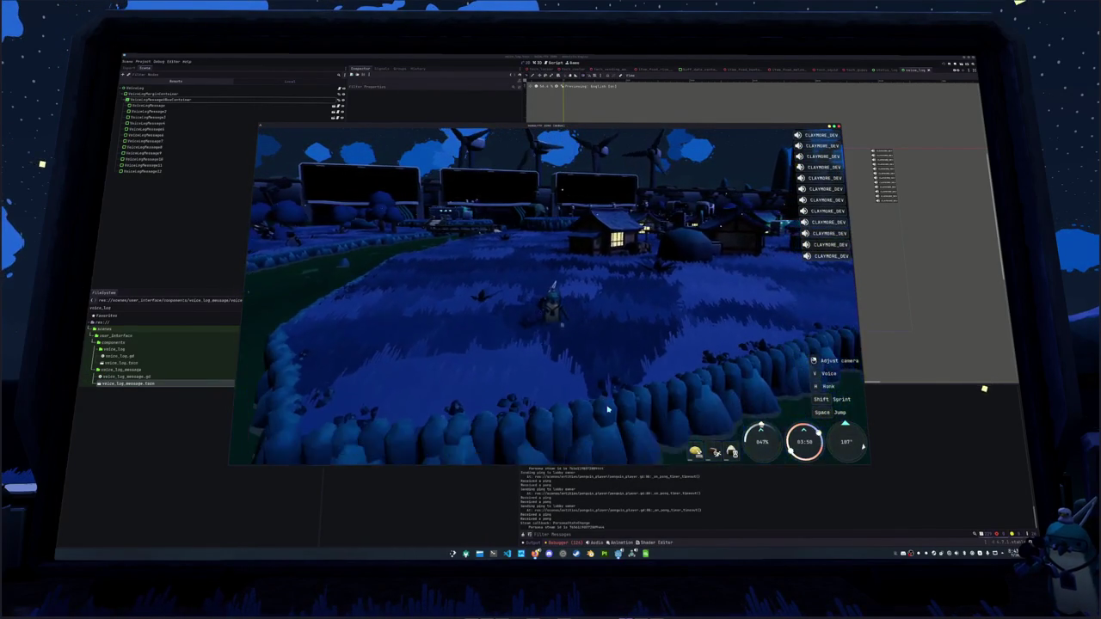
pyautogui.press('w')
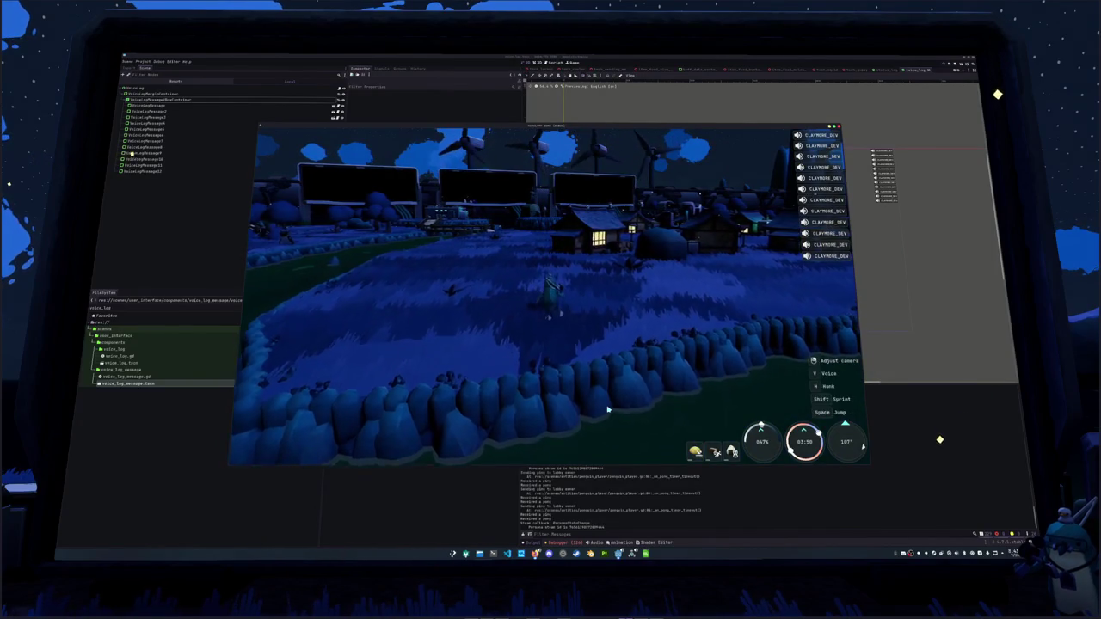
pyautogui.press('a')
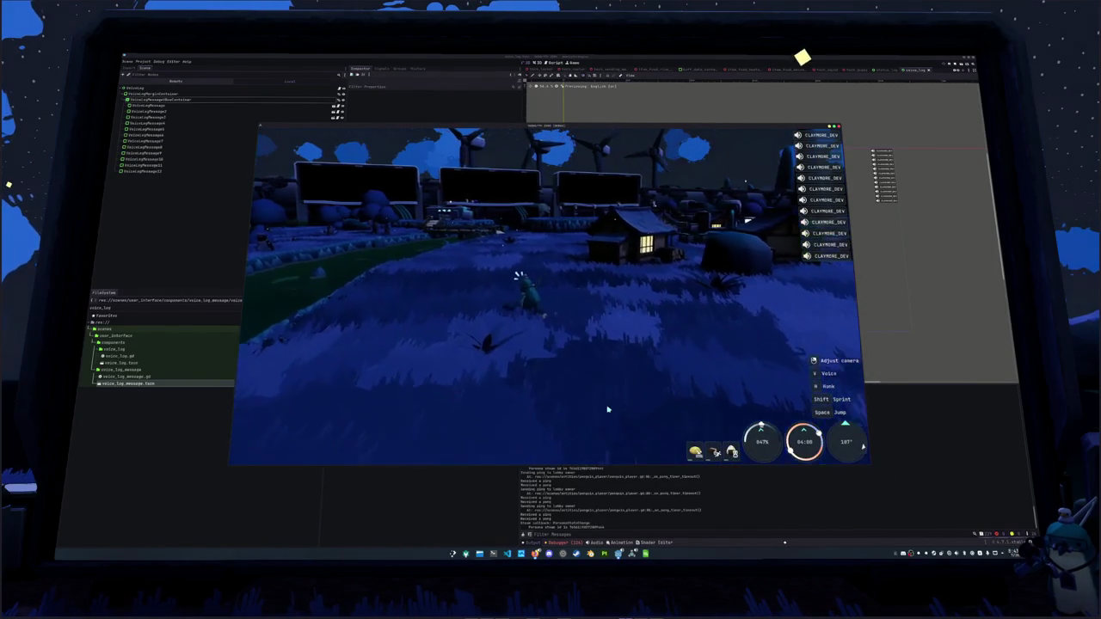
pyautogui.press('a')
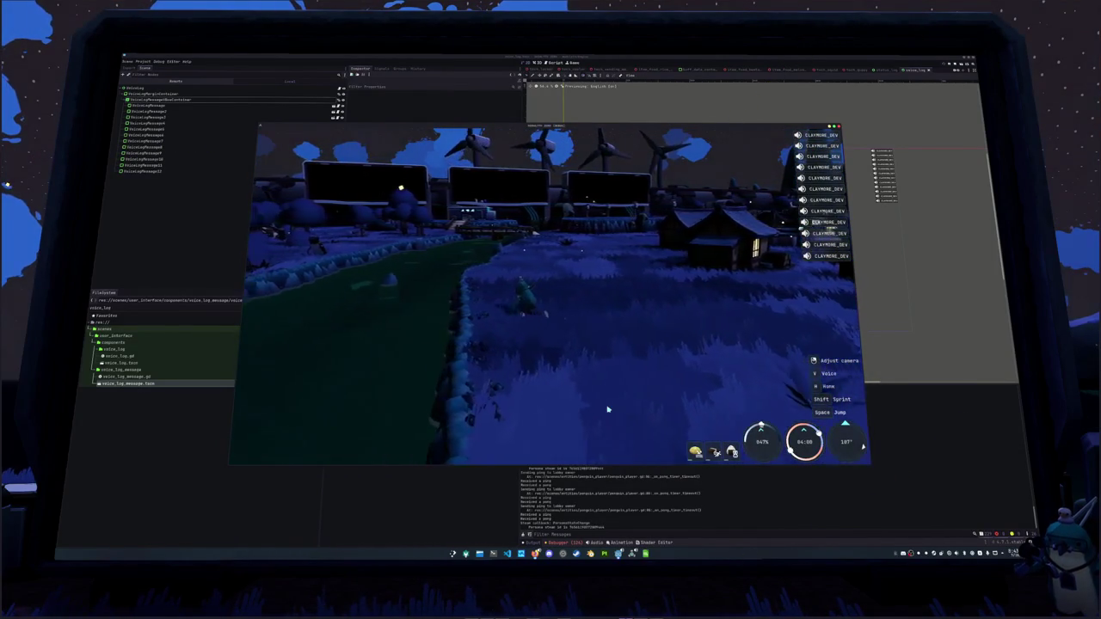
pyautogui.press('w')
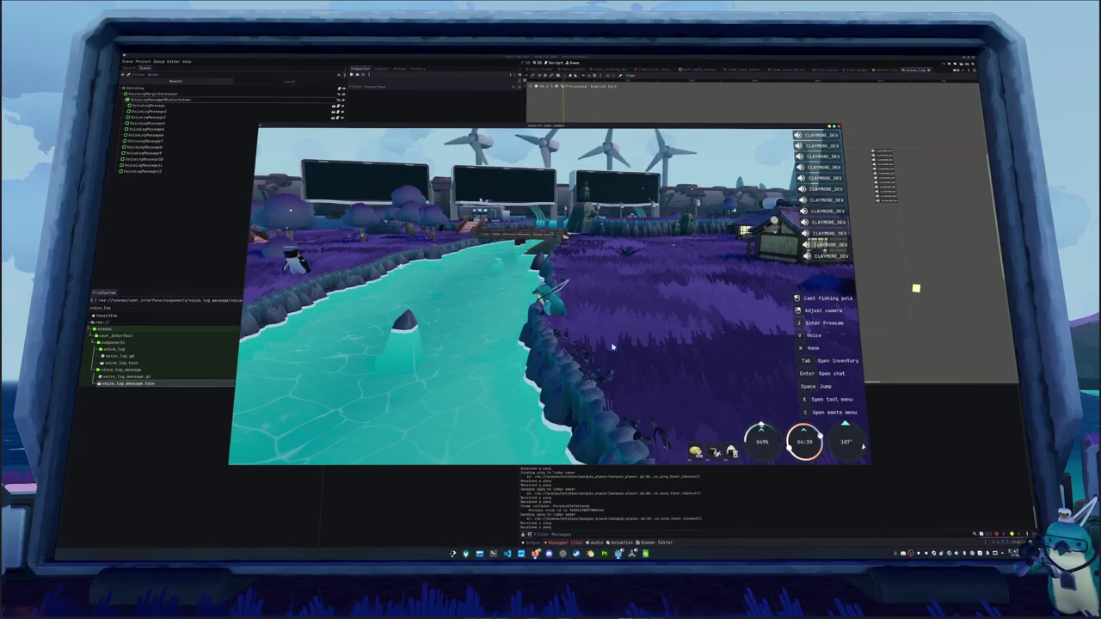
# Drop the Gar Fish from the inventory.
pyautogui.press('Tab')
pyautogui.rightClick(454, 185)
pyautogui.click(473, 201)
pyautogui.press('Tab')
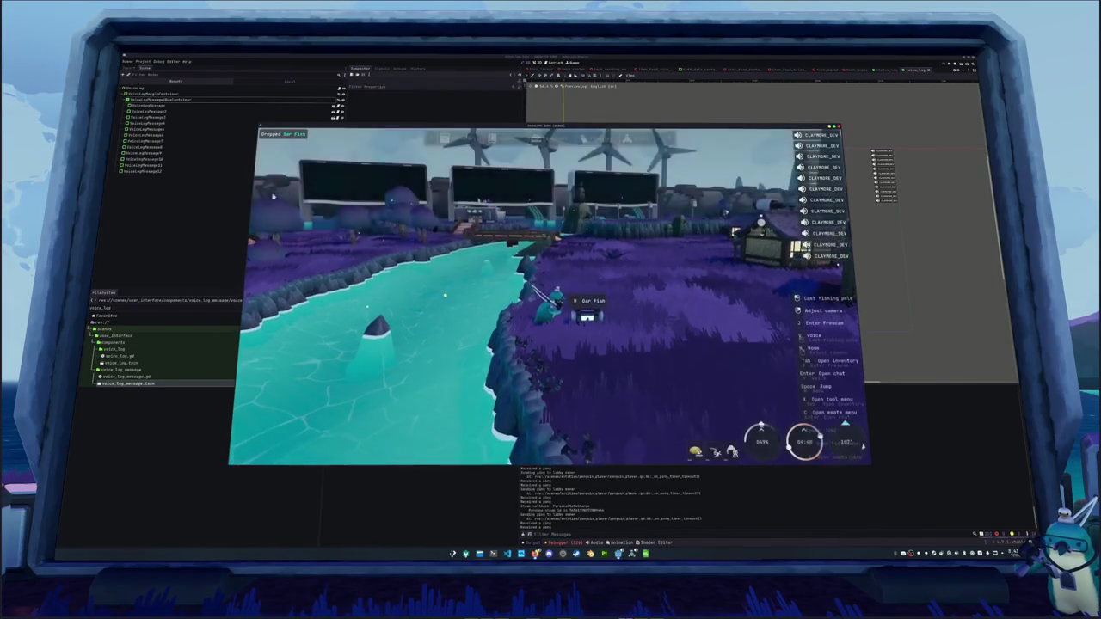
# Step back to the riverbank and pick up the Oar Fish.
pyautogui.press('d')
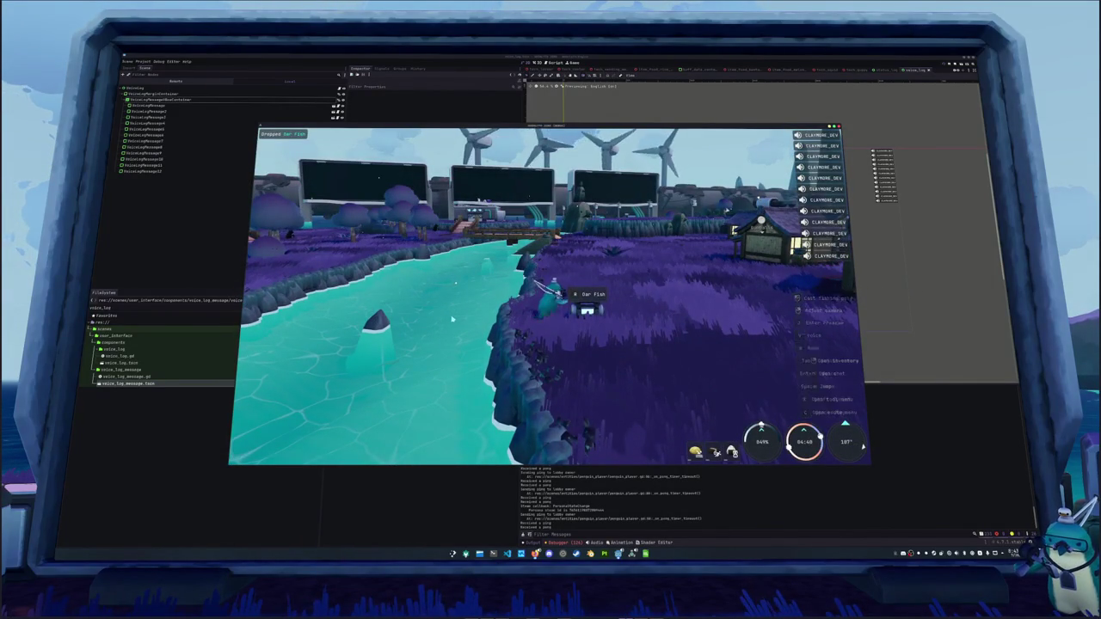
pyautogui.press('d')
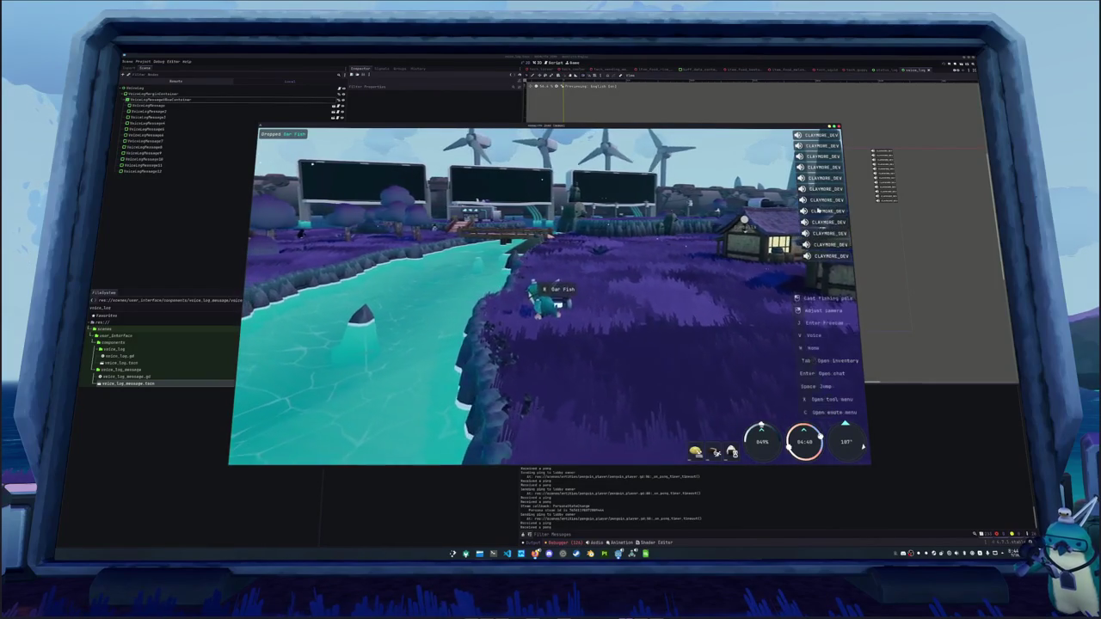
pyautogui.press('a')
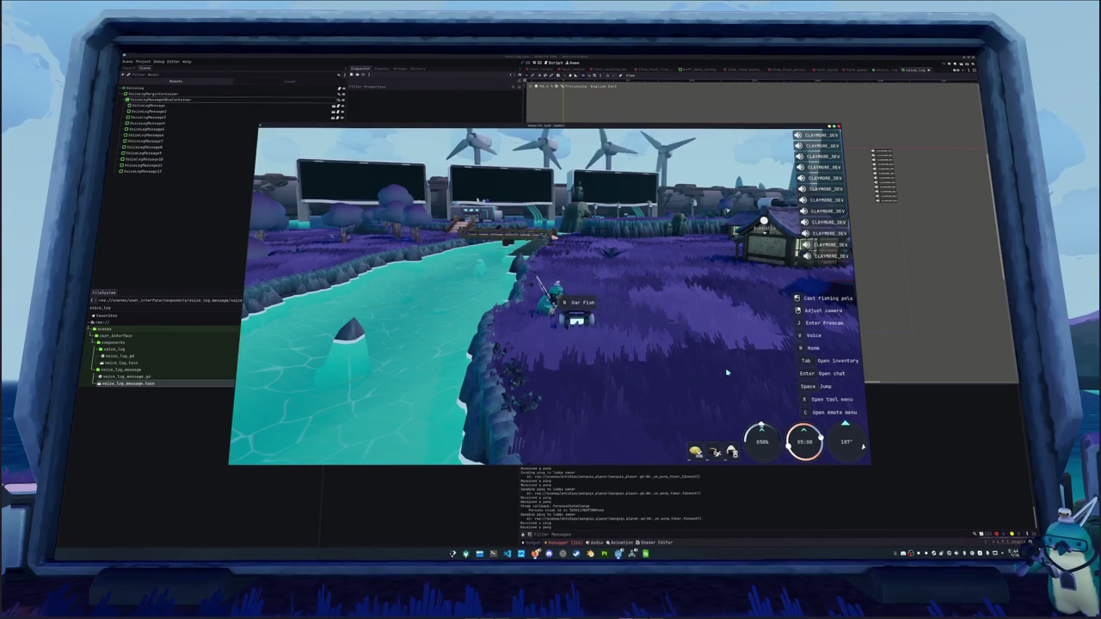
pyautogui.press('r')
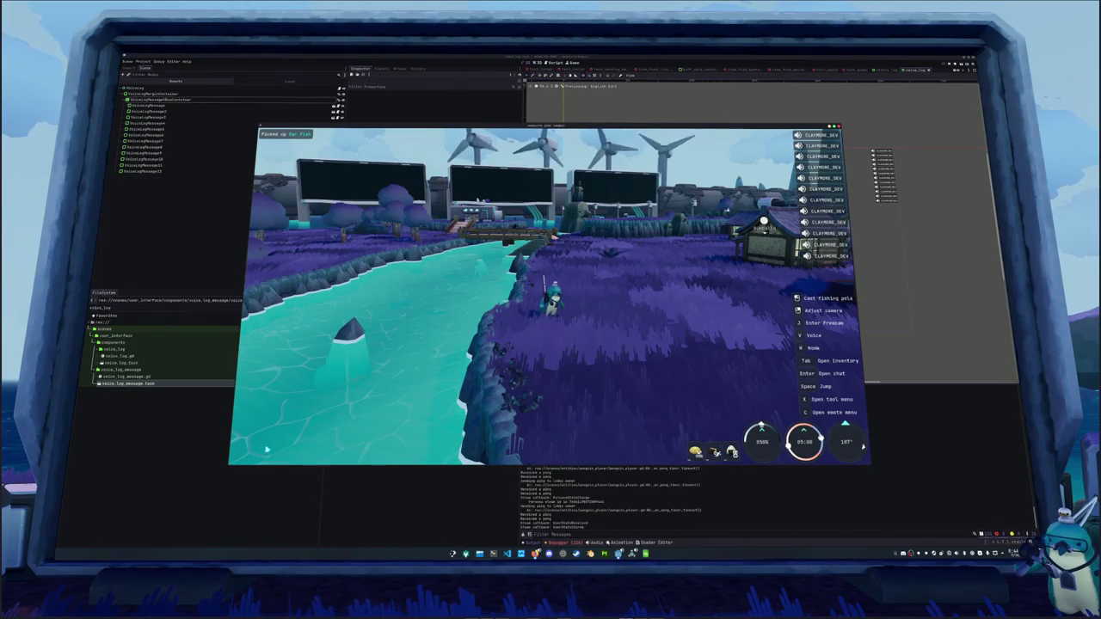
# Walk left along the riverbank and turn the camera toward the bridge.
pyautogui.press('a')
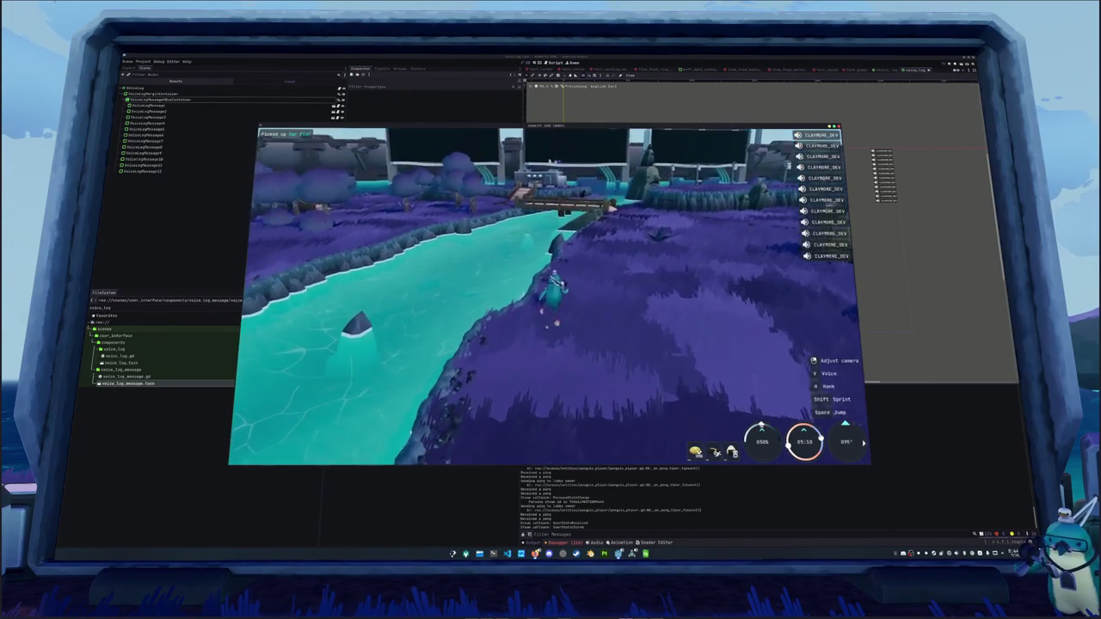
pyautogui.press('a')
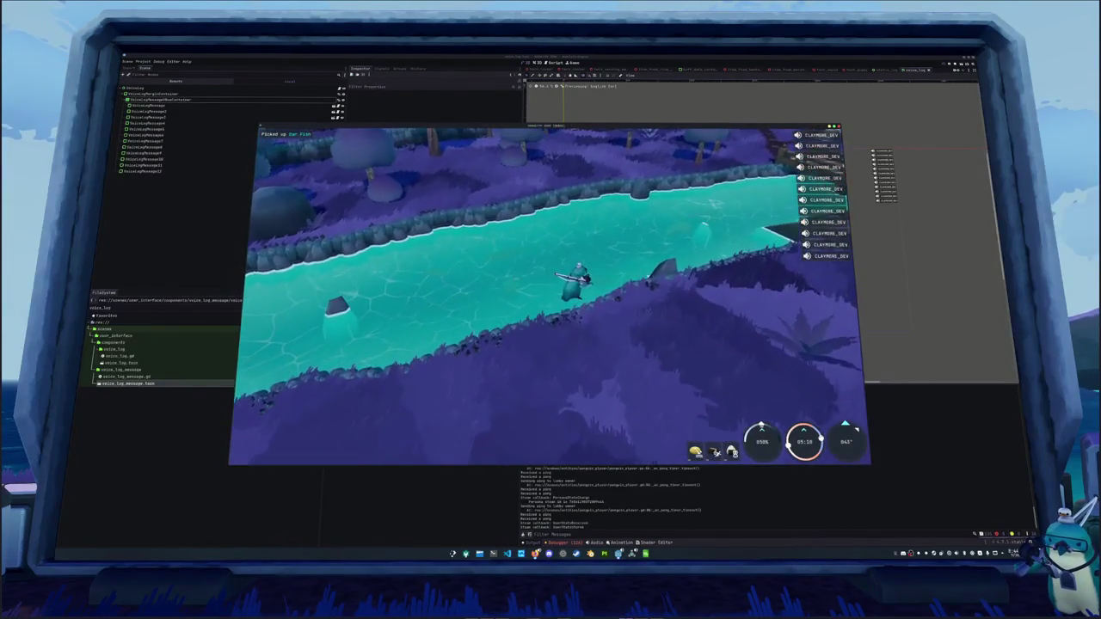
pyautogui.press('a')
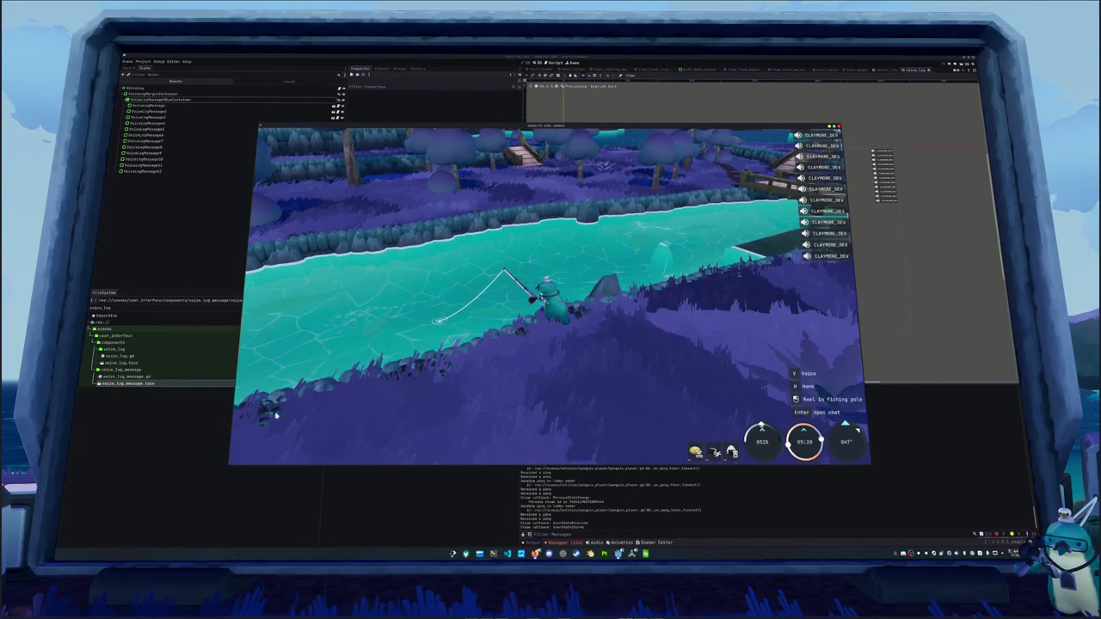
pyautogui.moveTo(526, 389)
pyautogui.mouseDown()
pyautogui.moveTo(619, 389)
pyautogui.moveTo(535, 381)
pyautogui.mouseUp()
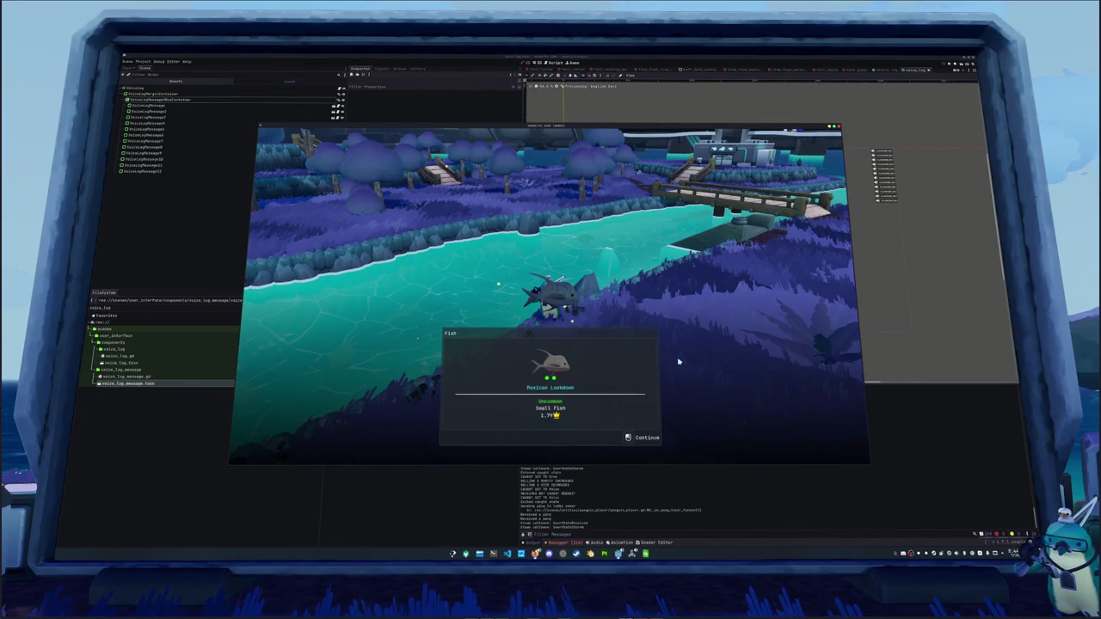
# Dismiss the catch result, delete nodes VoiceLogMessage1–12, and open the Main scene.
pyautogui.click(679, 363)
pyautogui.click(555, 543)
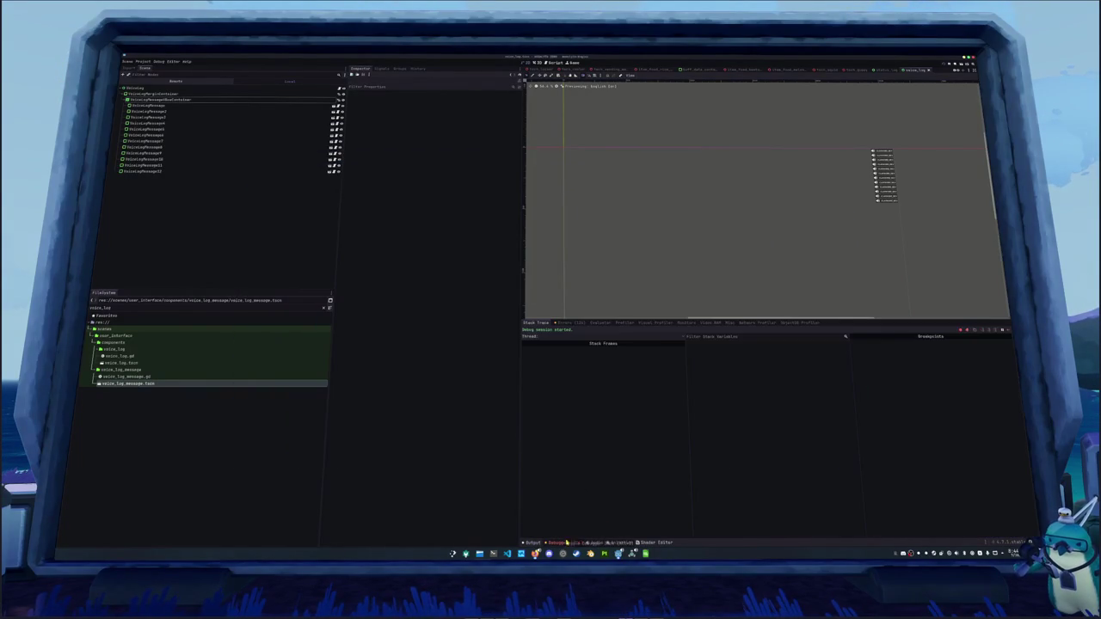
pyautogui.click(884, 205)
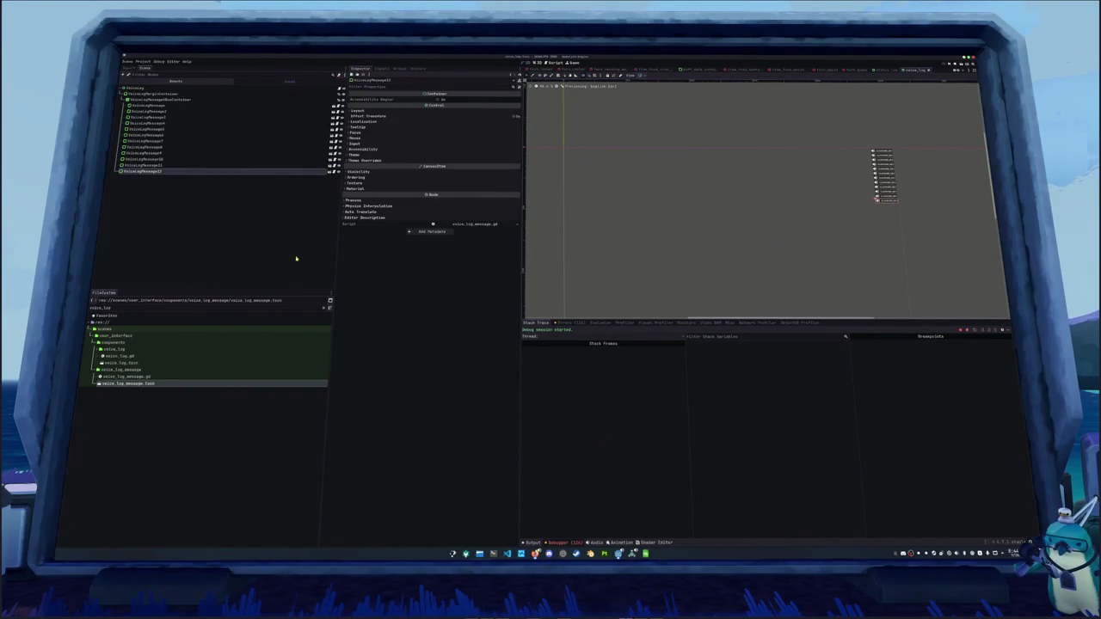
pyautogui.keyDown('shift'); pyautogui.click(182, 105); pyautogui.keyUp('shift')
pyautogui.press('Delete')
pyautogui.press('Return')
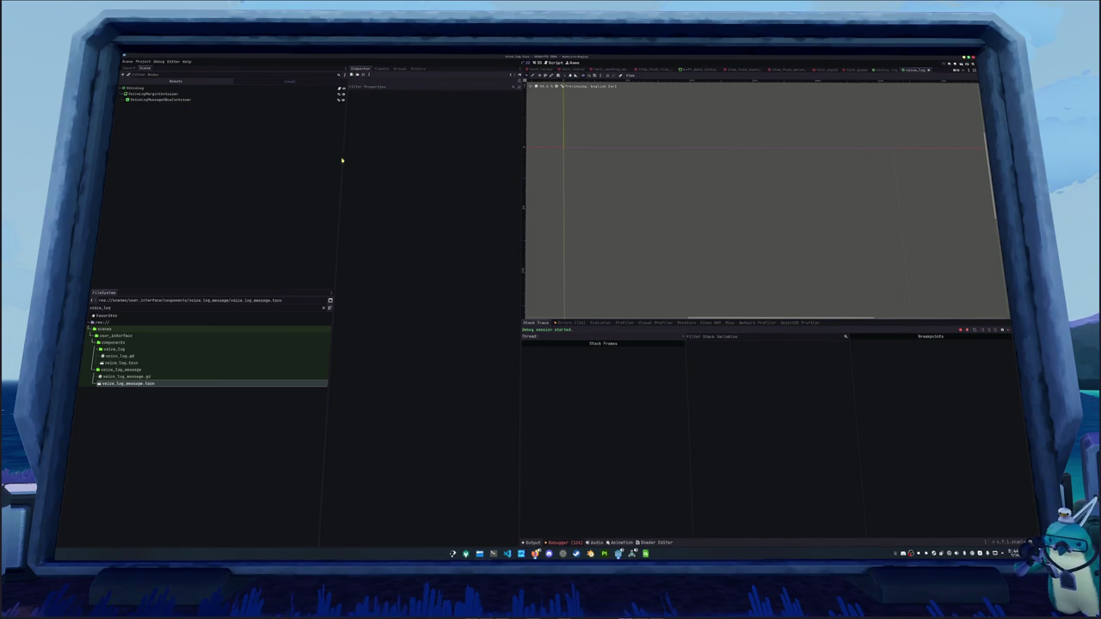
pyautogui.click(534, 64)
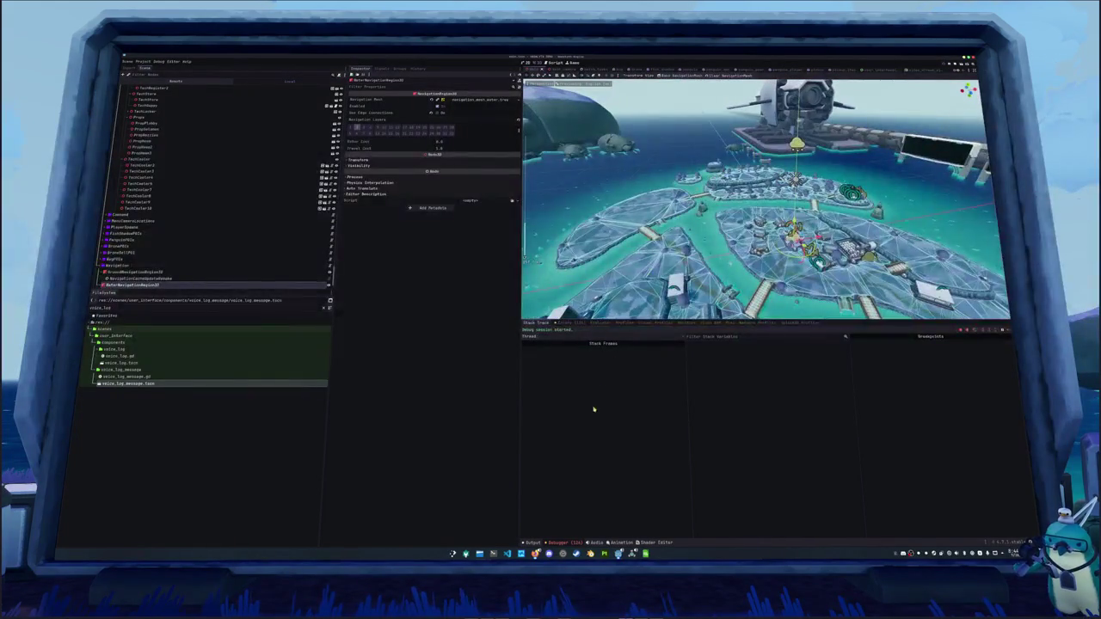
# Show the Shader Editor panel and select the MultiMeshClouds node.
pyautogui.click(656, 543)
pyautogui.scroll(-5, 269, 168)
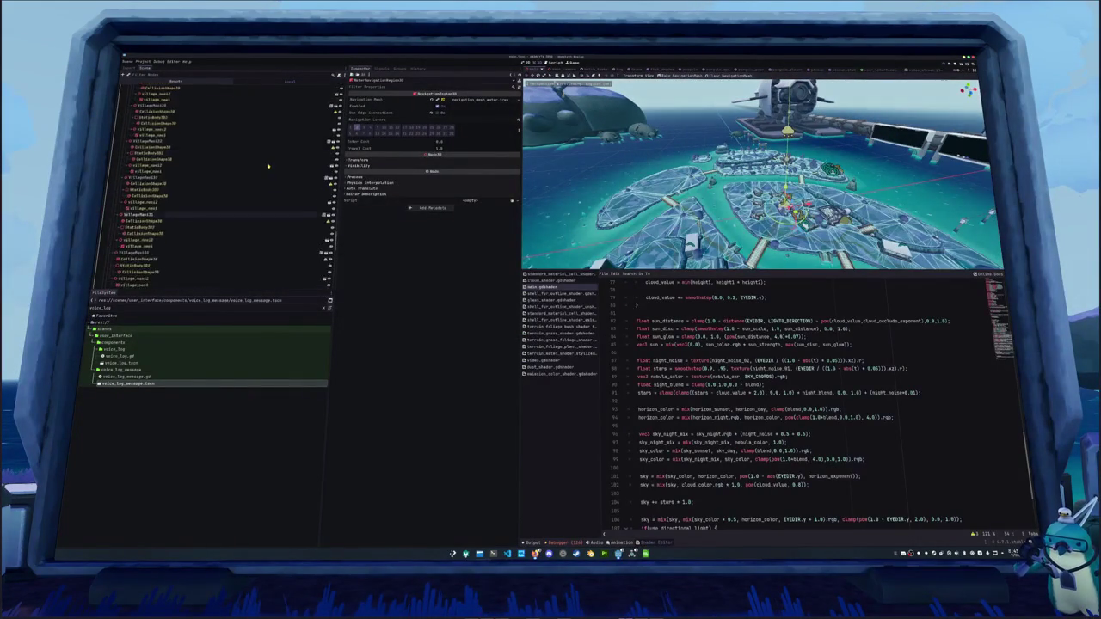
pyautogui.scroll(-10, 267, 168)
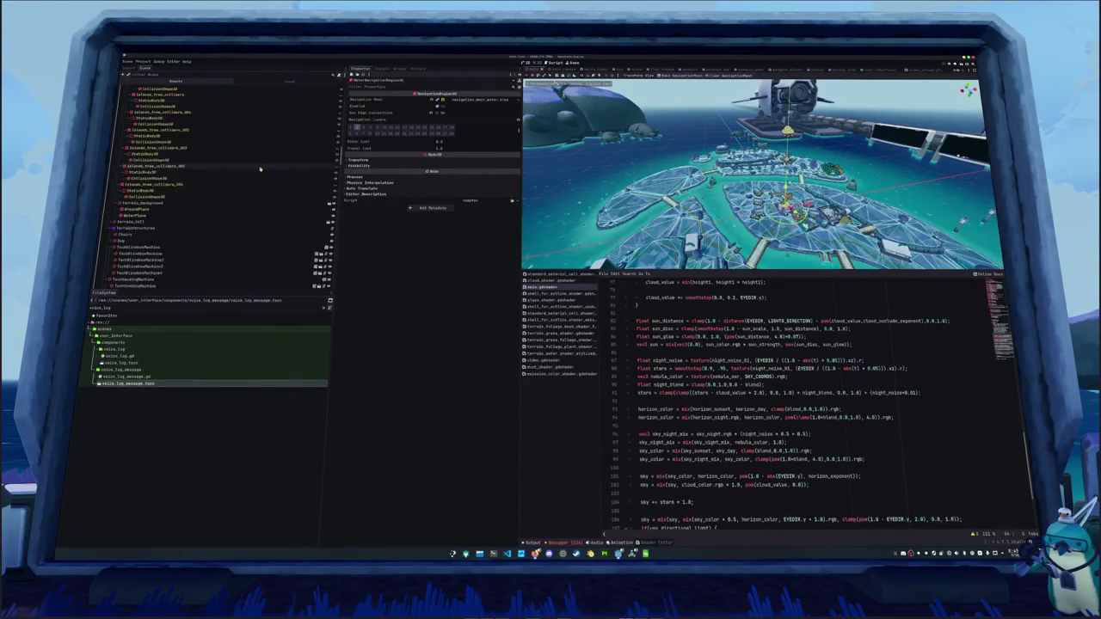
pyautogui.scroll(15, 258, 168)
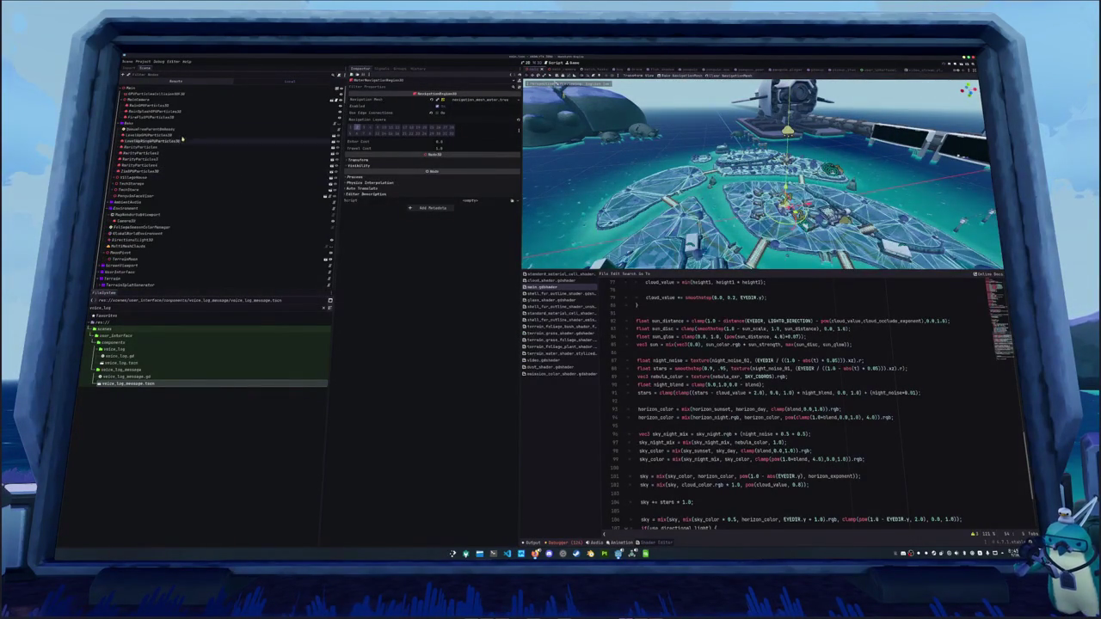
pyautogui.click(183, 130)
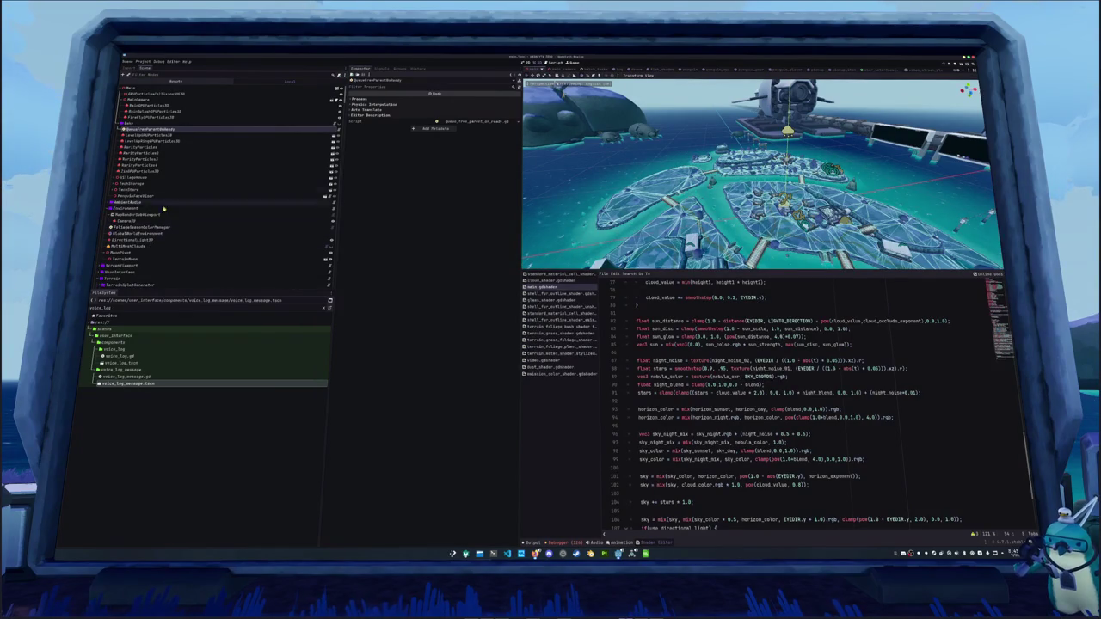
pyautogui.click(159, 246)
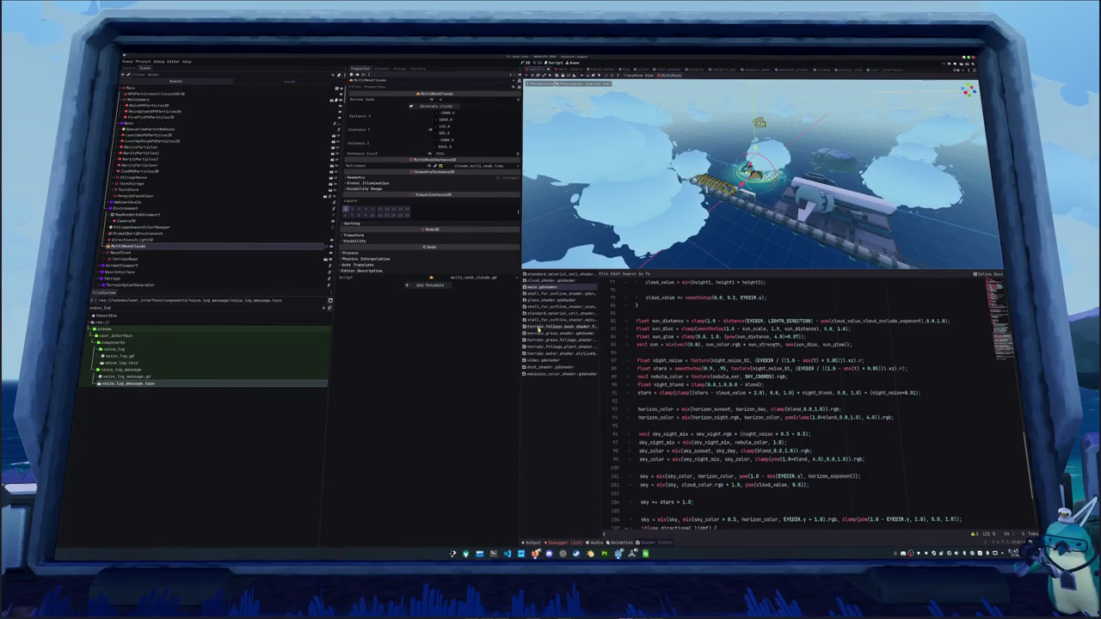
# Open cloud_shader.gdshader from the shader list and scroll to its vertex() function.
pyautogui.click(559, 329)
pyautogui.click(547, 315)
pyautogui.click(551, 300)
pyautogui.click(551, 280)
pyautogui.scroll(-5, 694, 358)
pyautogui.scroll(-7, 693, 358)
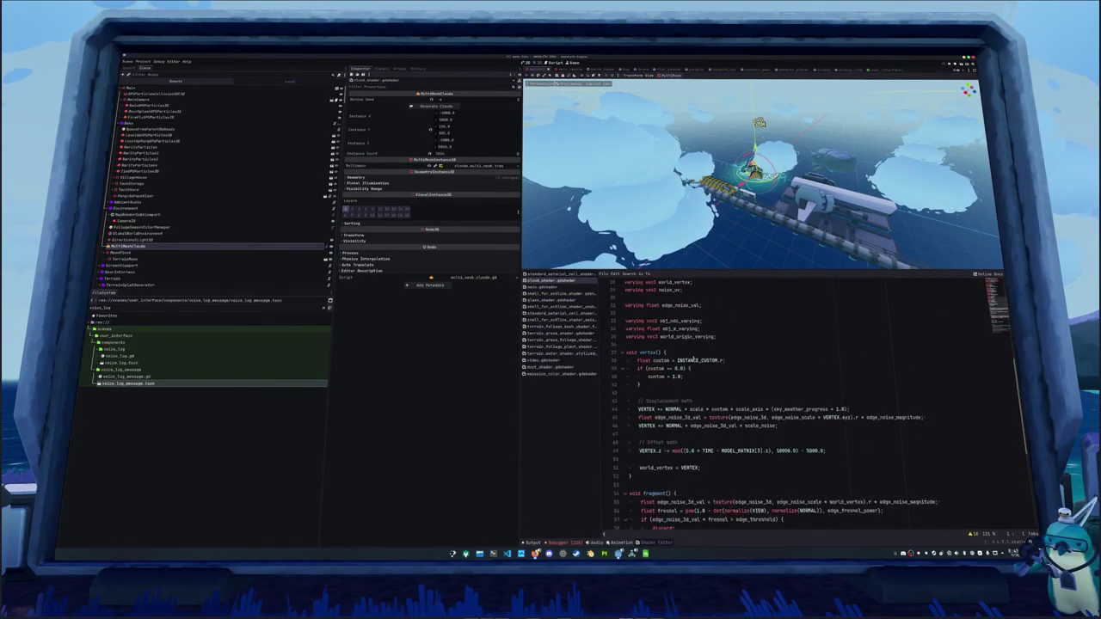
# Complete the offset line's MODEL_MATRIX[3].z term.
pyautogui.click(707, 410)
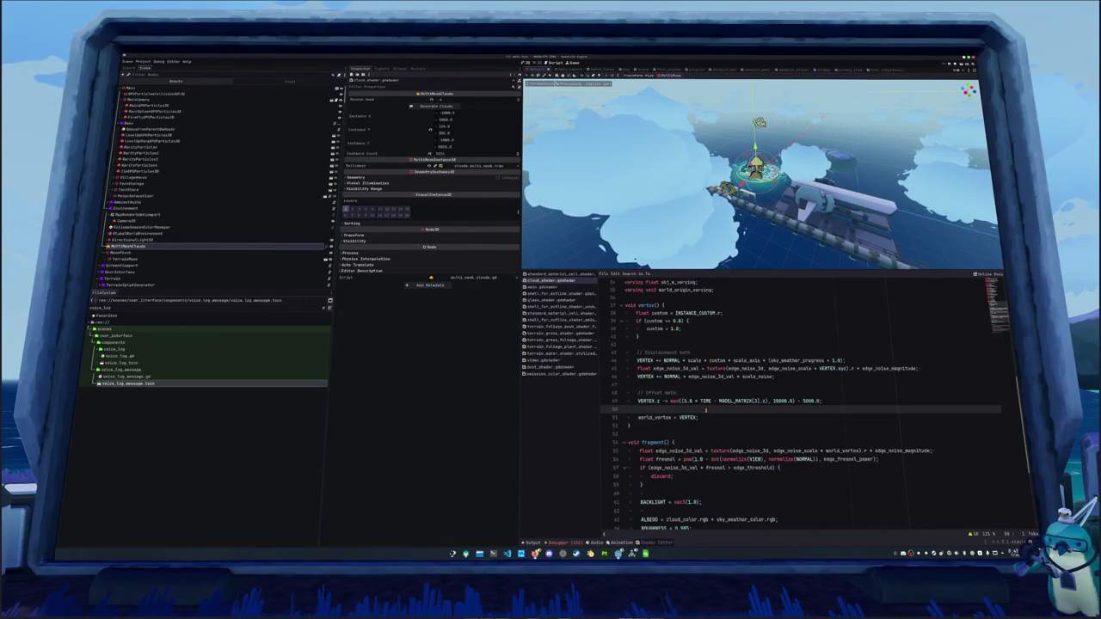
pyautogui.press('Up')
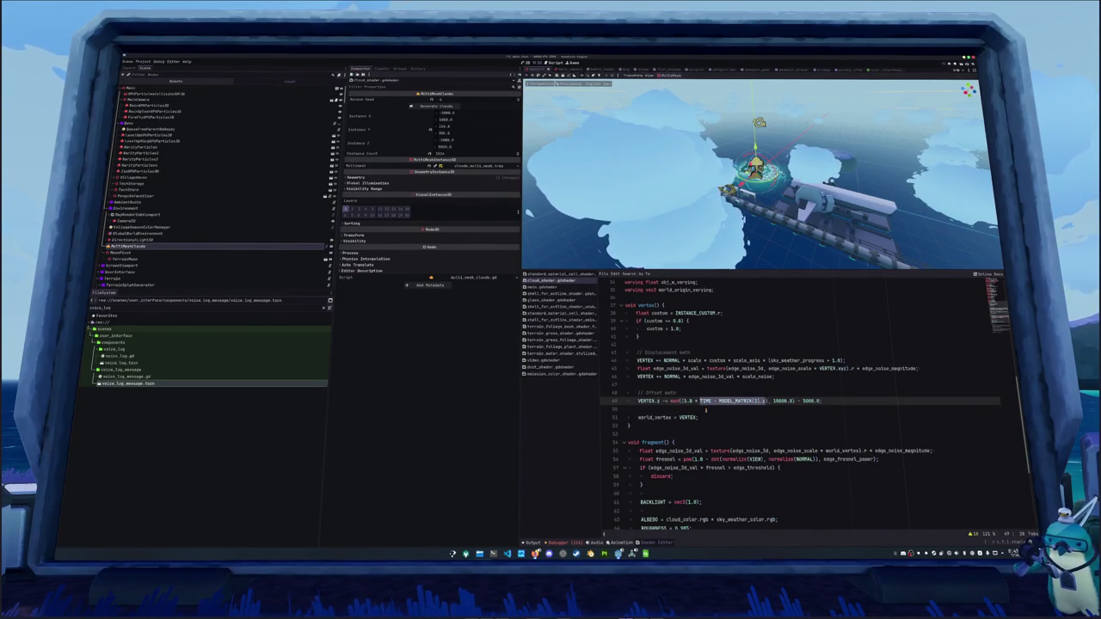
pyautogui.write('z')
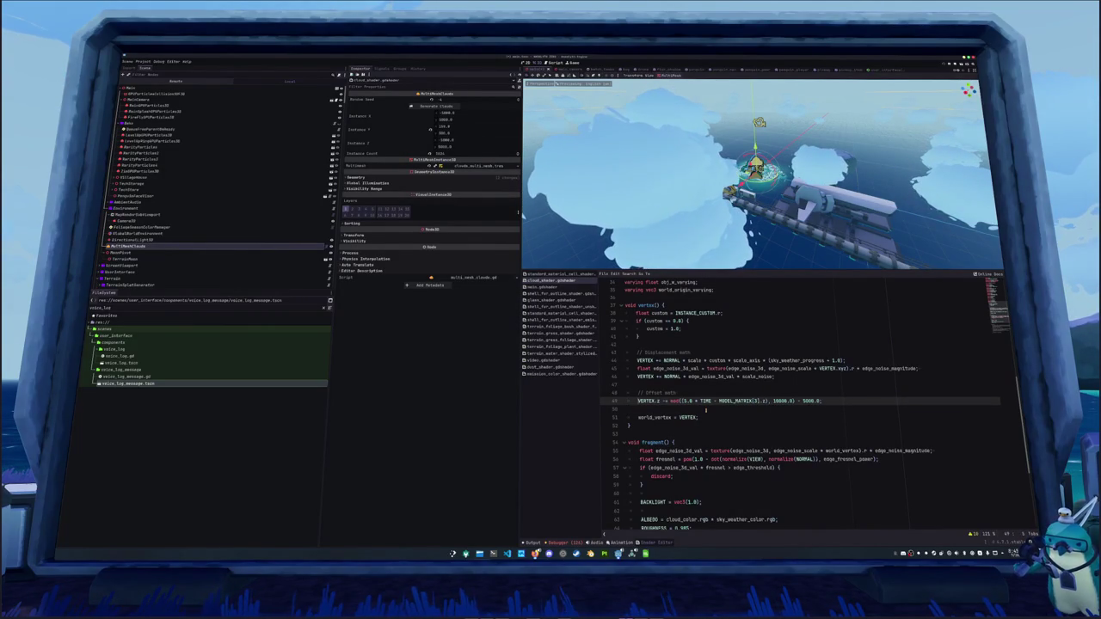
# Duplicate the offset line and comment out the original.
pyautogui.hotkey('ctrl', 'shift', 'd')
pyautogui.press('Up')
pyautogui.press('Return')
pyautogui.press('BackSpace')
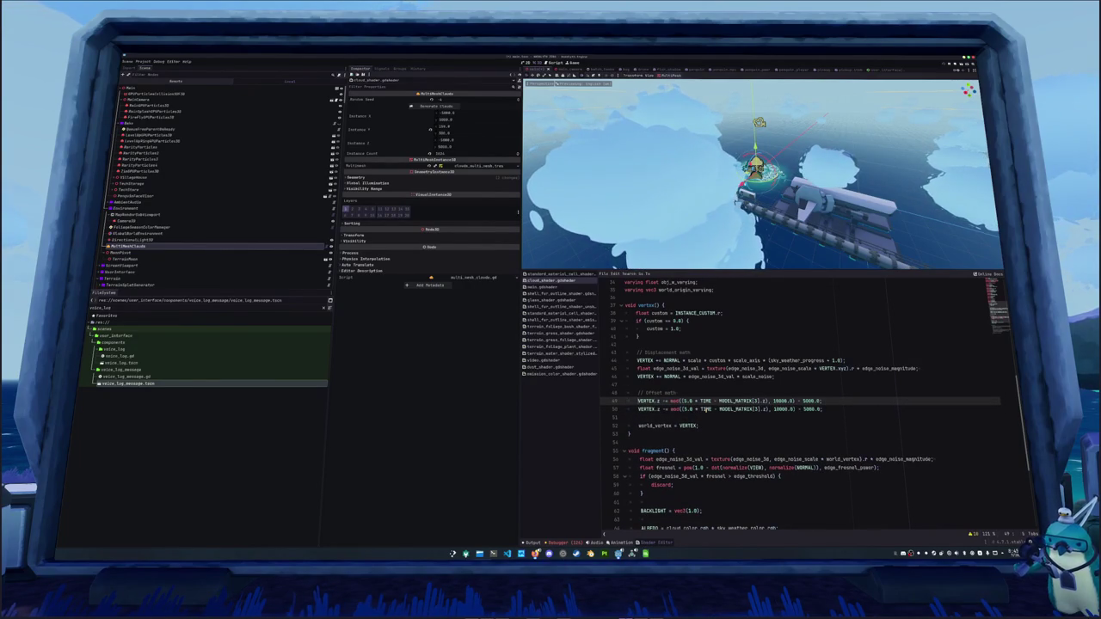
pyautogui.hotkey('ctrl', 'k')
# Remove the MODEL_MATRIX term from the copied line and save the shader.
pyautogui.press('Down')
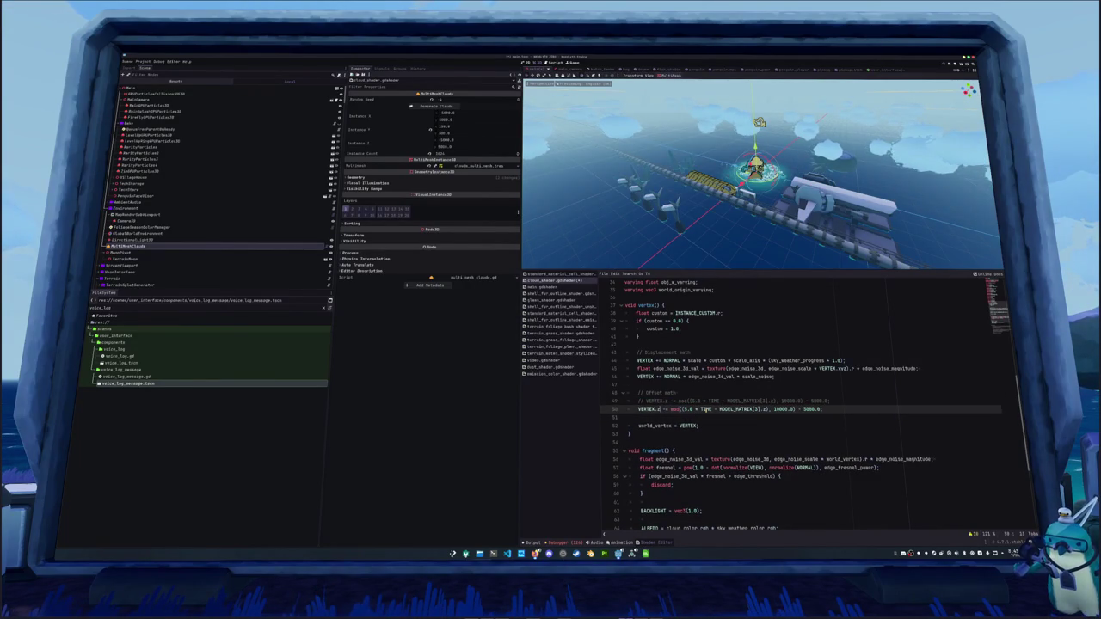
pyautogui.hotkey('ctrl', 'shift', 'Right')
pyautogui.hotkey('ctrl', 'shift', 'Right')
pyautogui.hotkey('ctrl', 'shift', 'Right')
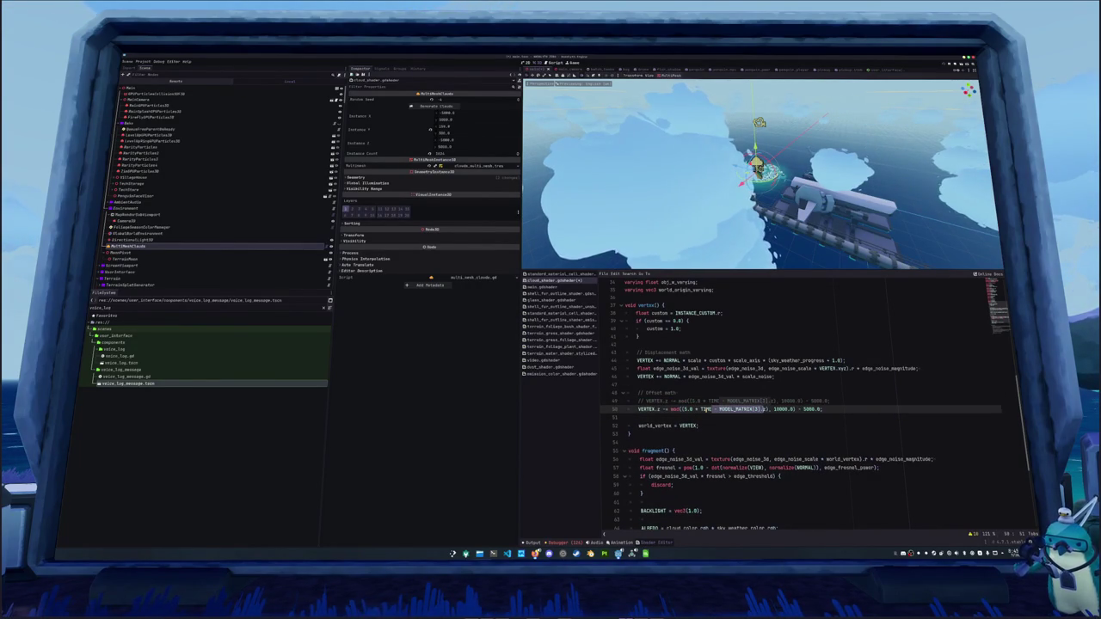
pyautogui.press('Delete')
pyautogui.press('Down')
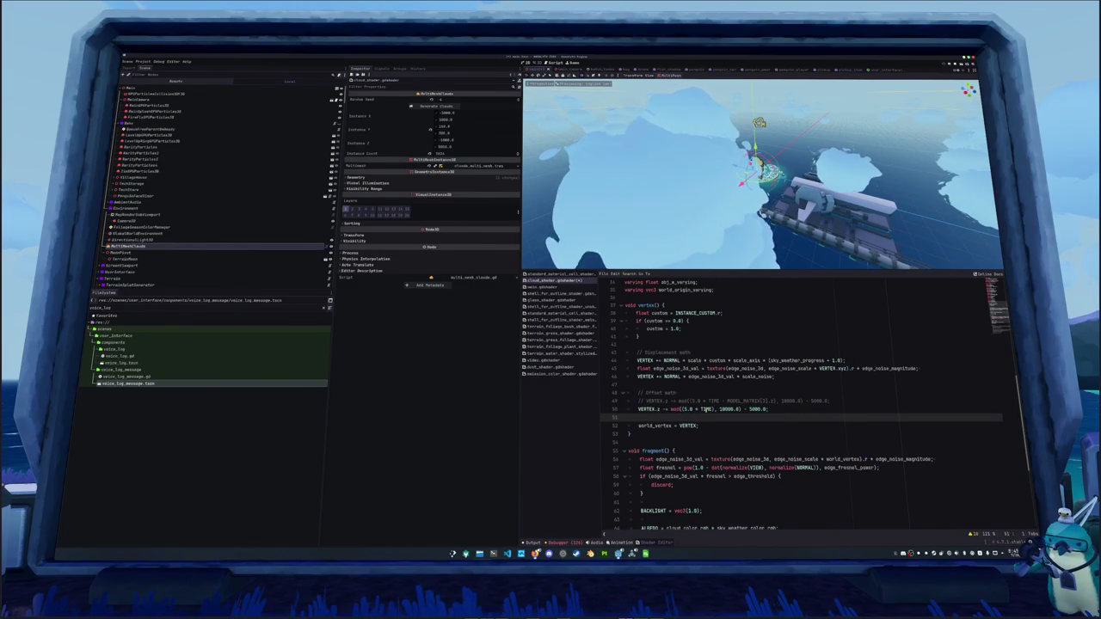
pyautogui.hotkey('ctrl', 's')
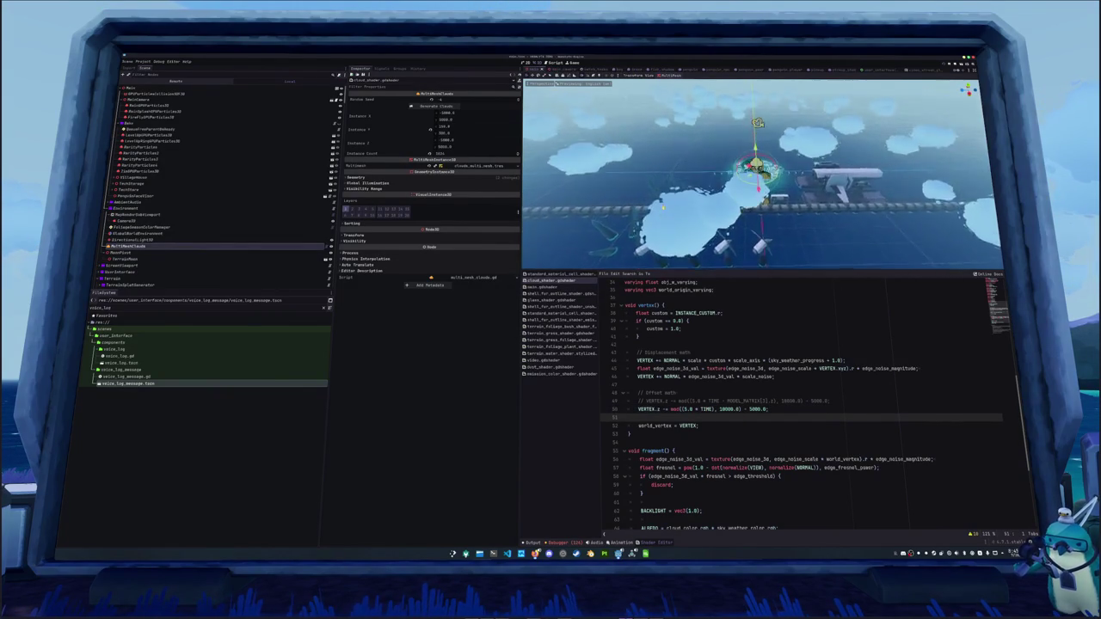
# Try a larger TIME multiplier on the offset line, then revert it.
pyautogui.click(687, 410)
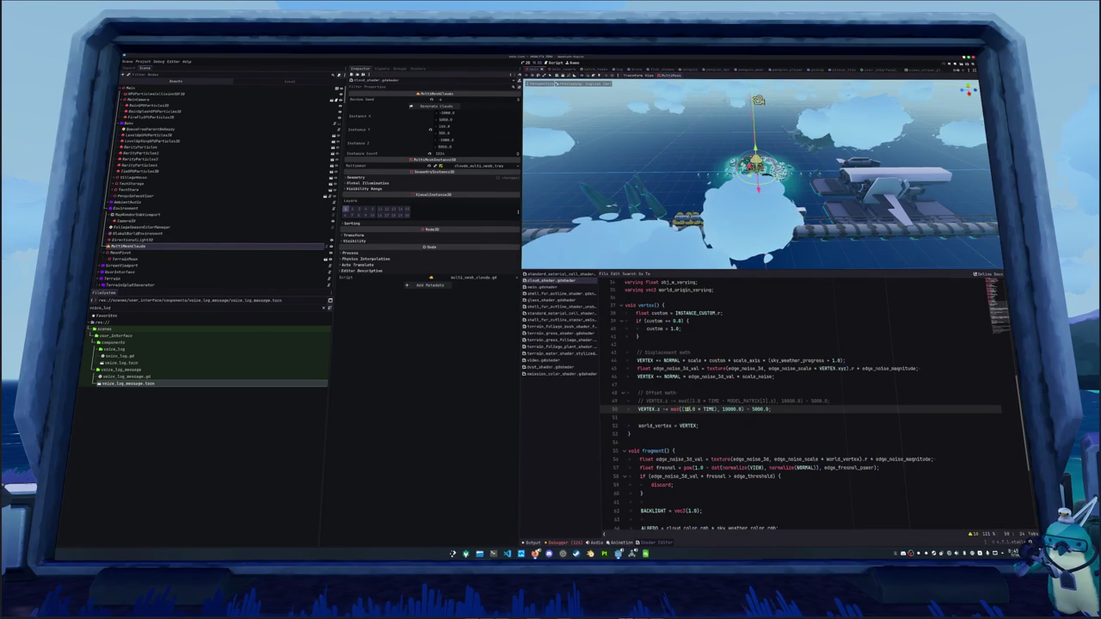
pyautogui.write('00')
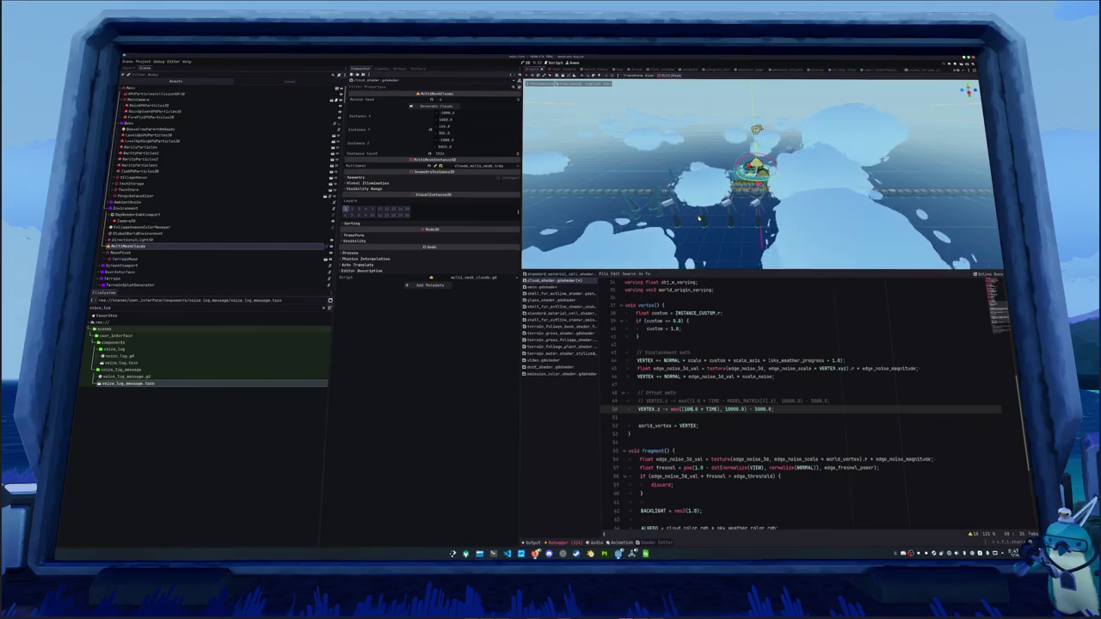
pyautogui.press('BackSpace')
pyautogui.write('5')
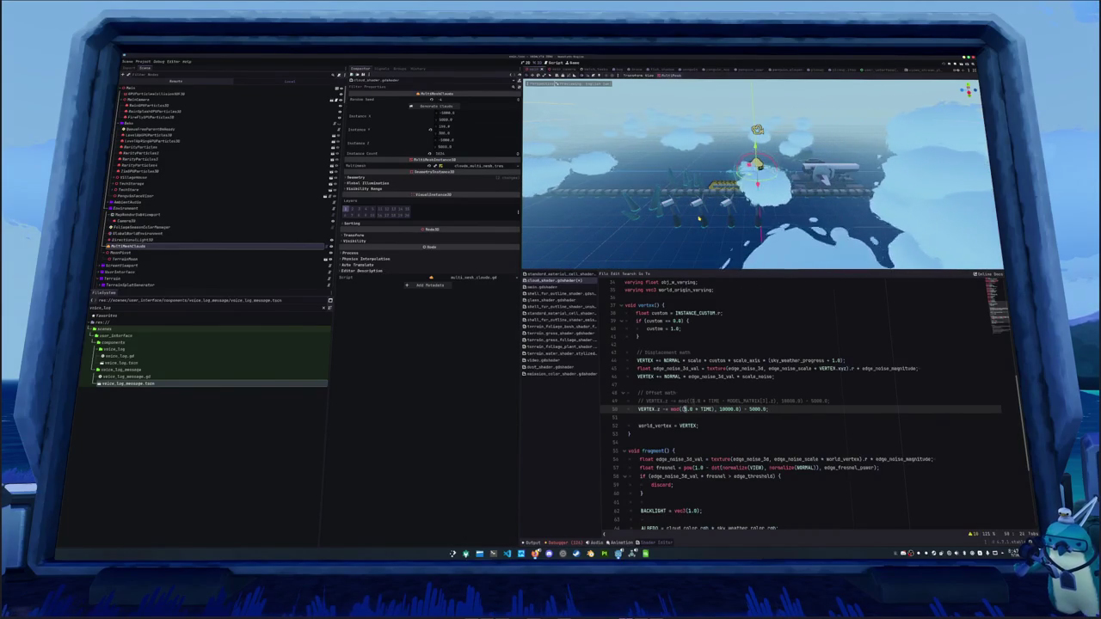
pyautogui.press('BackSpace')
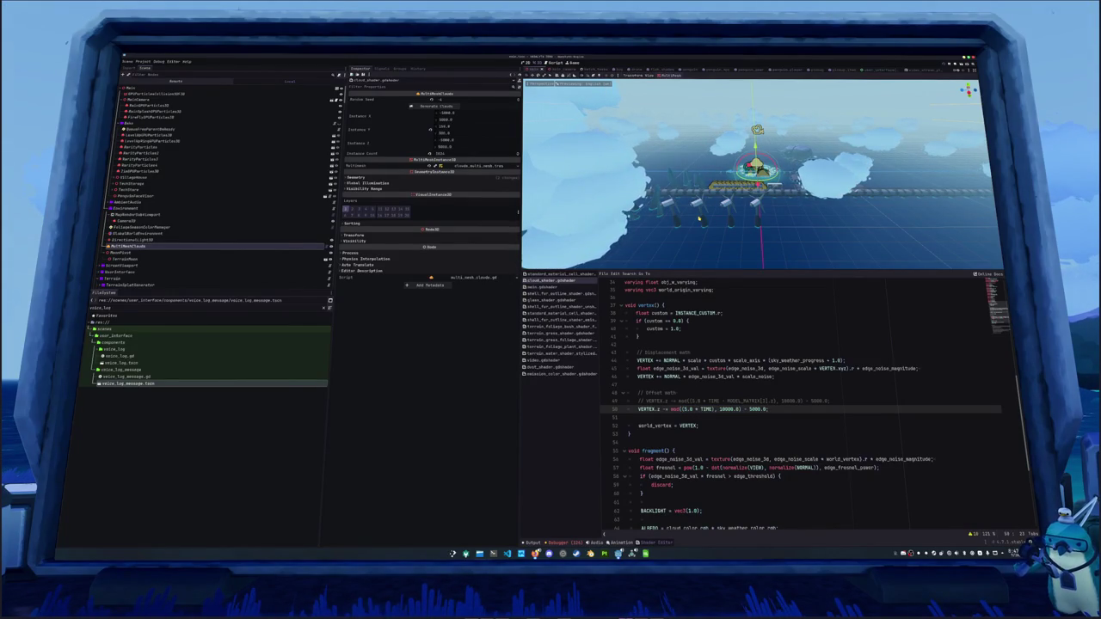
# Reactivate the MODEL_MATRIX offset line and comment out the TIME-only version.
pyautogui.moveTo(717, 178); pyautogui.dragTo(764, 218)
pyautogui.moveTo(676, 227)
pyautogui.mouseDown()
pyautogui.moveTo(844, 226)
pyautogui.moveTo(717, 204)
pyautogui.moveTo(825, 233)
pyautogui.moveTo(806, 223)
pyautogui.moveTo(815, 207)
pyautogui.moveTo(713, 198)
pyautogui.mouseUp()
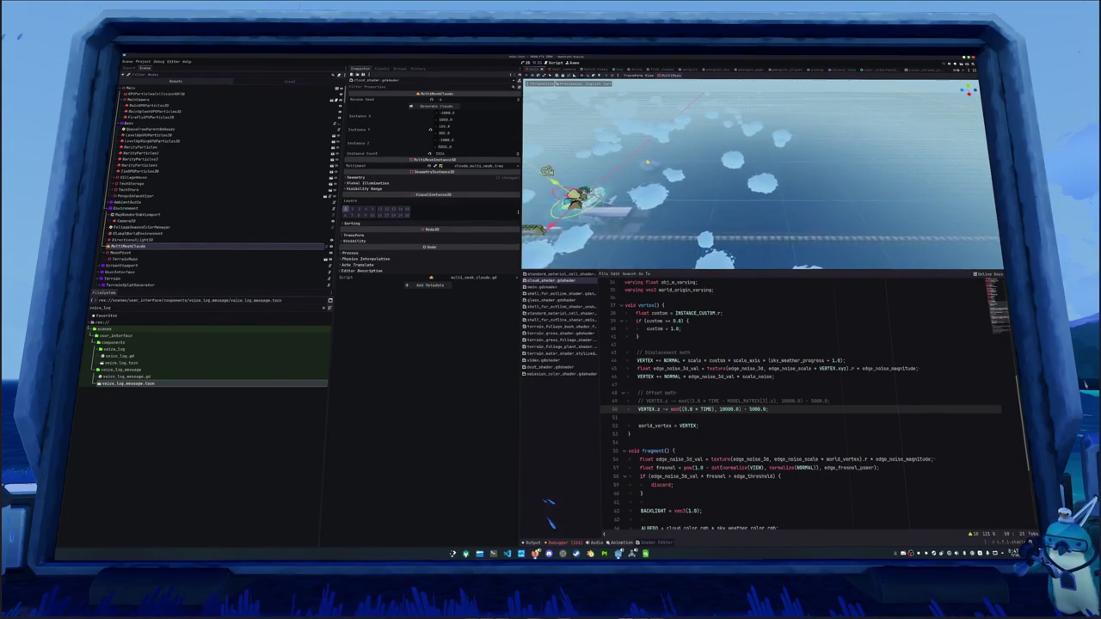
pyautogui.hotkey('ctrl', 'k')
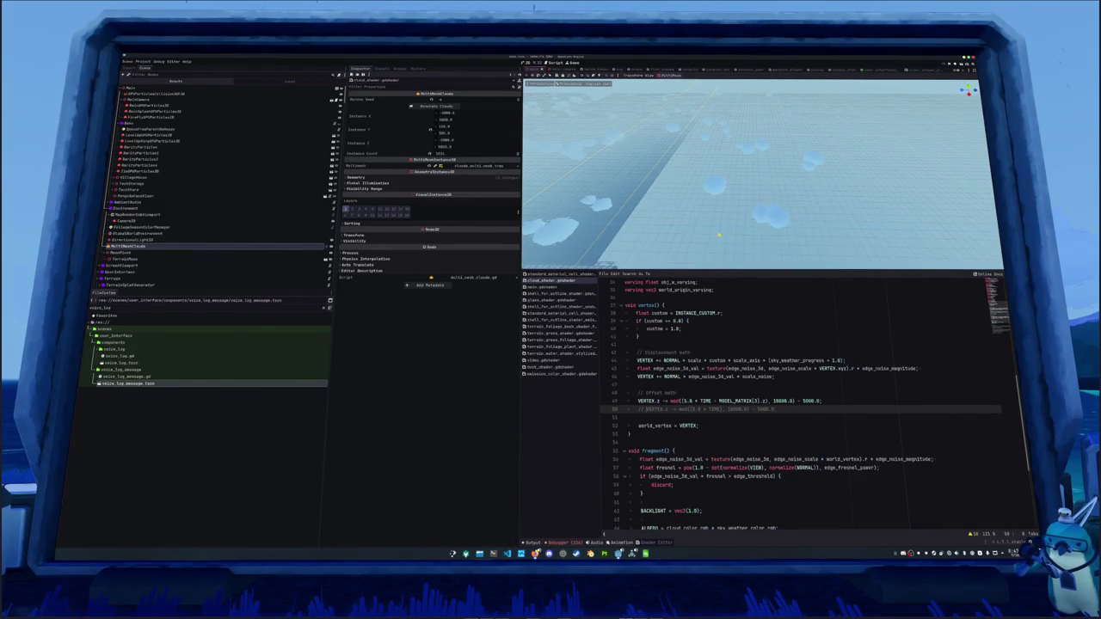
# Set the mod() argument to (100.0 * TIME - MODEL_MATRIX[3].z) and enlarge the 3D view.
pyautogui.click(690, 394)
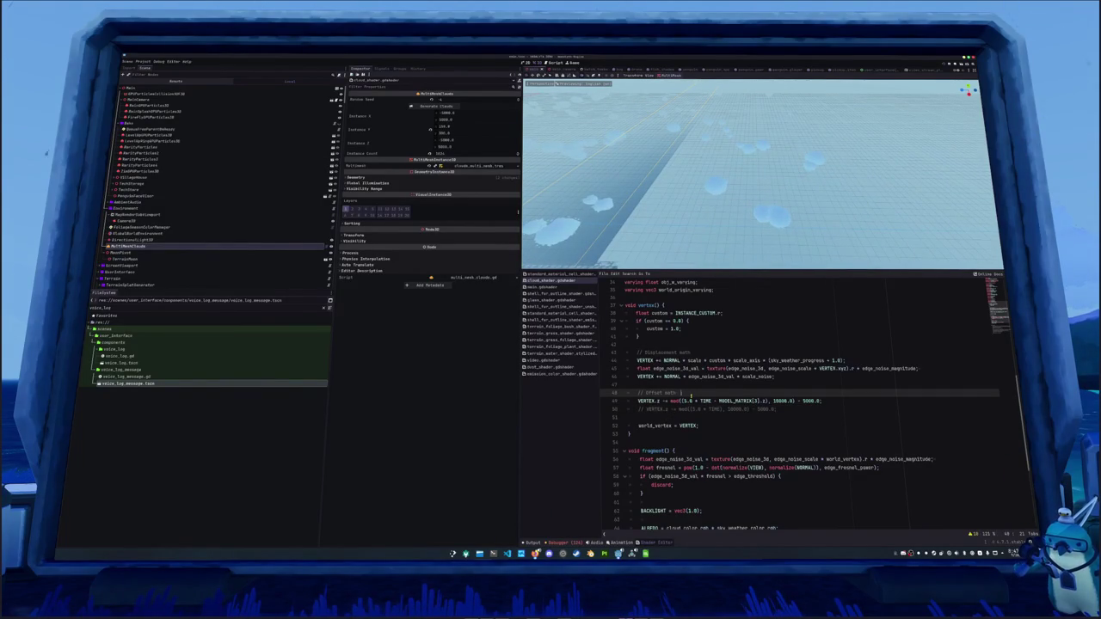
pyautogui.press('Down')
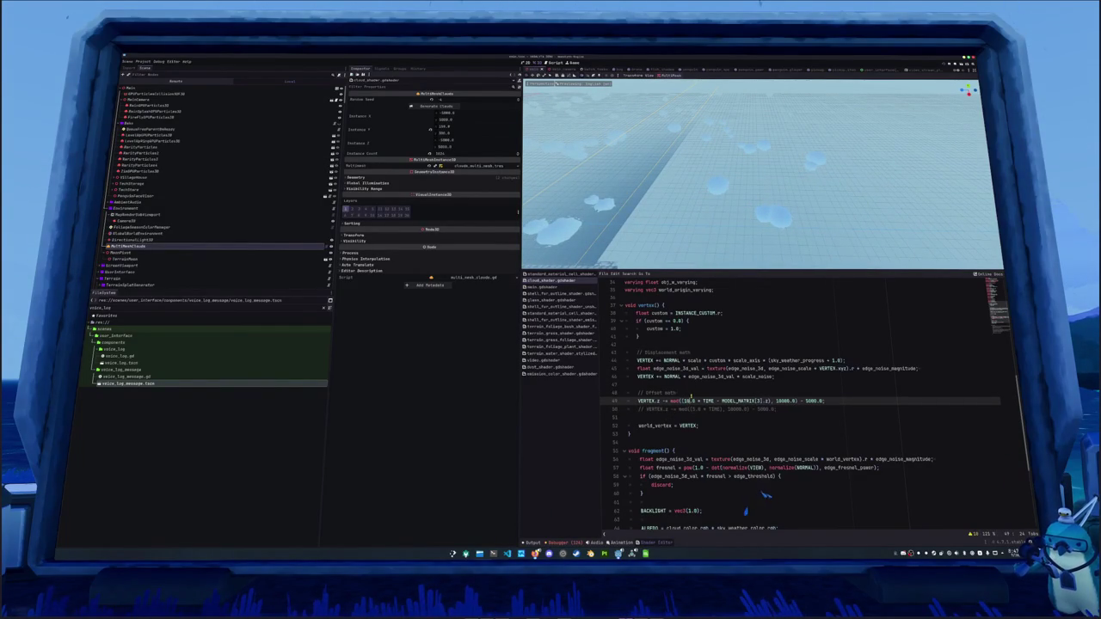
pyautogui.write('(')
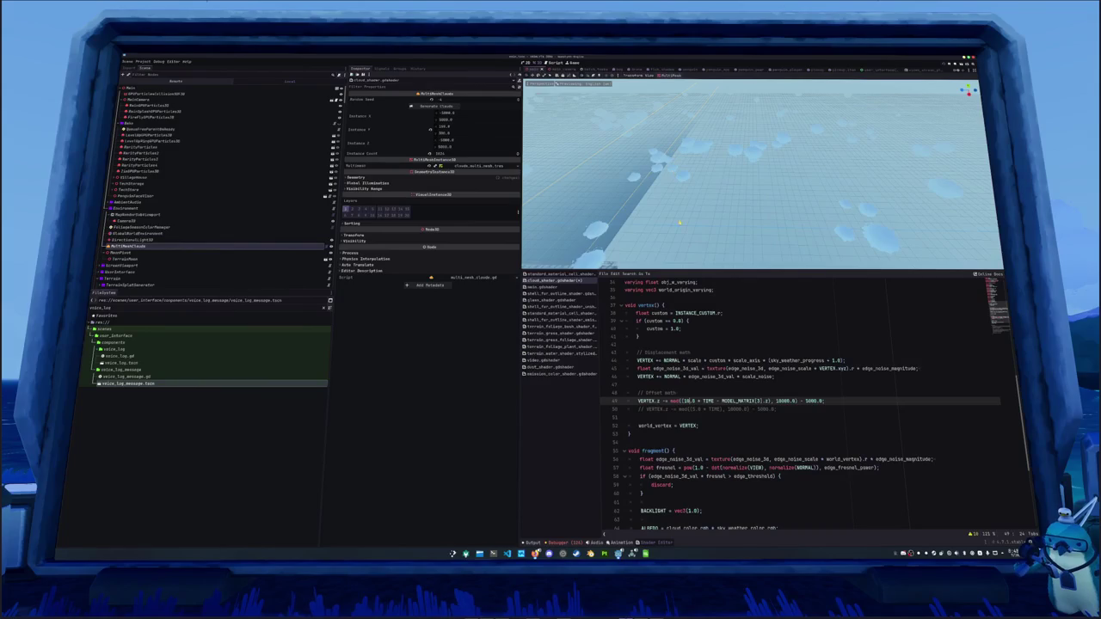
pyautogui.moveTo(694, 271); pyautogui.dragTo(694, 304)
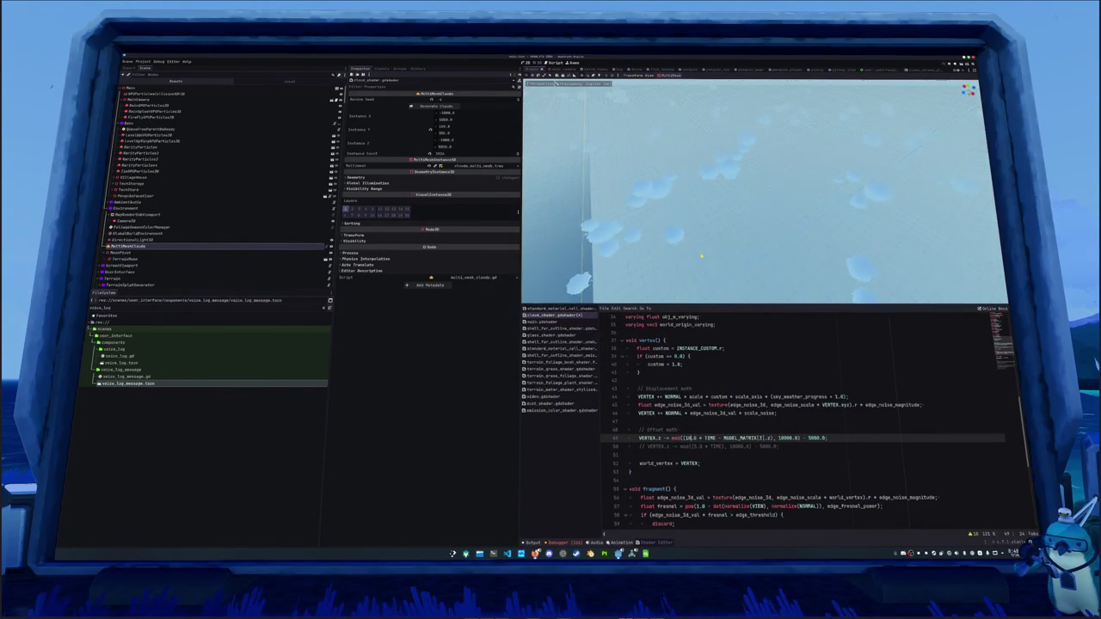
pyautogui.moveTo(702, 256)
pyautogui.mouseDown()
pyautogui.moveTo(673, 250)
pyautogui.moveTo(684, 235)
pyautogui.moveTo(639, 234)
pyautogui.mouseUp()
pyautogui.write('0')
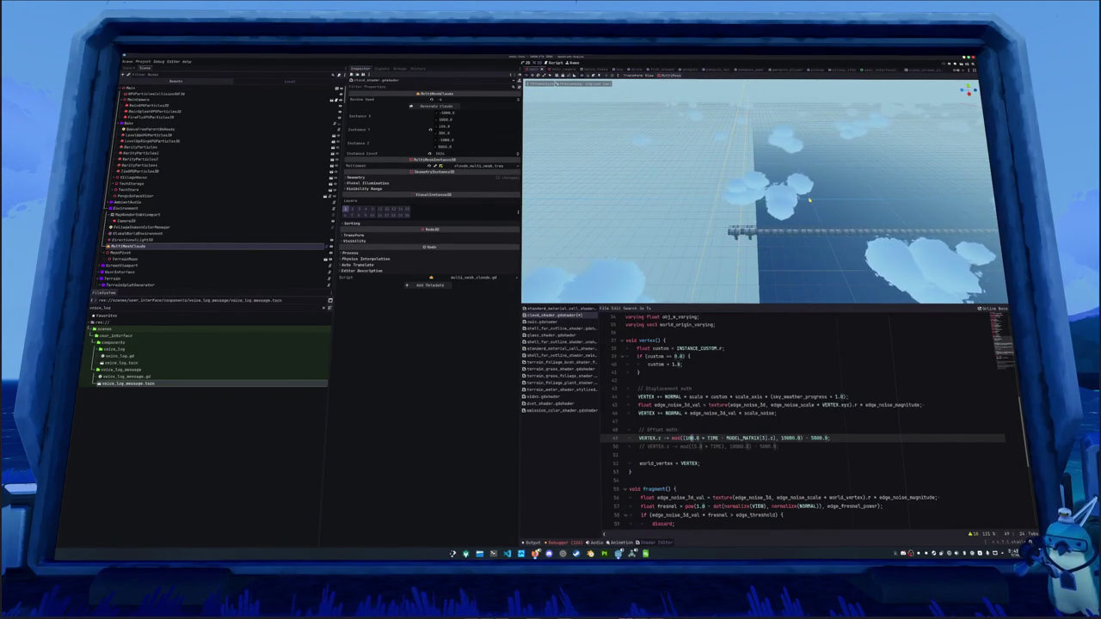
# Lower the TIME multiplier to 10.0 and orbit around the drifting cloud field.
pyautogui.write('5')
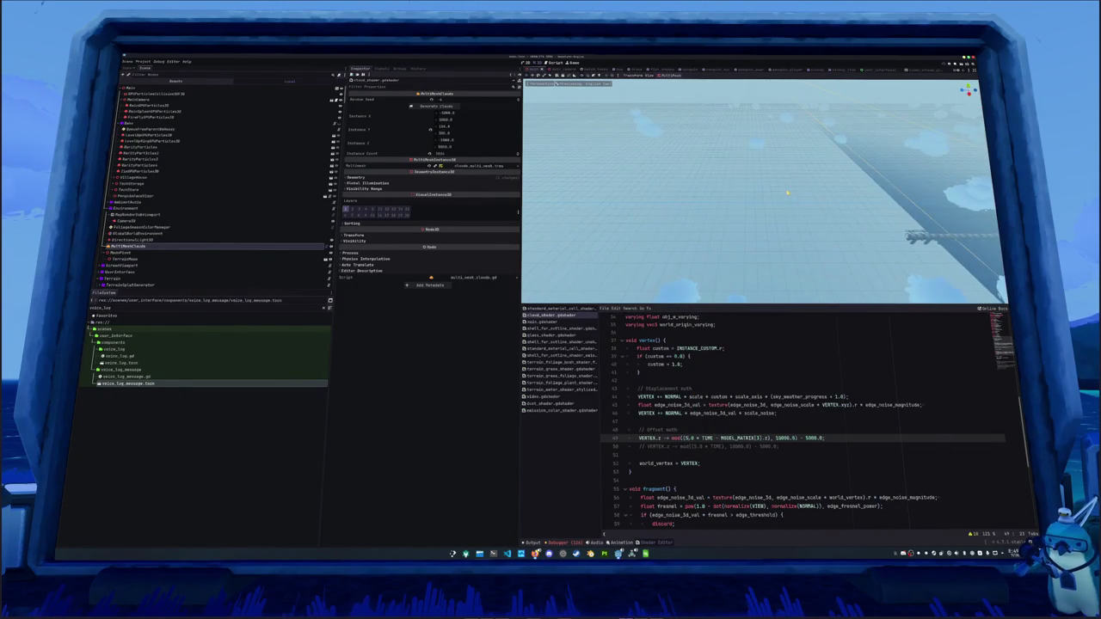
pyautogui.moveTo(836, 198)
pyautogui.mouseDown()
pyautogui.moveTo(798, 174)
pyautogui.moveTo(676, 179)
pyautogui.moveTo(714, 174)
pyautogui.mouseUp()
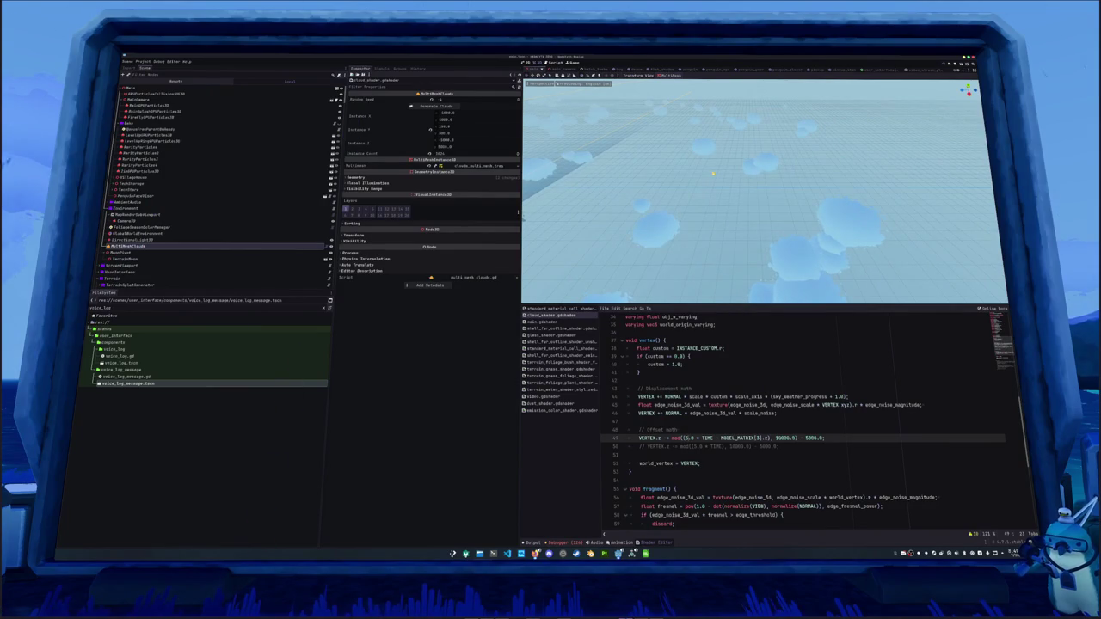
pyautogui.moveTo(712, 175)
pyautogui.mouseDown()
pyautogui.moveTo(689, 182)
pyautogui.moveTo(720, 182)
pyautogui.moveTo(656, 183)
pyautogui.moveTo(764, 190)
pyautogui.mouseUp()
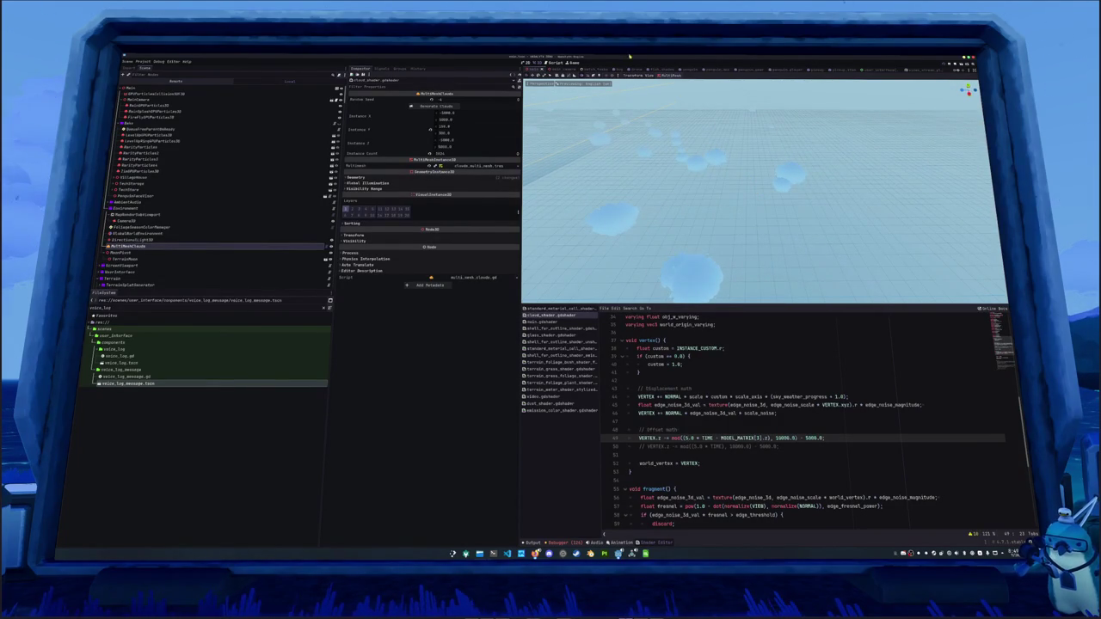
pyautogui.moveTo(642, 162)
pyautogui.mouseDown()
pyautogui.moveTo(692, 180)
pyautogui.moveTo(712, 159)
pyautogui.moveTo(768, 184)
pyautogui.moveTo(811, 184)
pyautogui.moveTo(715, 163)
pyautogui.moveTo(784, 170)
pyautogui.moveTo(735, 316)
pyautogui.mouseUp()
pyautogui.write('10')
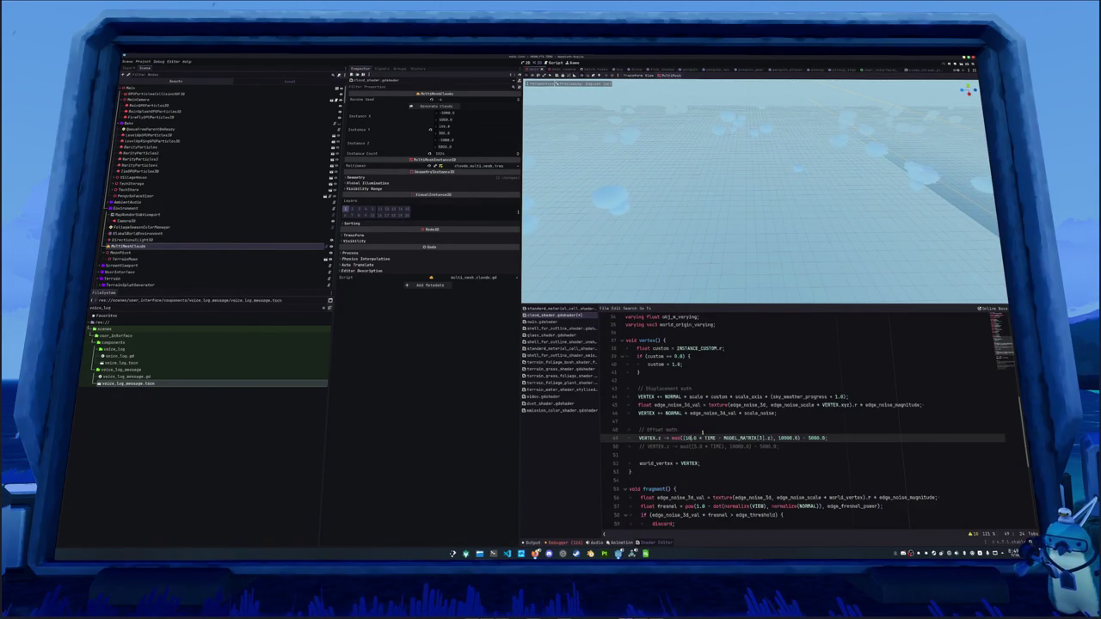
# Restore the offset line's TIME multiplier to 5.0.
pyautogui.press('Delete')
pyautogui.hotkey('ctrl', 's')
pyautogui.write('5')
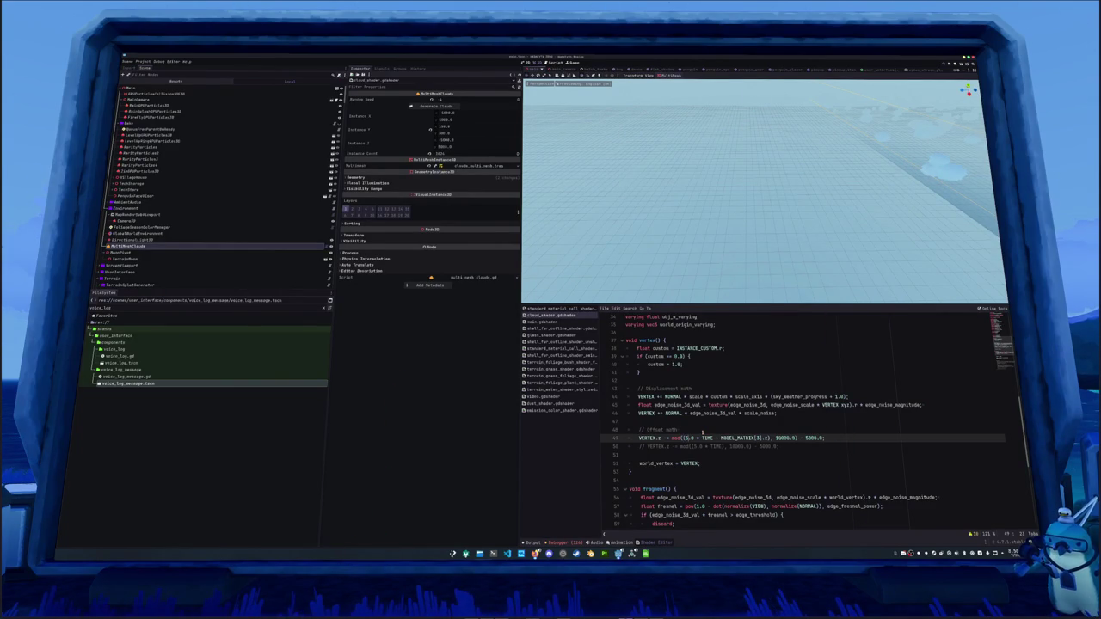
pyautogui.press('BackSpace')
pyautogui.write('5')
# Highlight the TIME-minus-position expression and the 10000.0 wrap length to inspect them.
pyautogui.hotkey('ctrl', 'shift', 'Right')
pyautogui.hotkey('ctrl', 'shift', 'Right')
pyautogui.hotkey('ctrl', 'shift', 'Right')
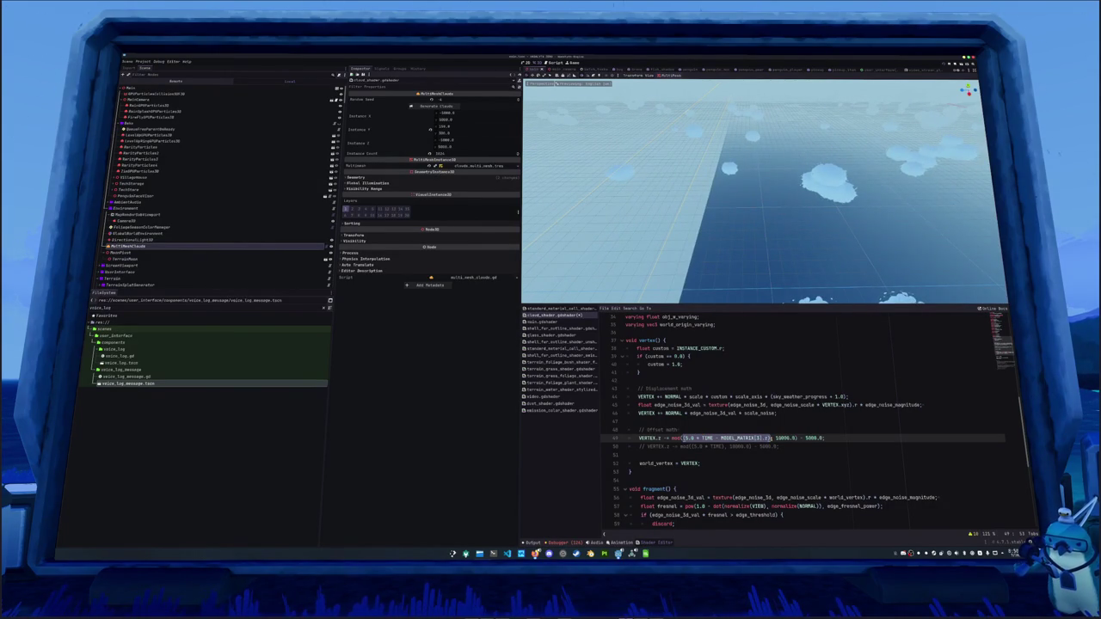
pyautogui.moveTo(683, 438); pyautogui.dragTo(771, 438)
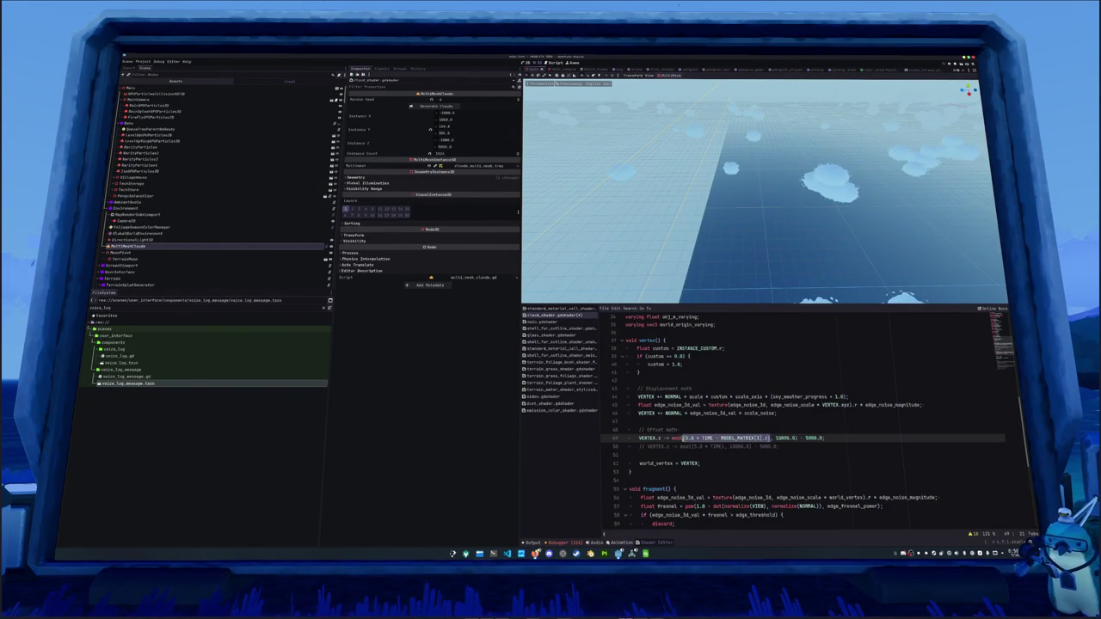
pyautogui.doubleClick(784, 438)
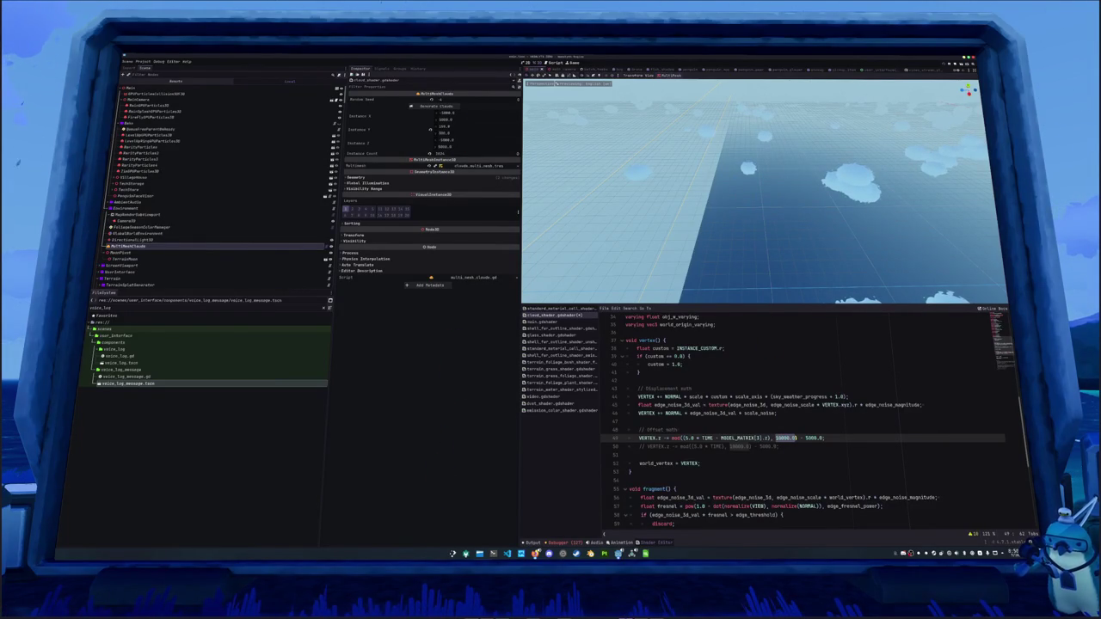
pyautogui.click(726, 438)
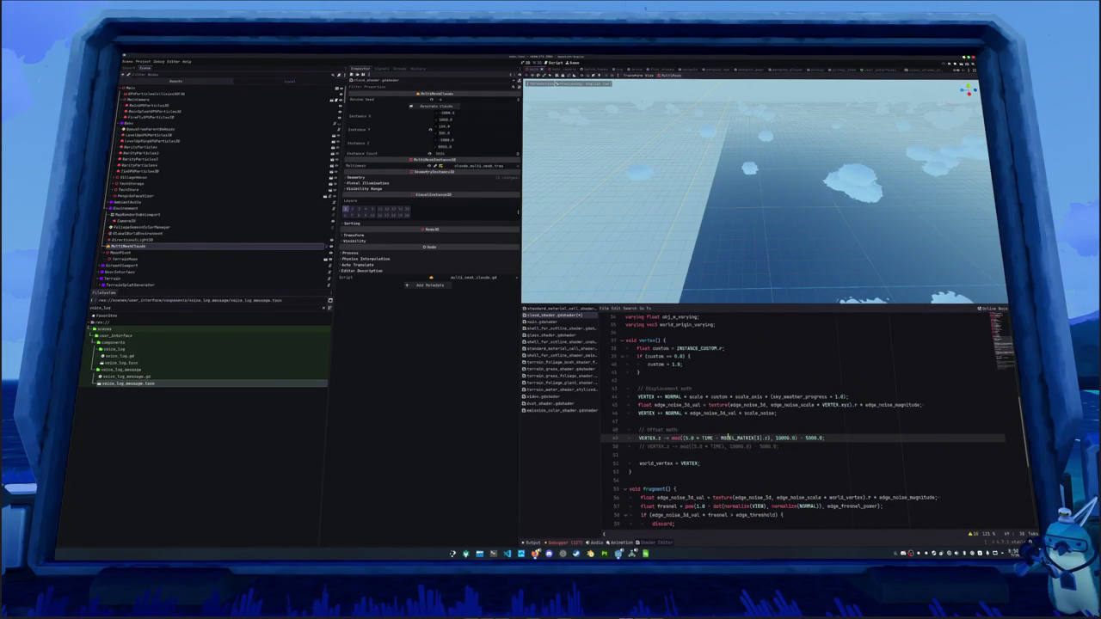
# Cut and restore the mod expression on the offset line, leaving it unchanged.
pyautogui.moveTo(671, 437); pyautogui.dragTo(824, 439)
pyautogui.hotkey('ctrl', 'c')
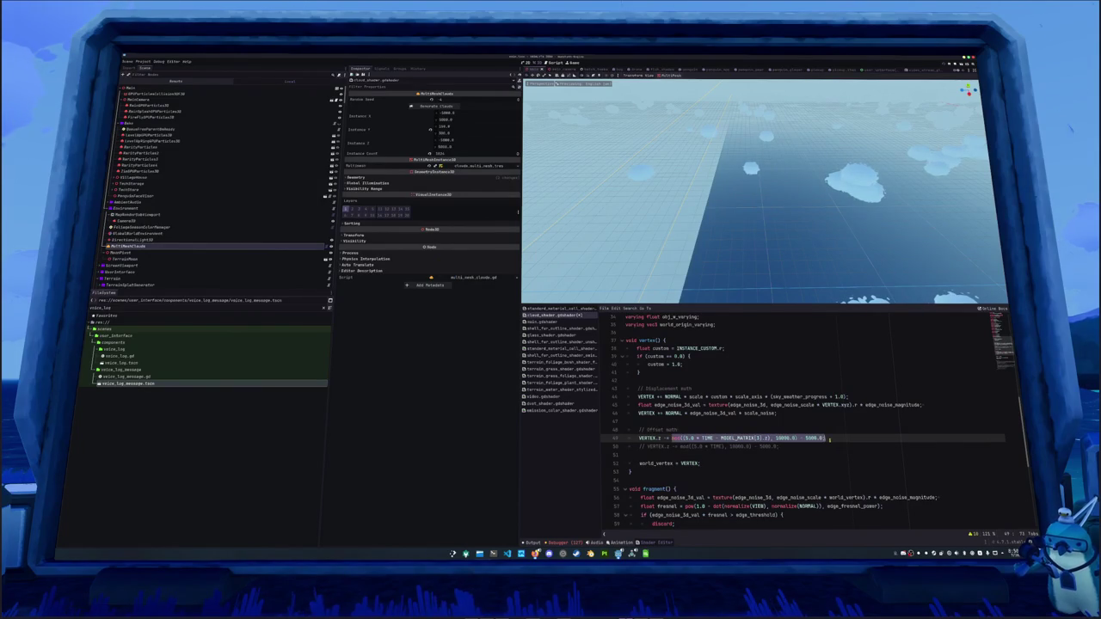
pyautogui.rightClick(830, 439)
pyautogui.click(835, 445)
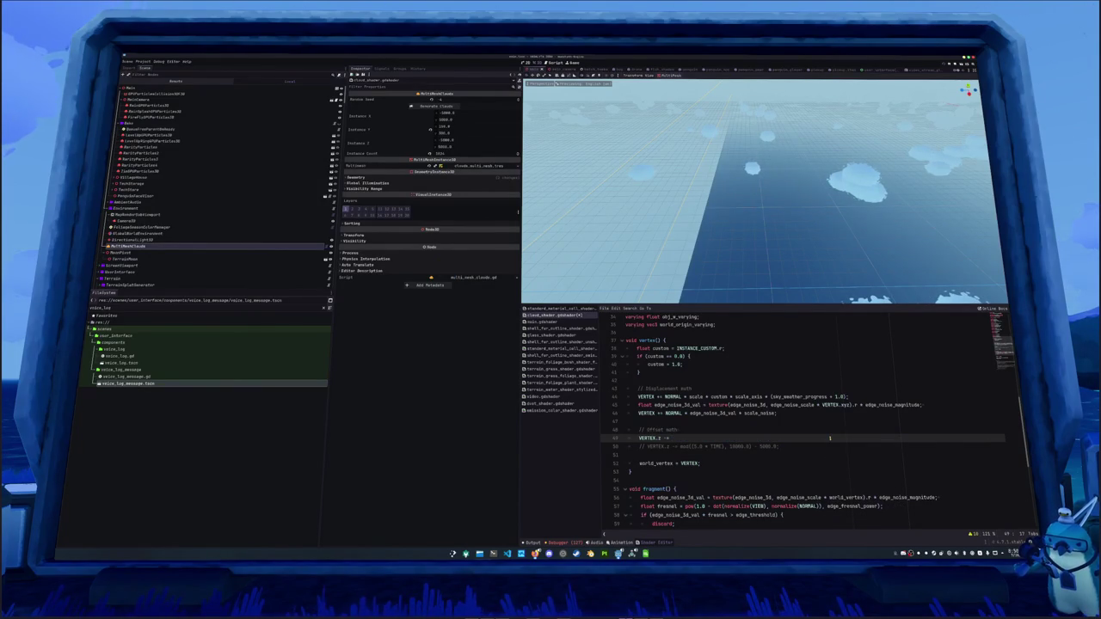
pyautogui.hotkey('ctrl', 'z')
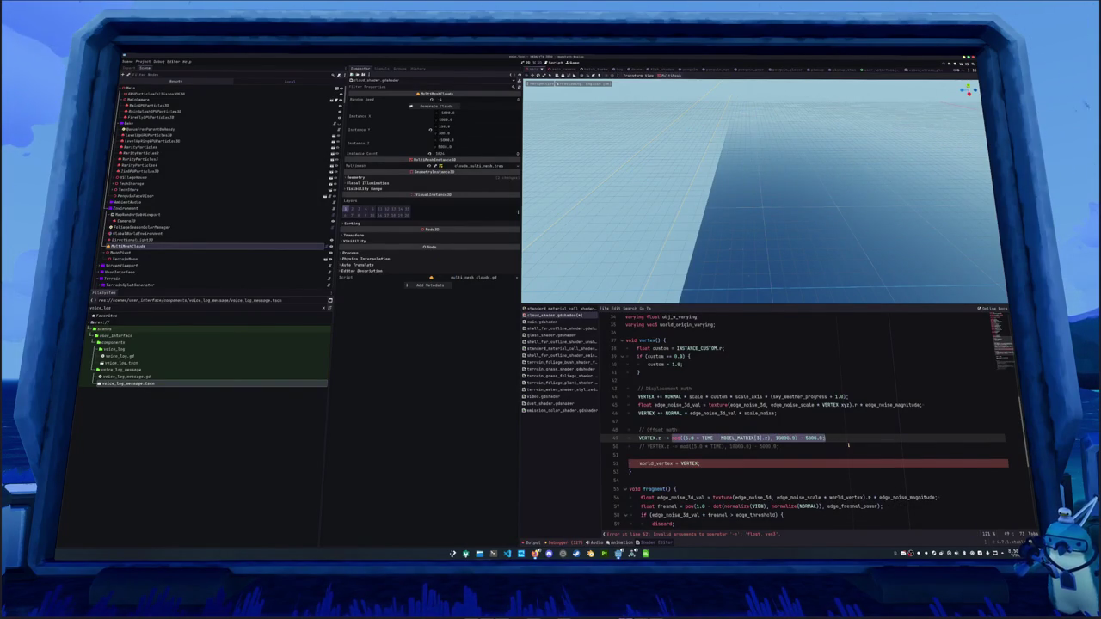
pyautogui.hotkey('ctrl', 'v')
pyautogui.write('mod((5.0 * TIME - MODEL_MATRIX[3].z), 10000.0) - 5000.0;')
pyautogui.hotkey('ctrl', 'z')
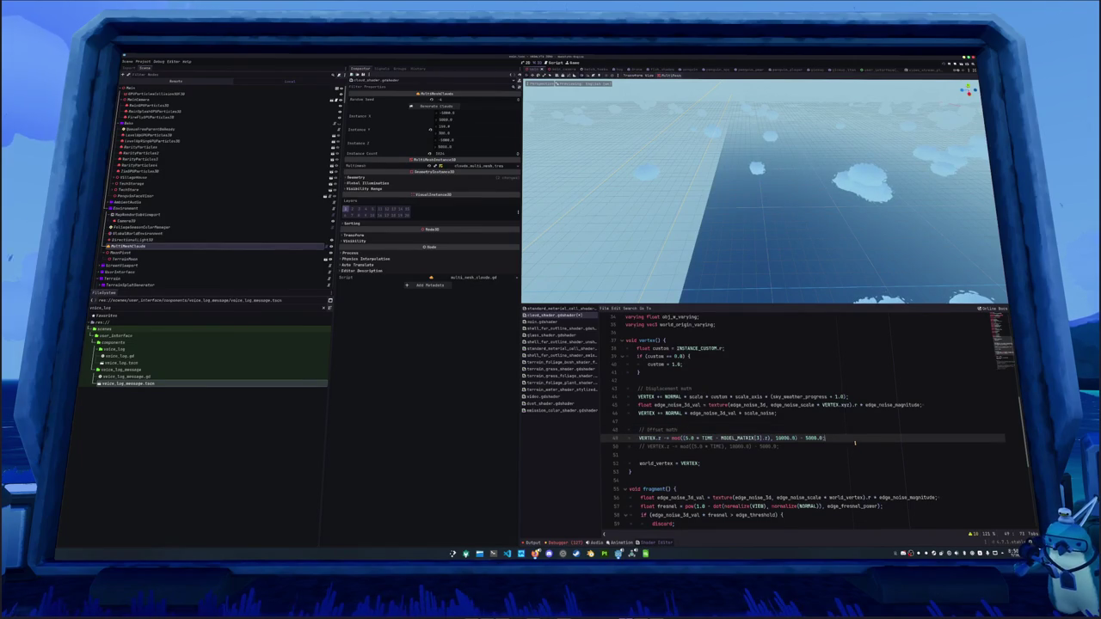
# Duplicate the offset mod line, comment out the original, and delete the old commented line.
pyautogui.hotkey('ctrl', 'shift', 'd')
pyautogui.write('8')
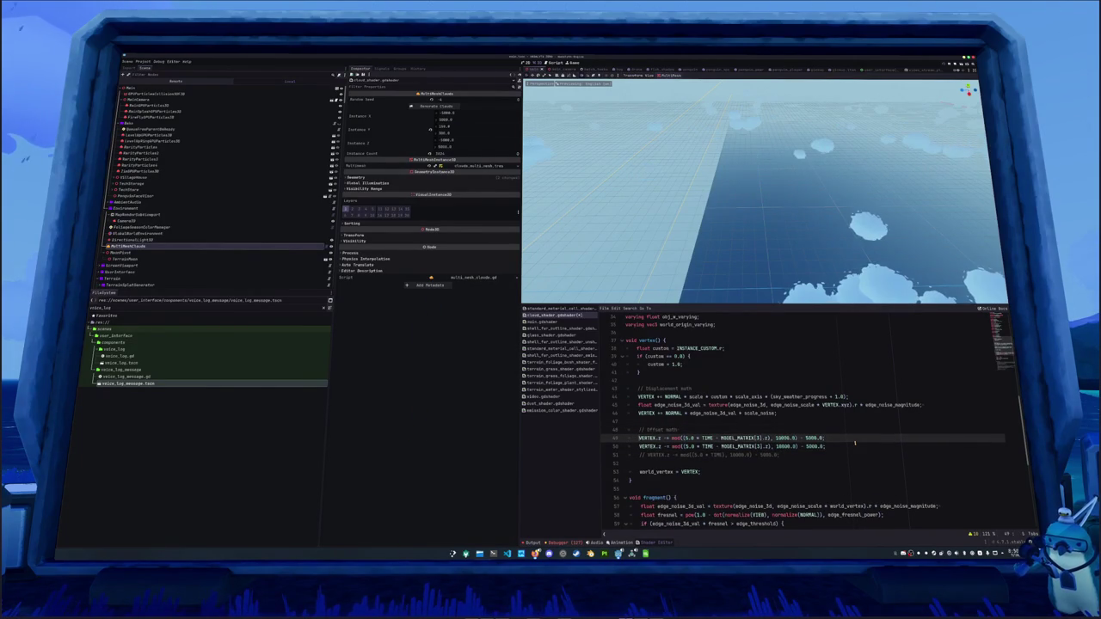
pyautogui.hotkey('ctrl', 'k')
pyautogui.press('Down')
pyautogui.press('Down')
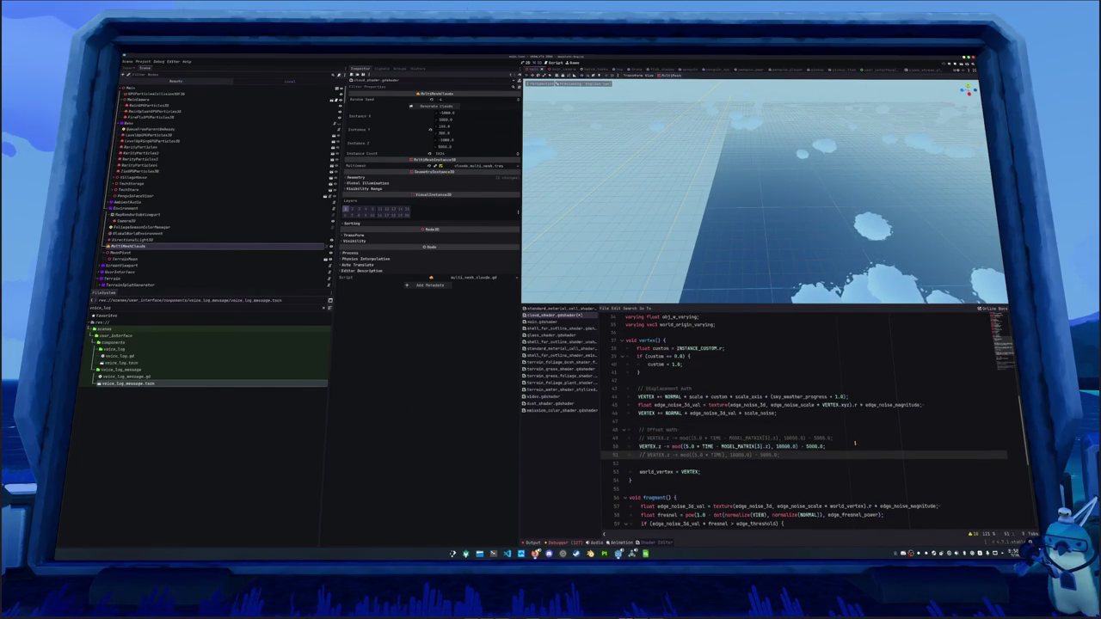
pyautogui.hotkey('ctrl', 'shift', 'k')
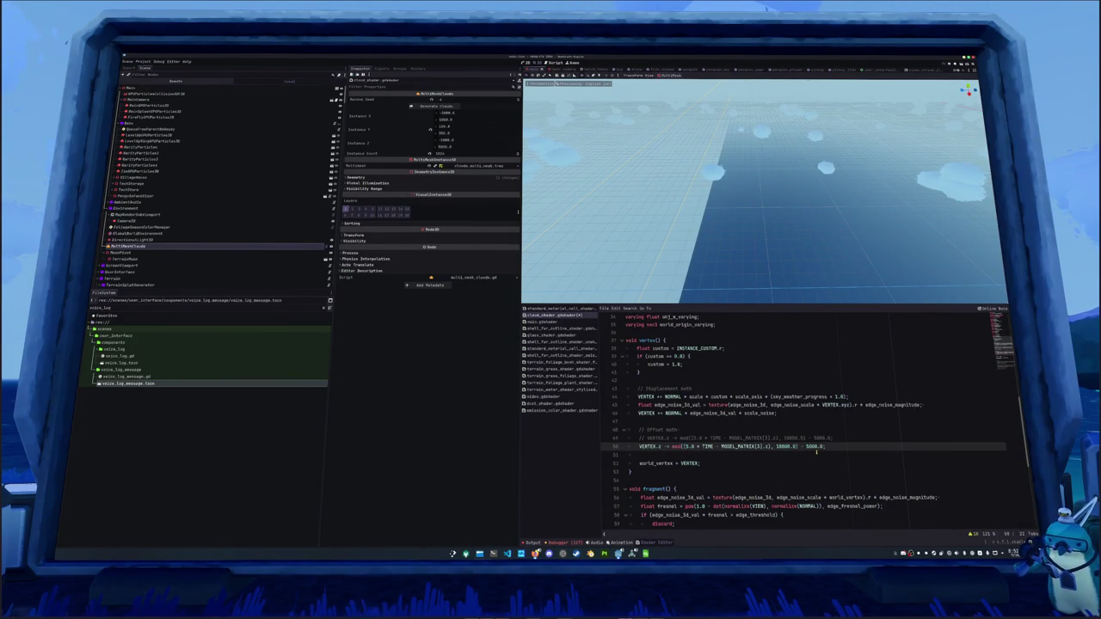
pyautogui.write('(VERTEX.z +')
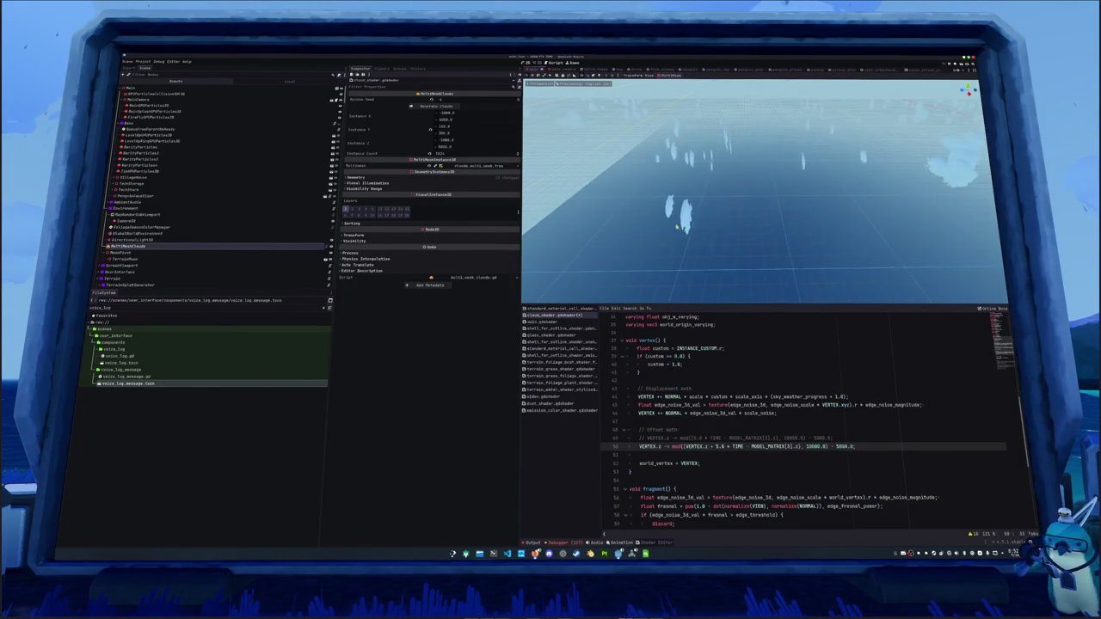
pyautogui.press('BackSpace')
pyautogui.press('BackSpace')
pyautogui.press('BackSpace')
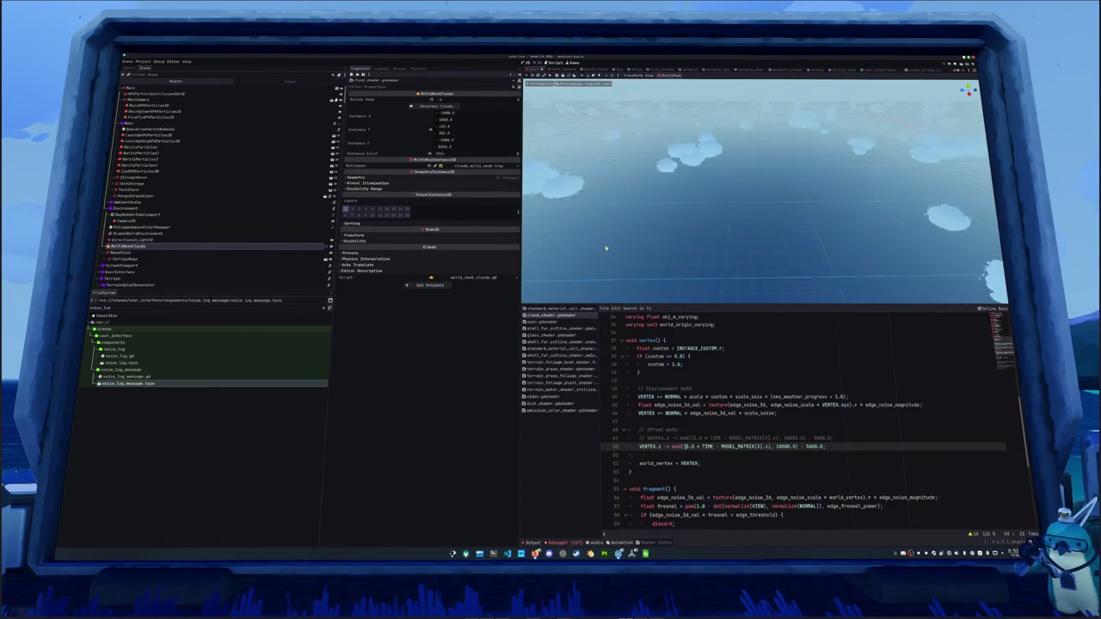
pyautogui.press('f')
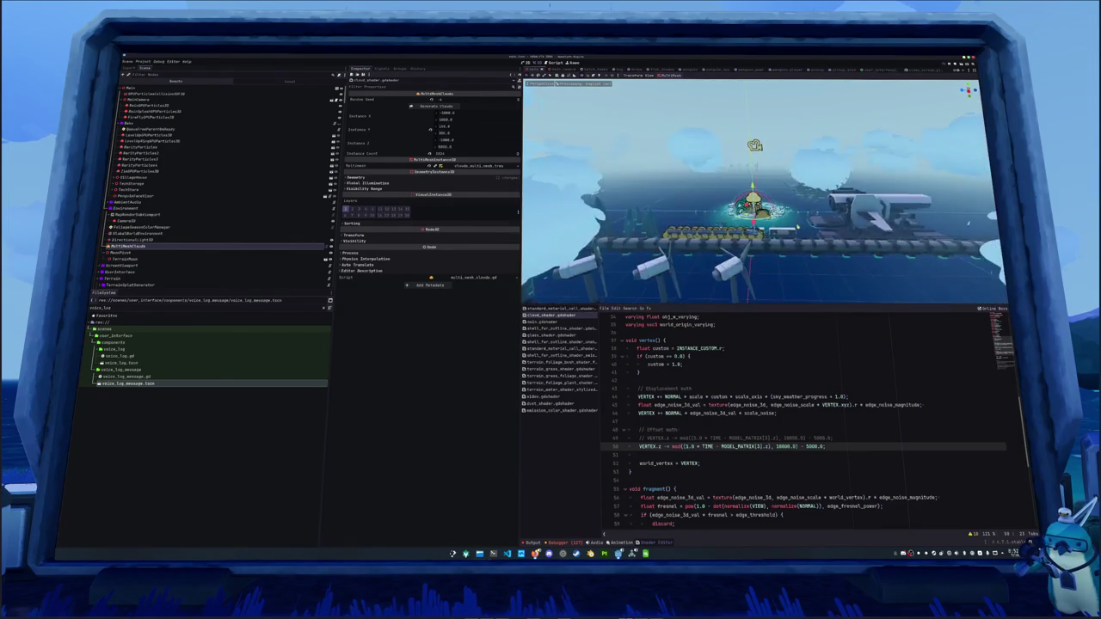
pyautogui.moveTo(757, 228); pyautogui.dragTo(774, 230)
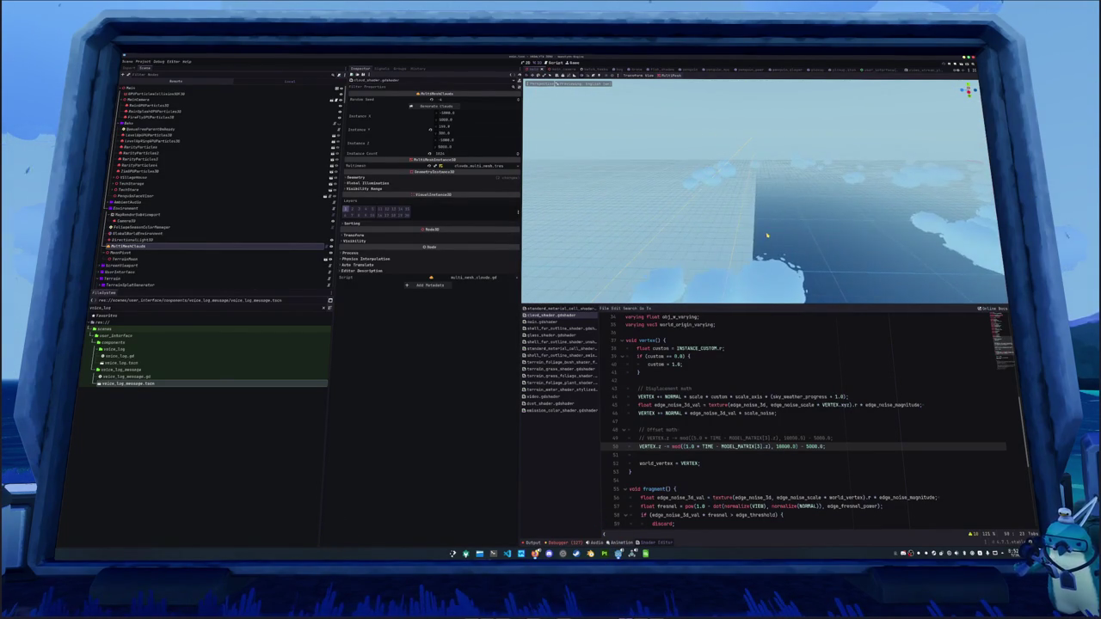
pyautogui.moveTo(751, 228); pyautogui.dragTo(779, 260)
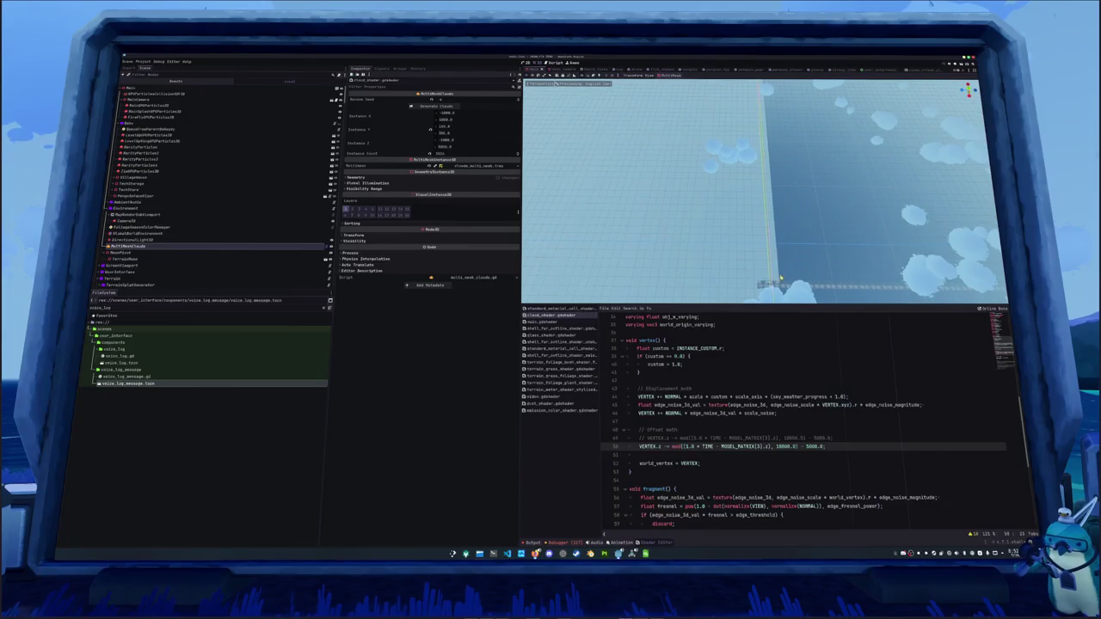
pyautogui.moveTo(825, 264)
pyautogui.mouseDown()
pyautogui.moveTo(787, 199)
pyautogui.moveTo(636, 193)
pyautogui.moveTo(670, 204)
pyautogui.mouseUp()
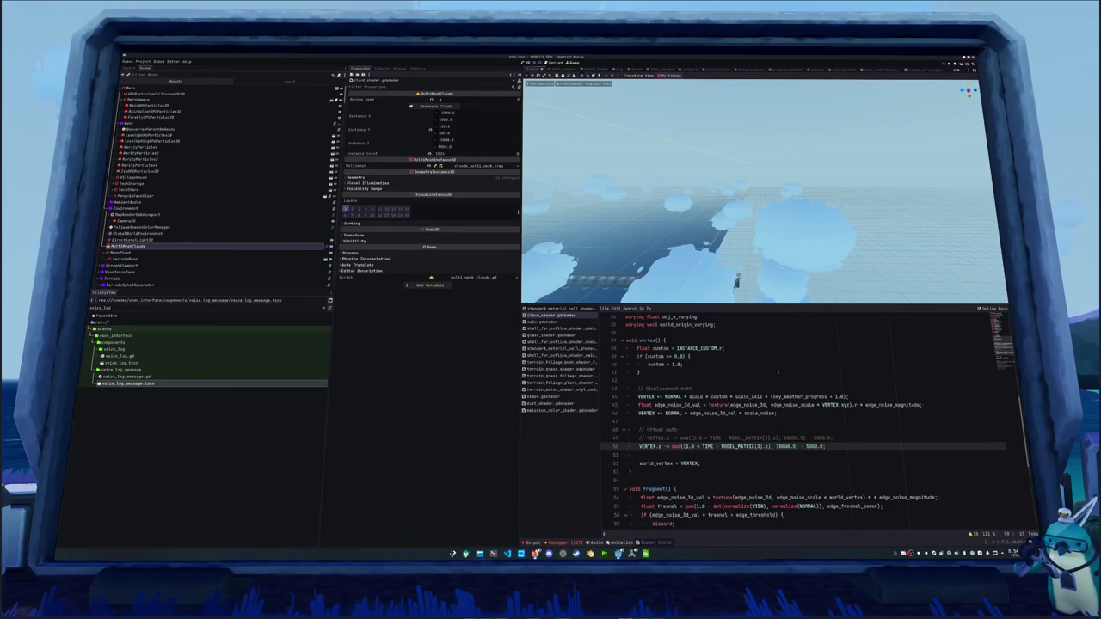
# Edit the speed value, then select the '1.0 * TIME' term on line 50 for replacement.
pyautogui.doubleClick(687, 447)
pyautogui.write('5')
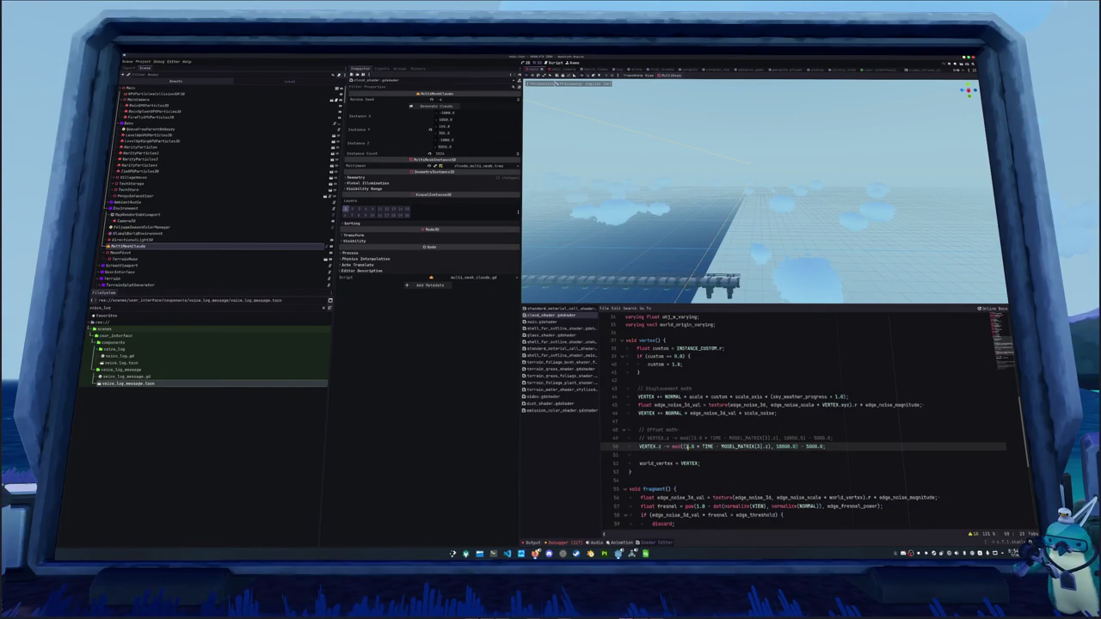
pyautogui.moveTo(686, 447); pyautogui.dragTo(713, 446)
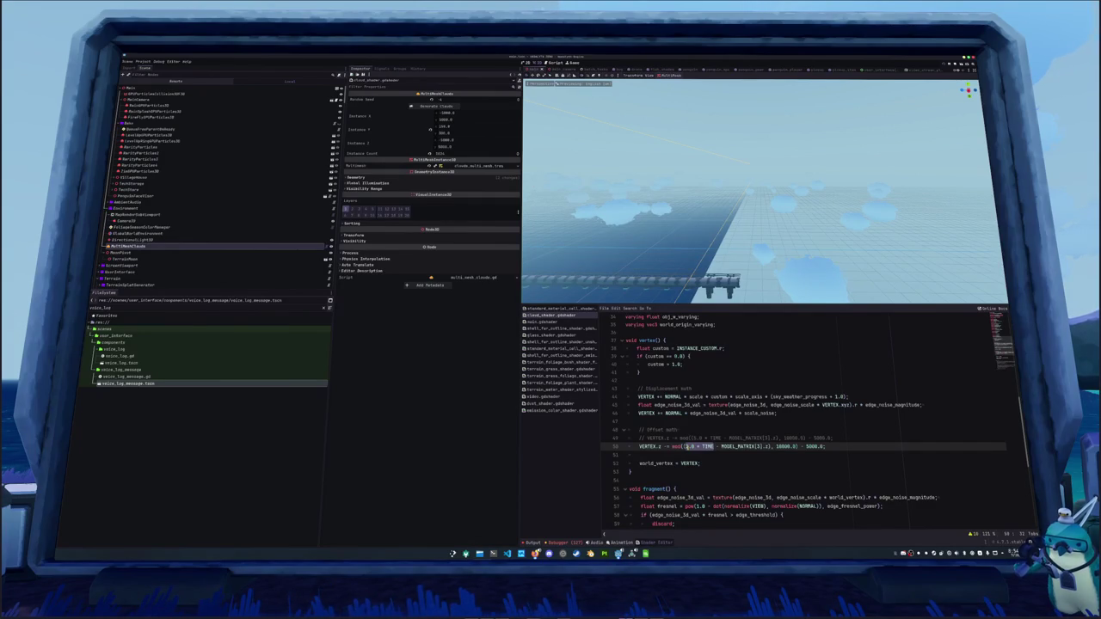
pyautogui.click(686, 446)
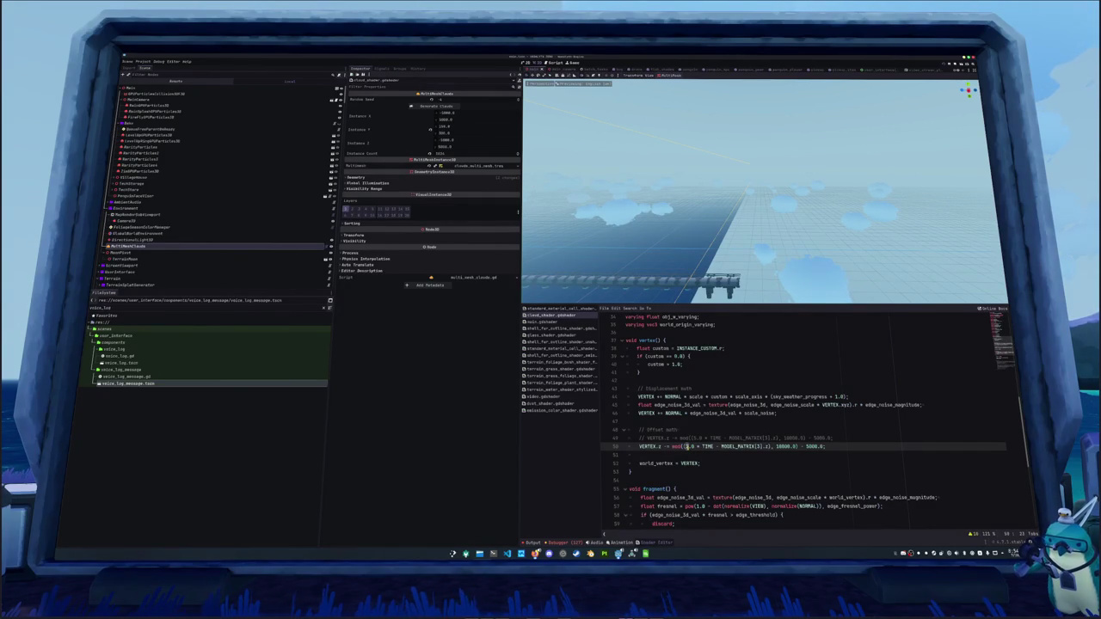
pyautogui.moveTo(687, 446); pyautogui.dragTo(713, 446)
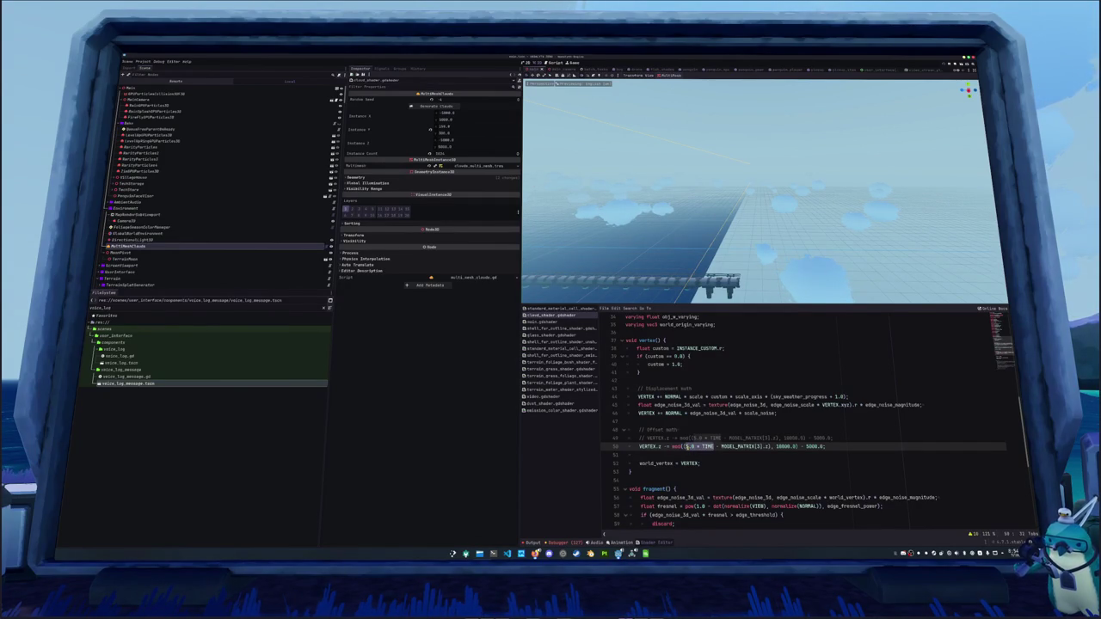
# Replace the term with 'time' and declare 'float time = 5.0 * TIME;' above the offset line.
pyautogui.write('time')
pyautogui.press('Left')
pyautogui.press('Left')
pyautogui.press('Left')
pyautogui.write('TIM')
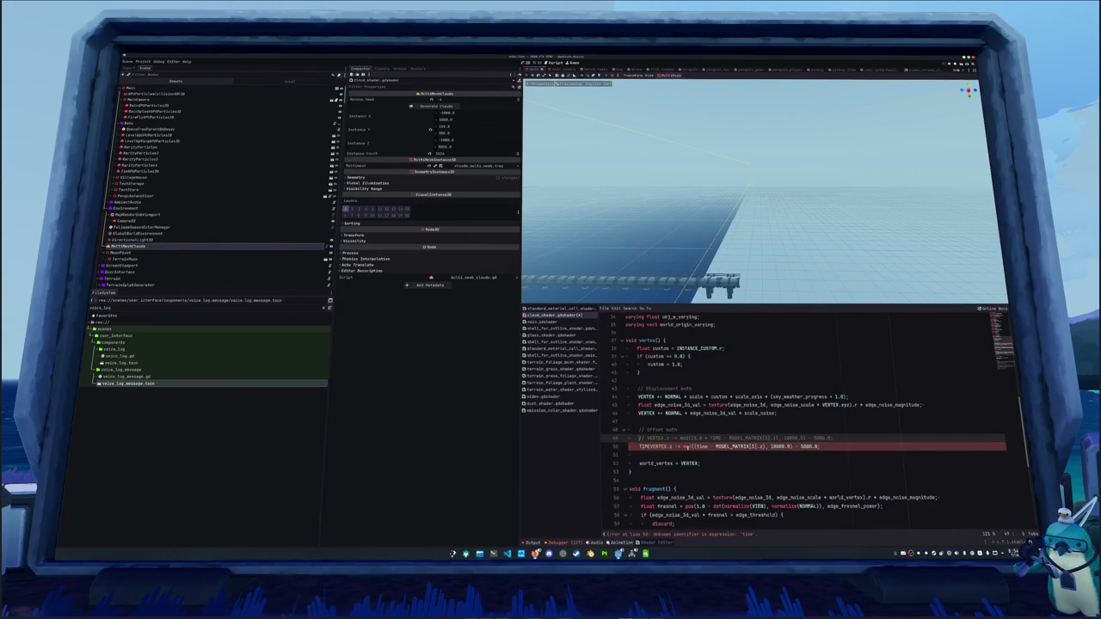
pyautogui.press('BackSpace')
pyautogui.press('BackSpace')
pyautogui.press('BackSpace')
pyautogui.press('Return')
pyautogui.press('Up')
pyautogui.write('float time = 5.0 * TIME;')
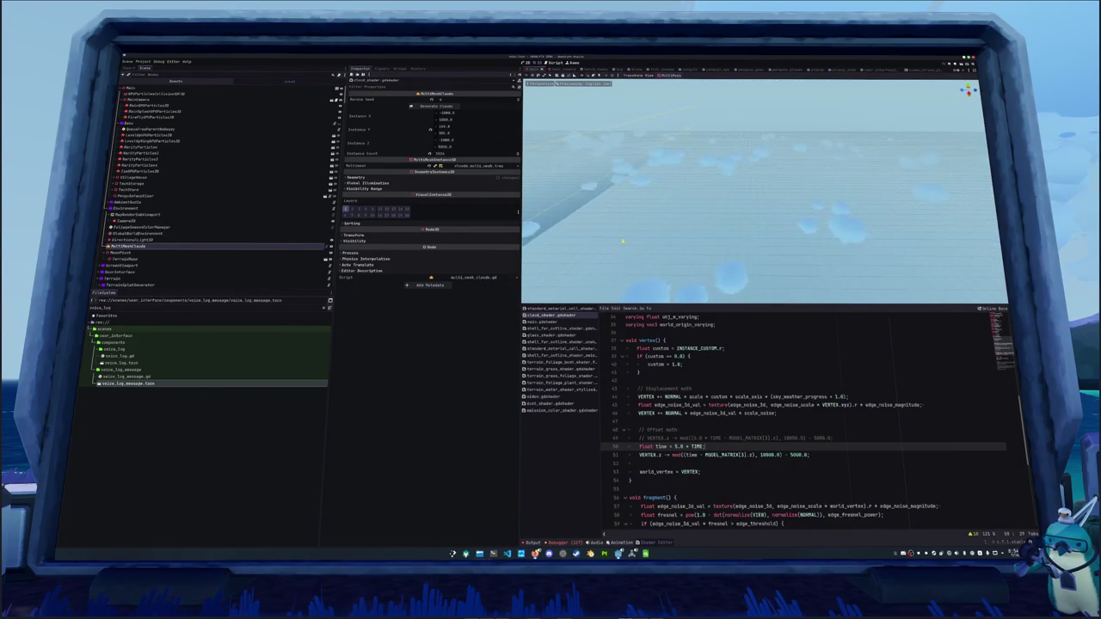
# Remove the stray '5.0 *' before MODEL_MATRIX and save the scene.
pyautogui.click(705, 454)
pyautogui.write('5.0 *')
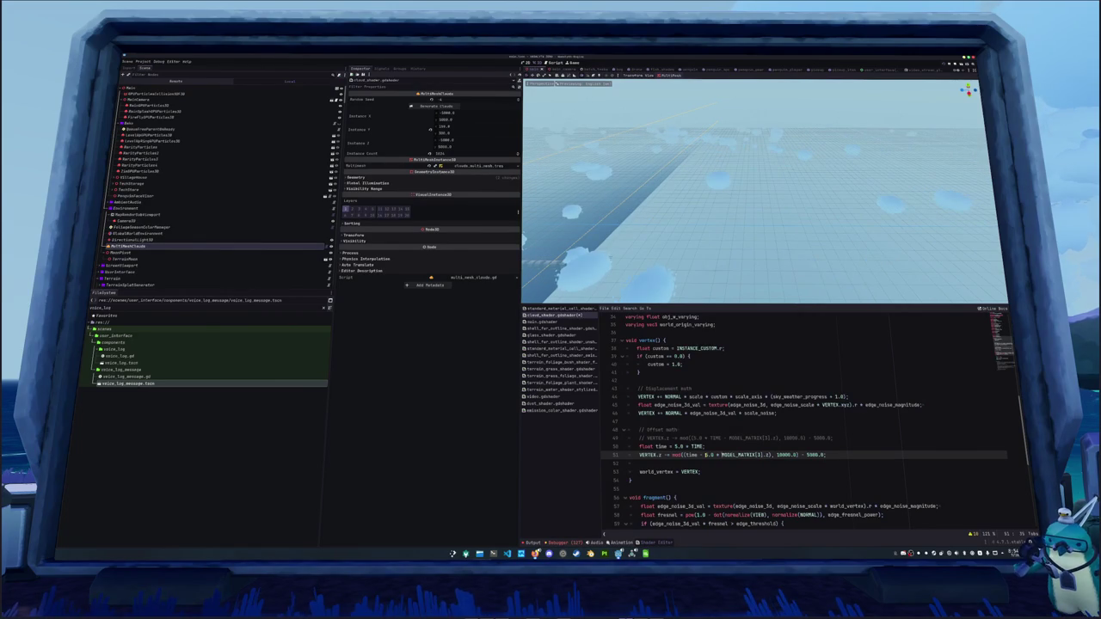
pyautogui.hotkey('shift', 'Left')
pyautogui.hotkey('shift', 'Left')
pyautogui.hotkey('shift', 'Left')
pyautogui.press('BackSpace')
pyautogui.hotkey('ctrl', 's')
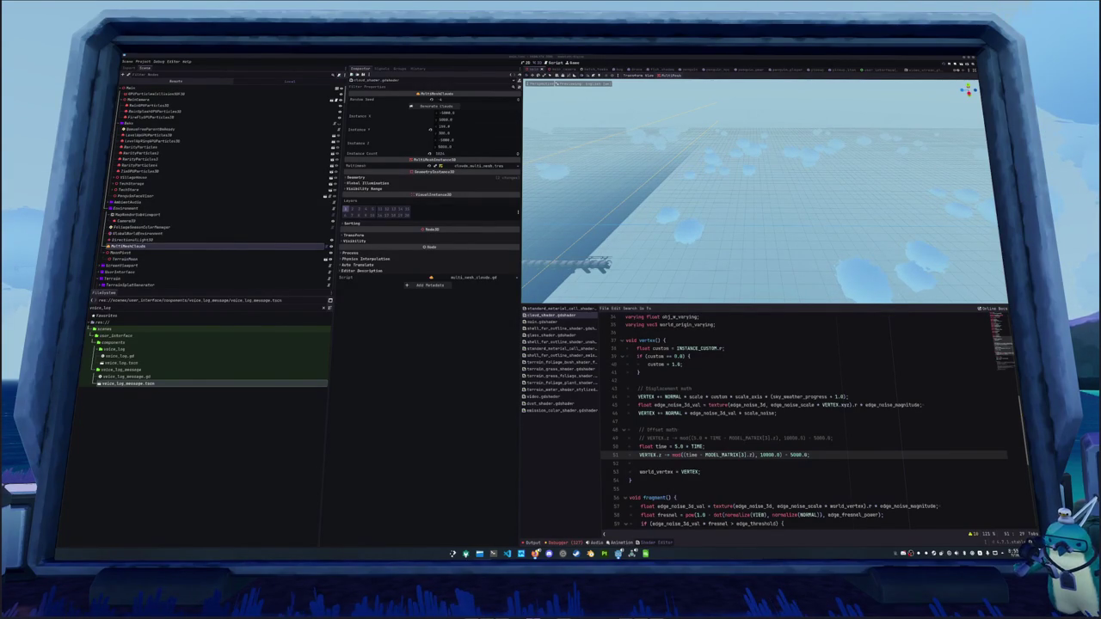
pyautogui.click(818, 374)
pyautogui.click(753, 430)
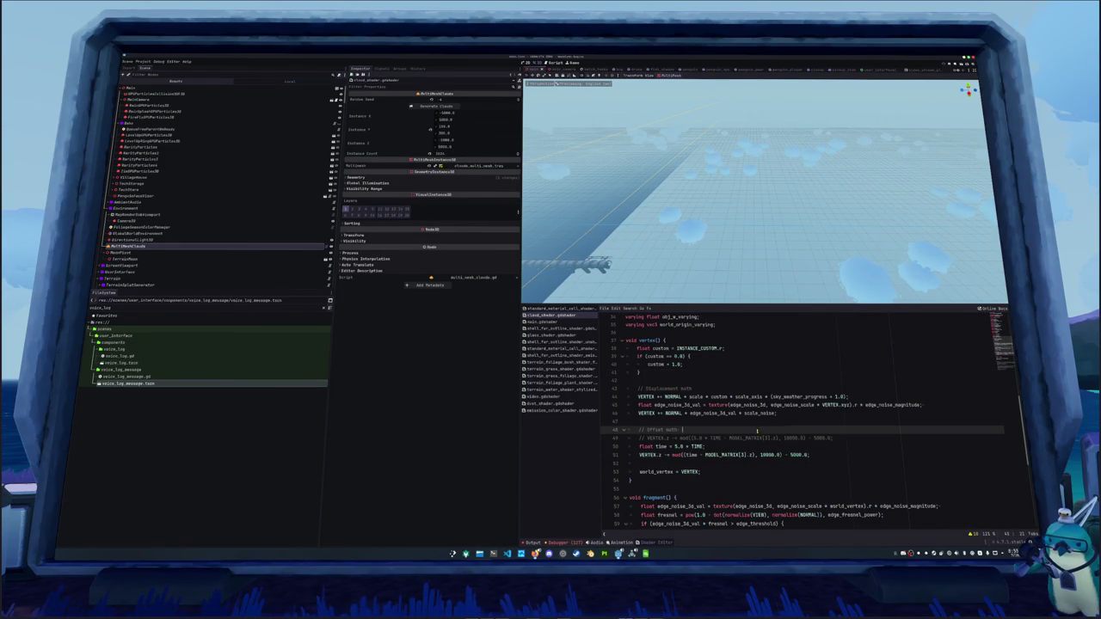
pyautogui.click(753, 447)
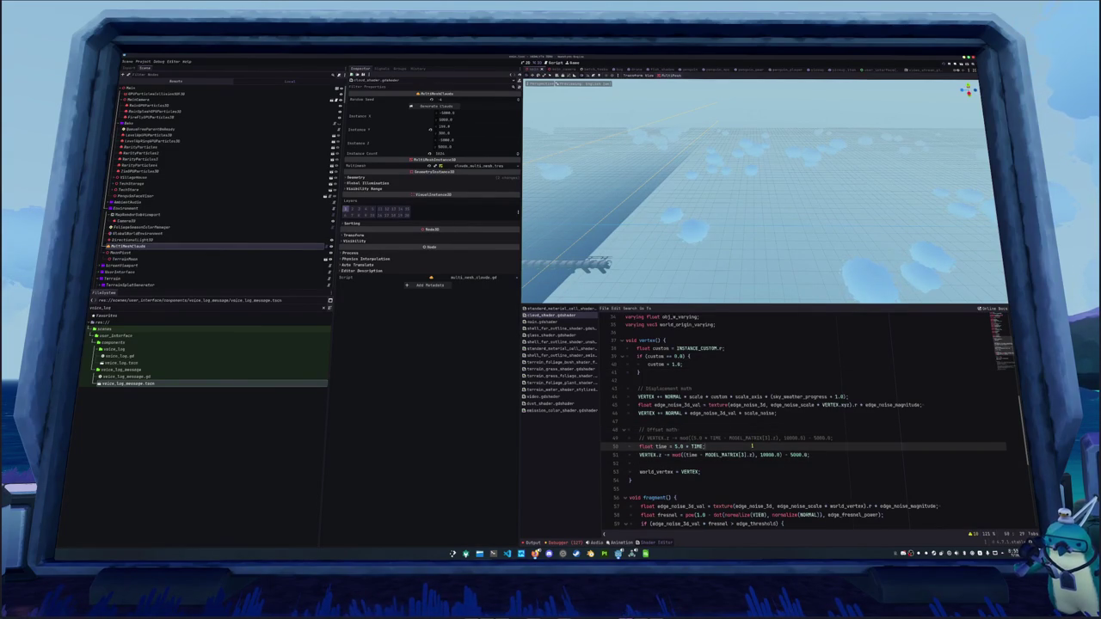
pyautogui.press('Down')
pyautogui.hotkey('ctrl', 'Right')
pyautogui.hotkey('ctrl', 'Right')
pyautogui.hotkey('ctrl', 'Right')
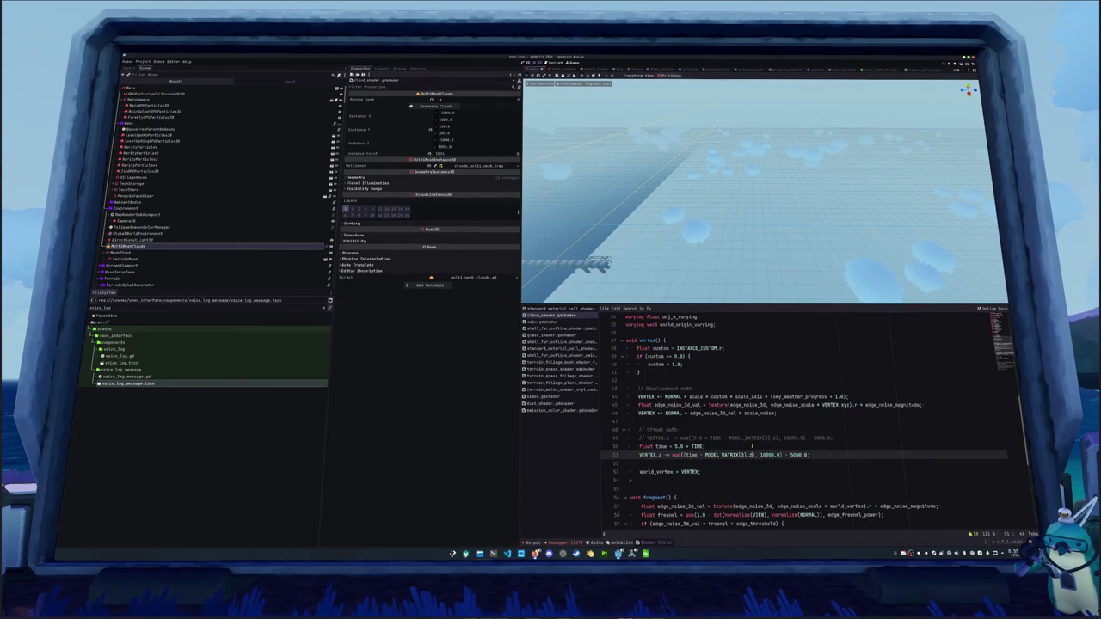
pyautogui.hotkey('ctrl', 'Left')
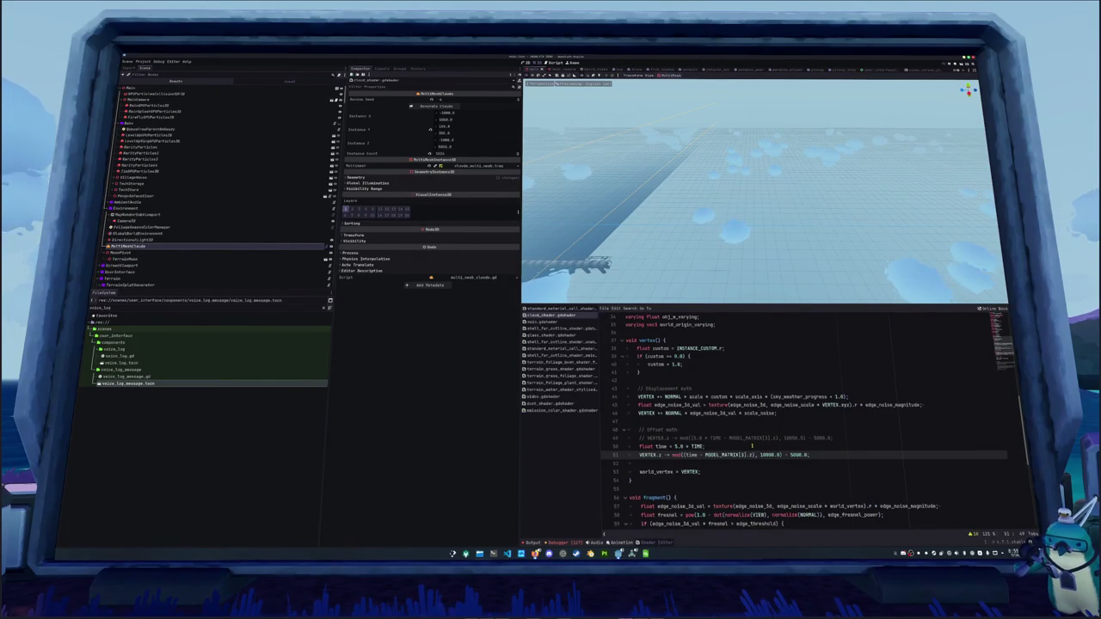
pyautogui.hotkey('ctrl', 'shift', 'Right')
pyautogui.write('5000')
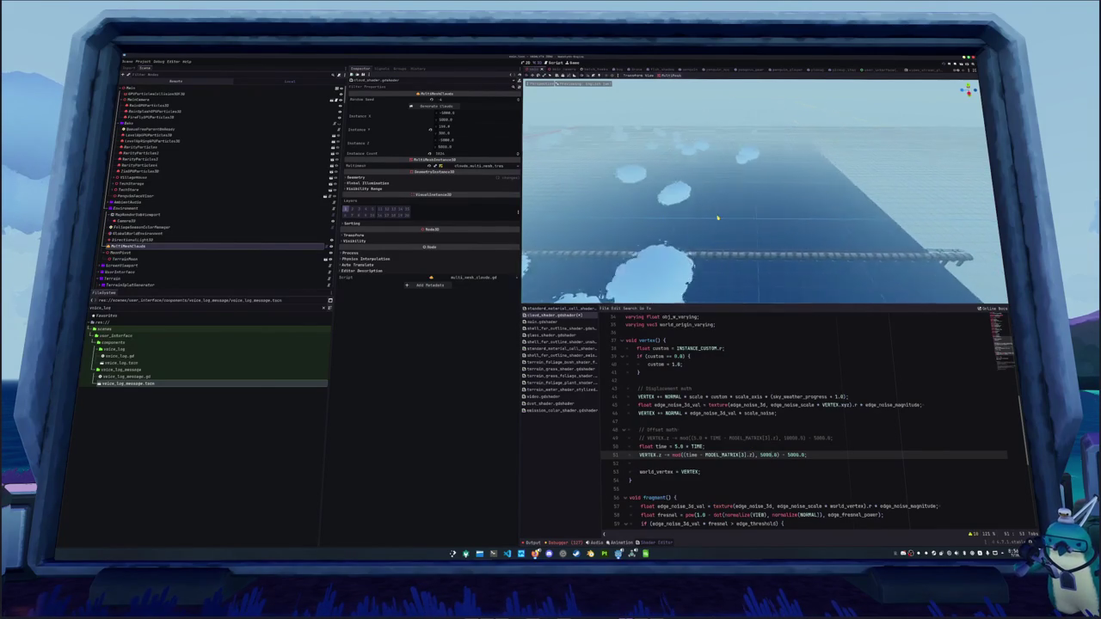
pyautogui.hotkey('ctrl', 's')
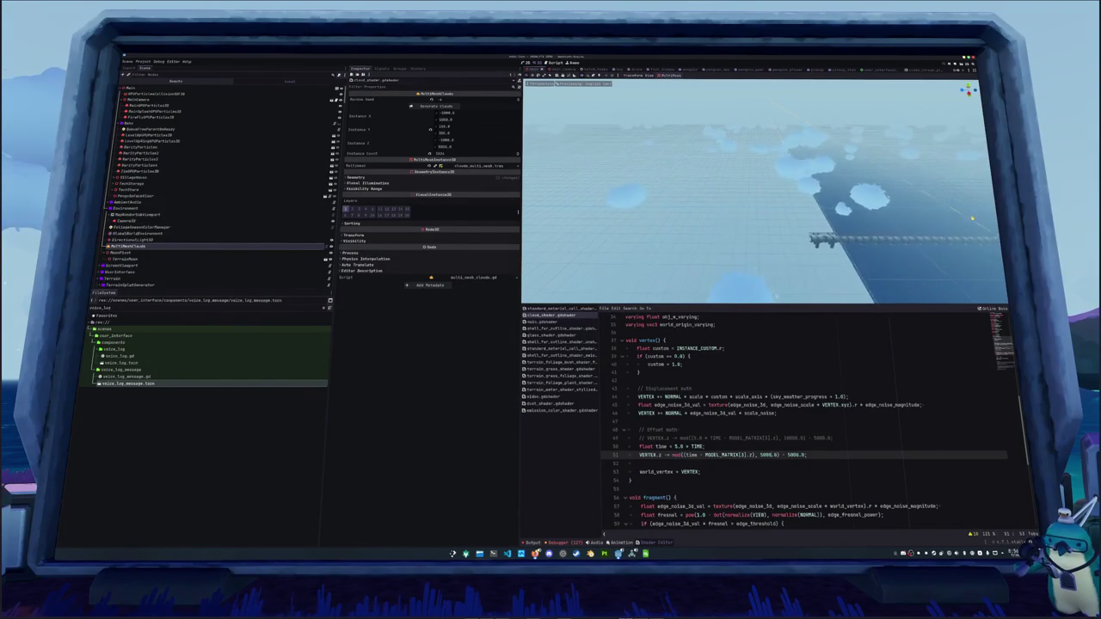
pyautogui.write('10000')
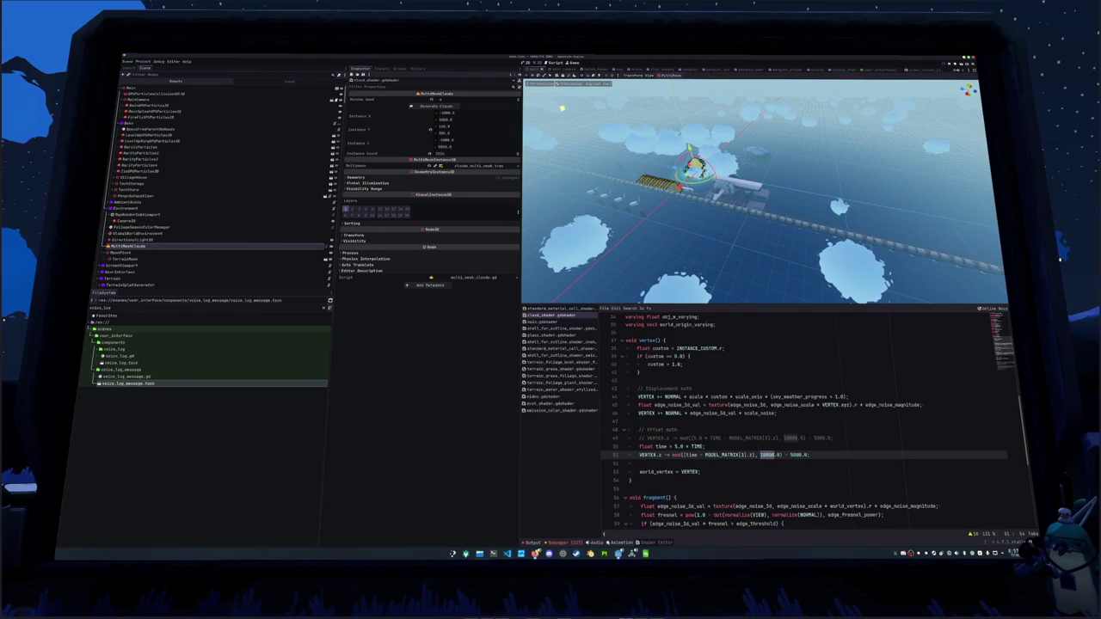
# Prepend 'MODEL_MATRIX[3].z -' to the time variable line.
pyautogui.click(779, 430)
pyautogui.press('Down')
pyautogui.press('Down')
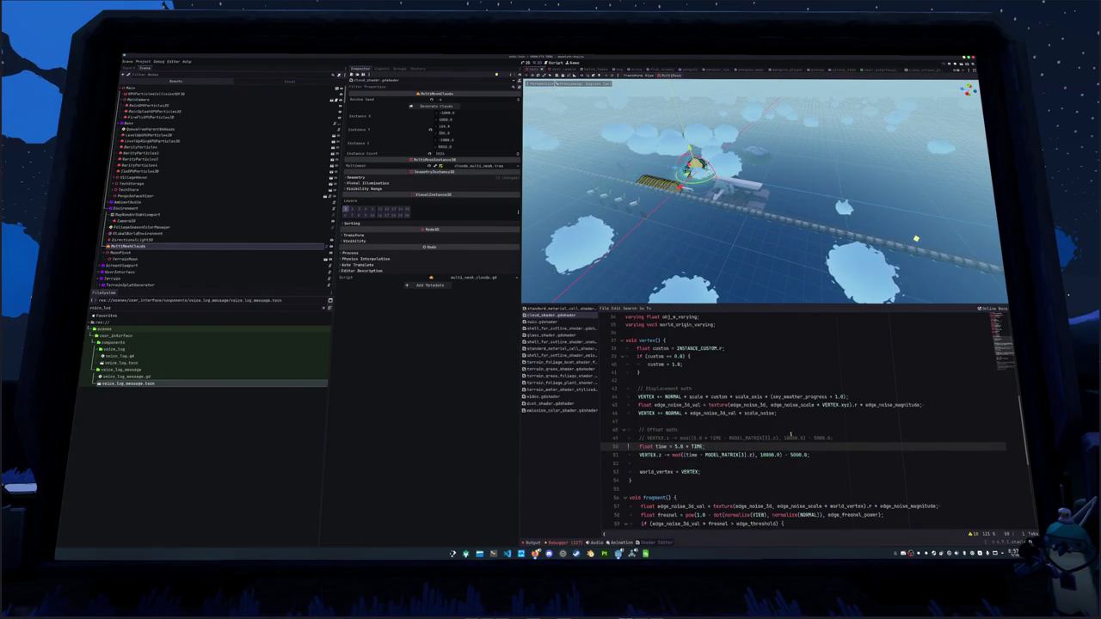
pyautogui.press('Down')
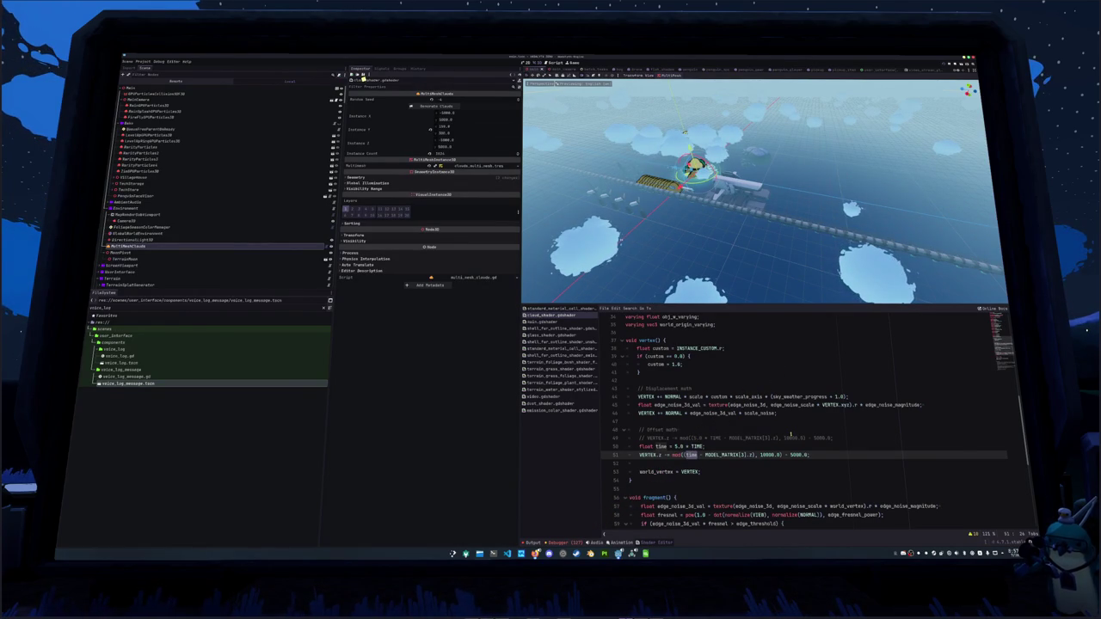
pyautogui.press('Up')
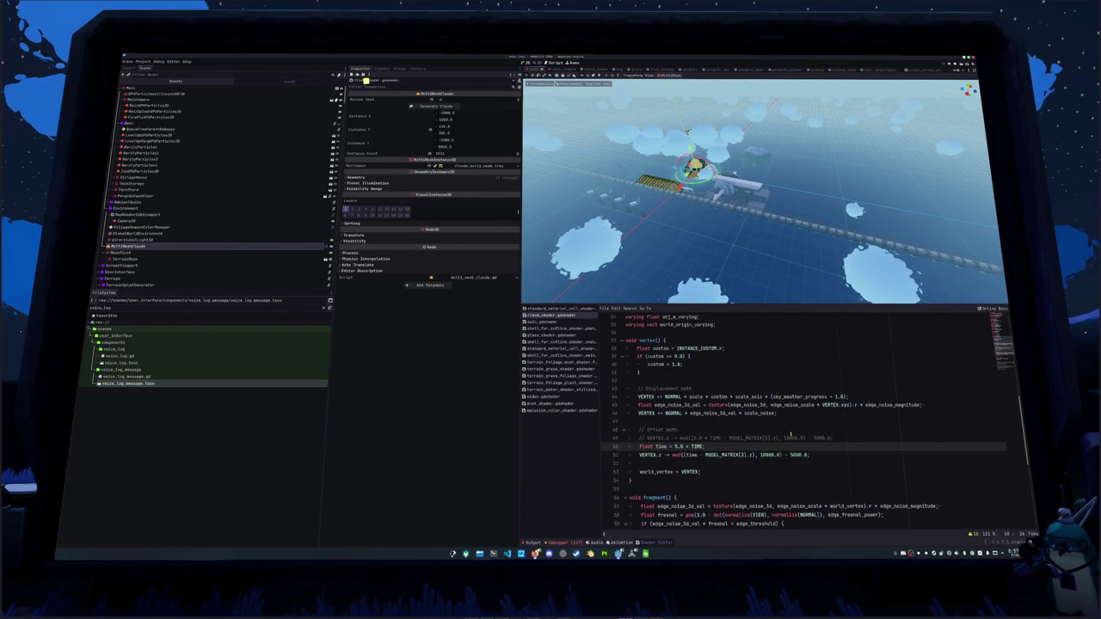
pyautogui.press('Down')
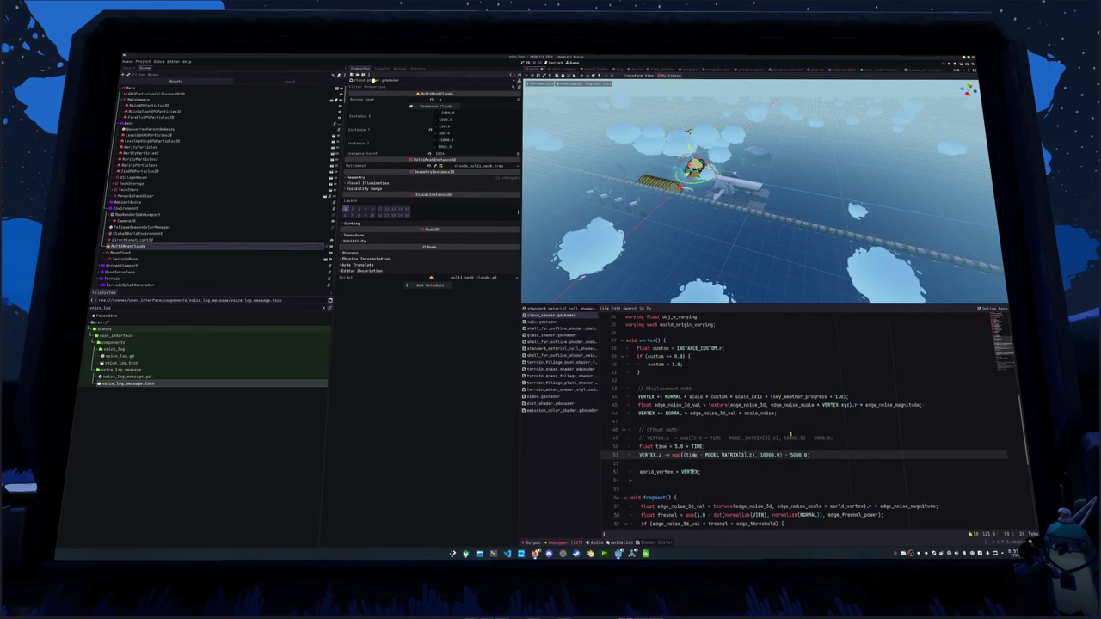
pyautogui.hotkey('ctrl', 'd')
pyautogui.hotkey('ctrl', 'd')
pyautogui.press('Up')
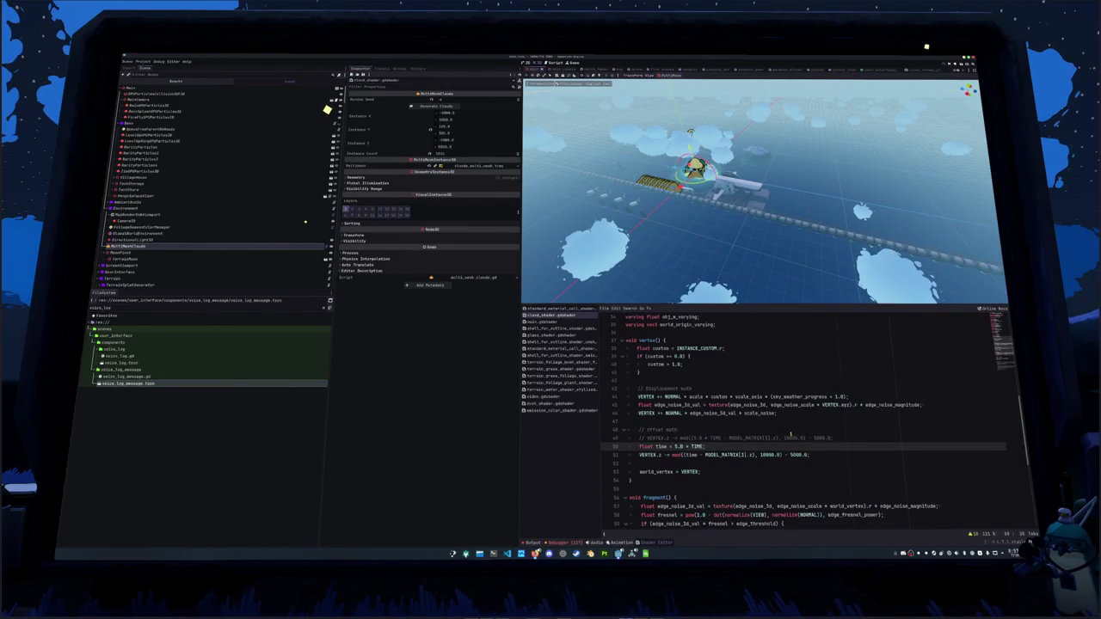
pyautogui.write('MODEL_MATRIX[3].z -')
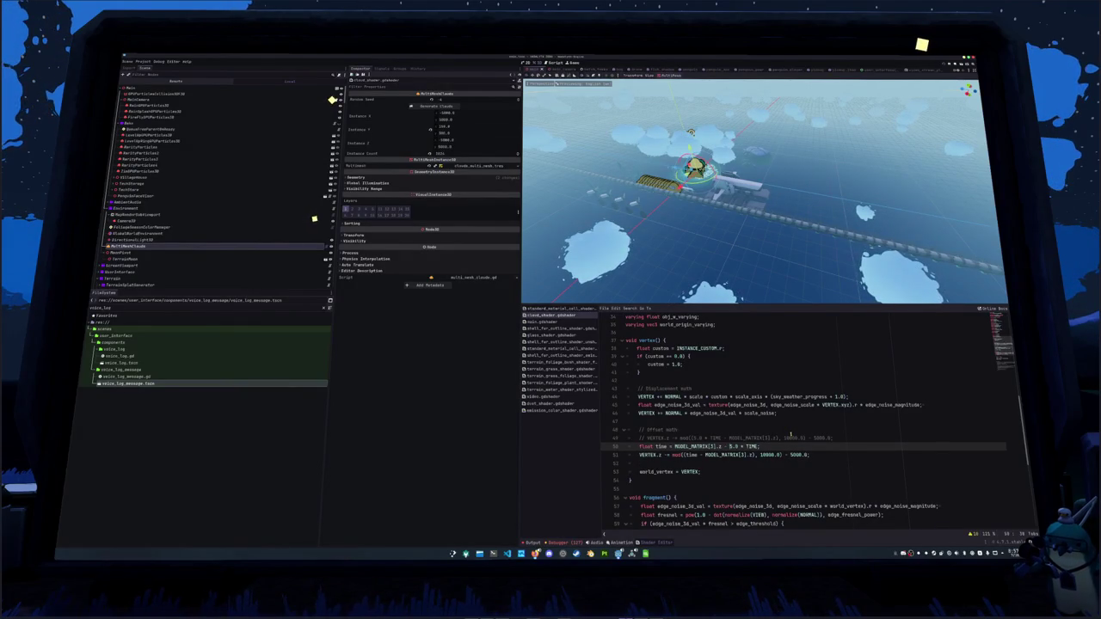
# Delete and restore the wrap line's model-position term, then change '-' to '+' before 5.0 * TIME.
pyautogui.press('Down')
pyautogui.hotkey('ctrl', 'd')
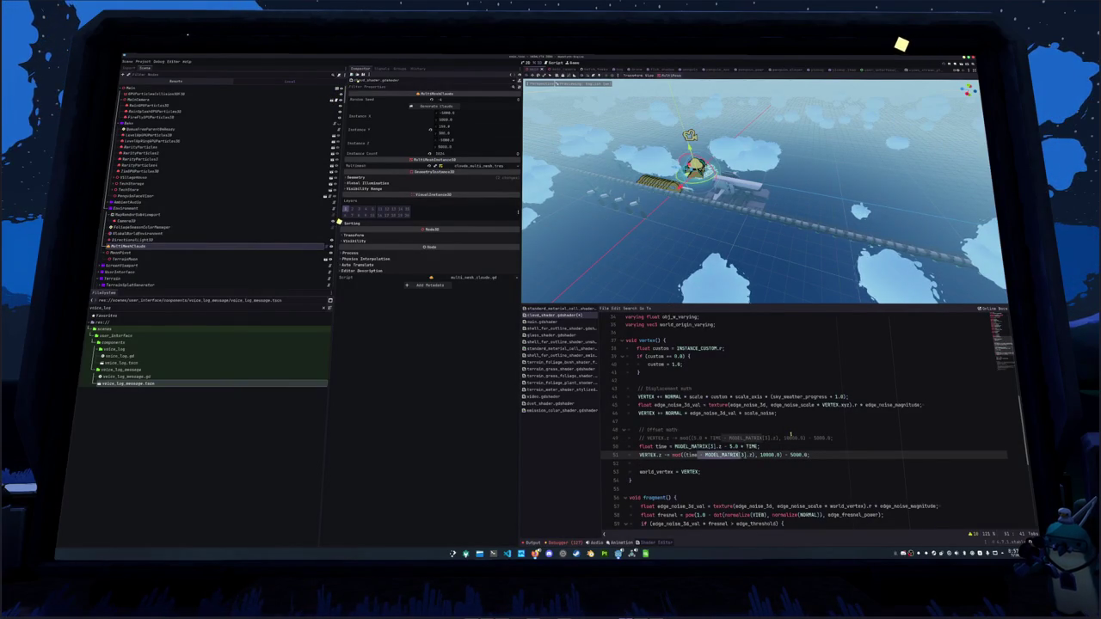
pyautogui.press('BackSpace')
pyautogui.press('BackSpace')
pyautogui.press('BackSpace')
pyautogui.press('Delete')
pyautogui.press('Delete')
pyautogui.press('Delete')
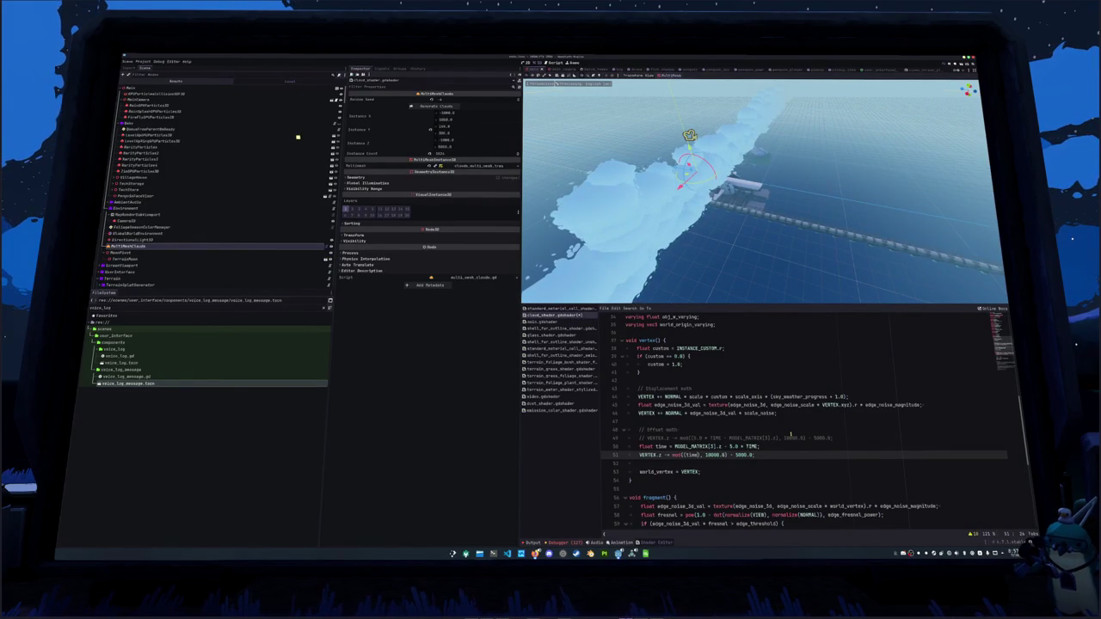
pyautogui.hotkey('ctrl', 'z')
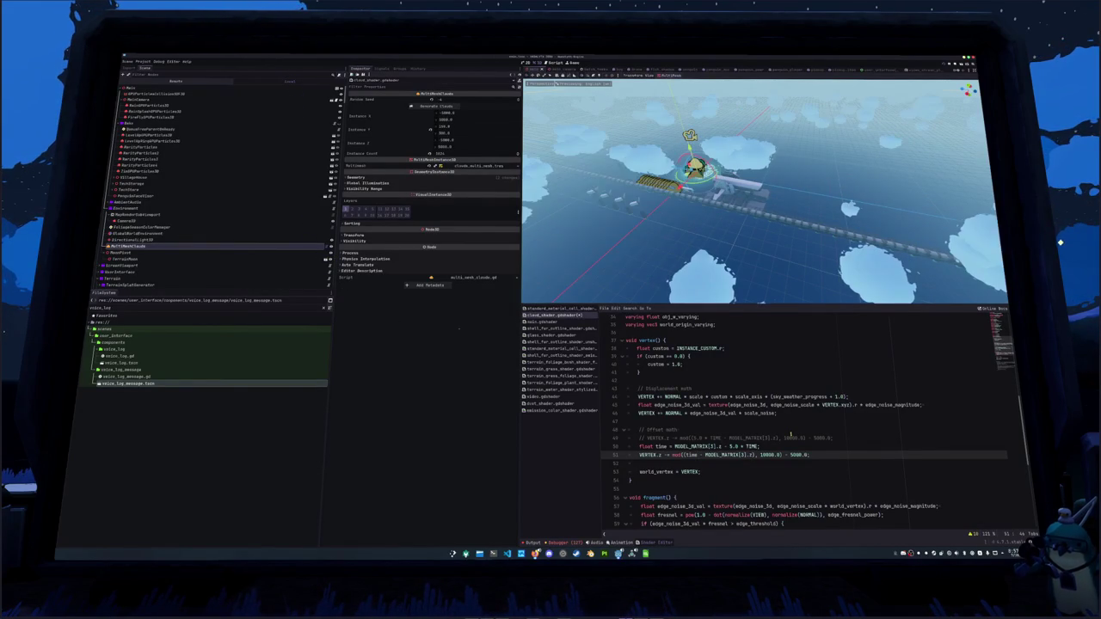
pyautogui.press('Up')
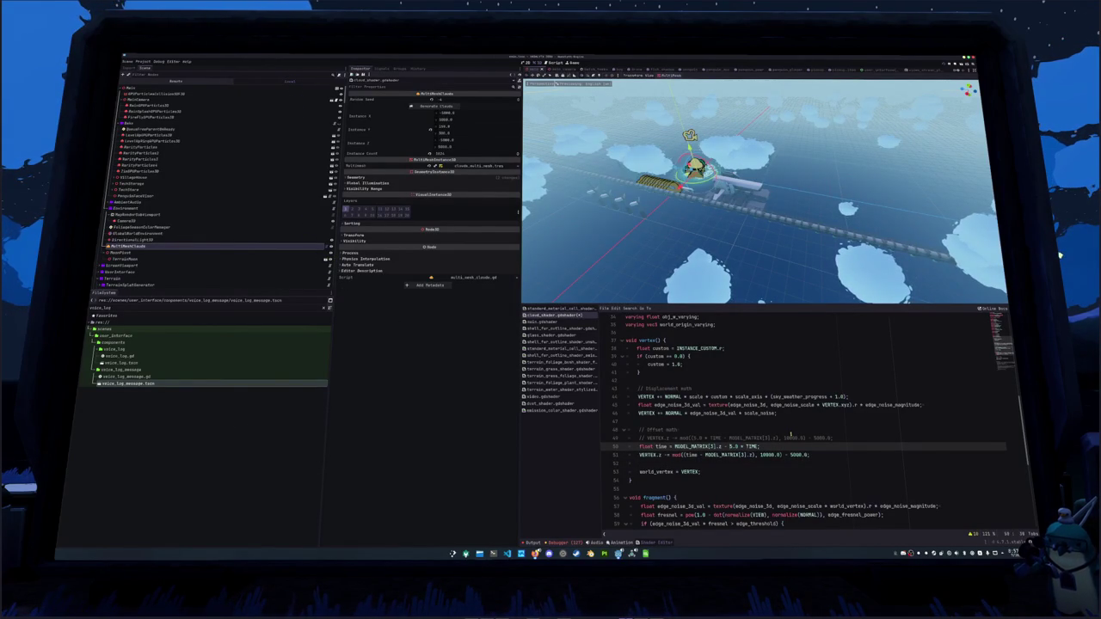
pyautogui.press('BackSpace')
pyautogui.write('+')
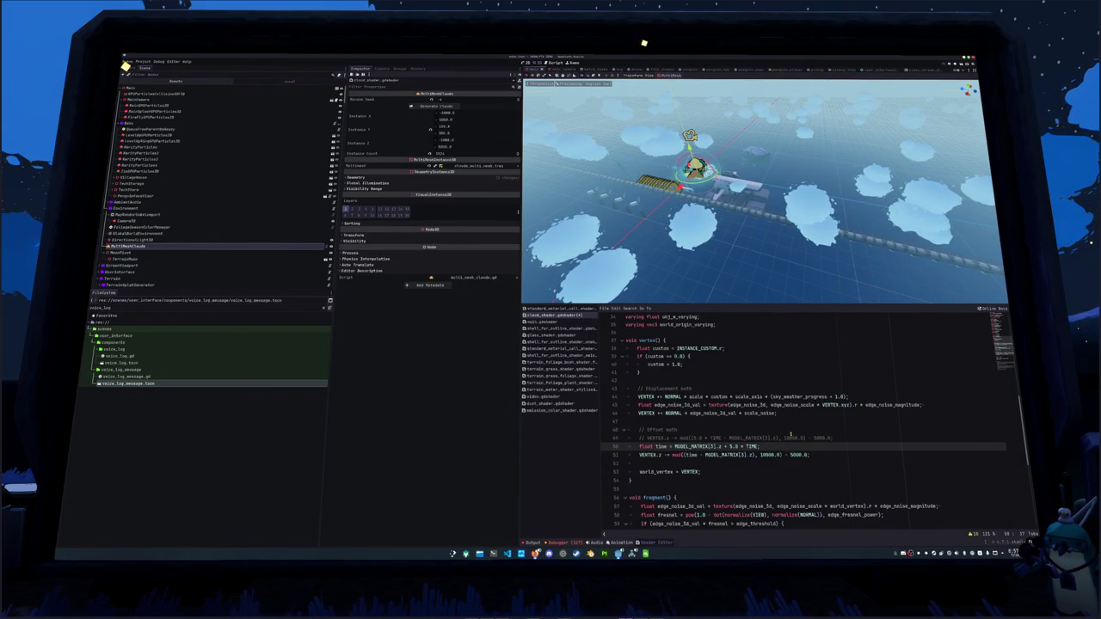
pyautogui.press('Down')
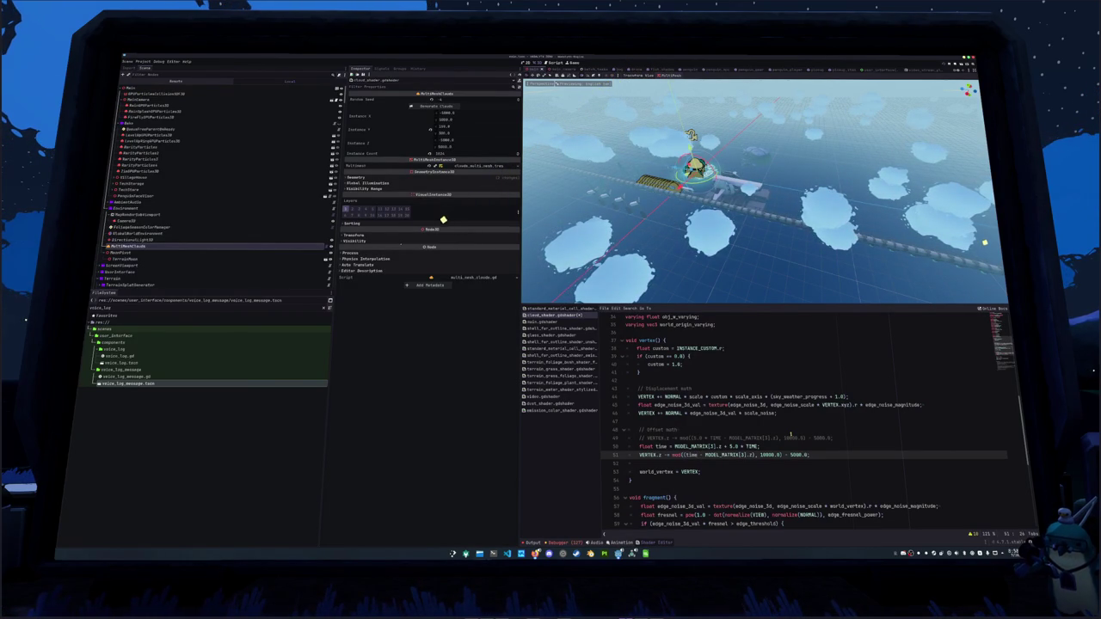
# Replace the model-position term inside the wrap mod with 5000.0 and save the shader.
pyautogui.doubleClick(725, 454)
pyautogui.write('5000.0')
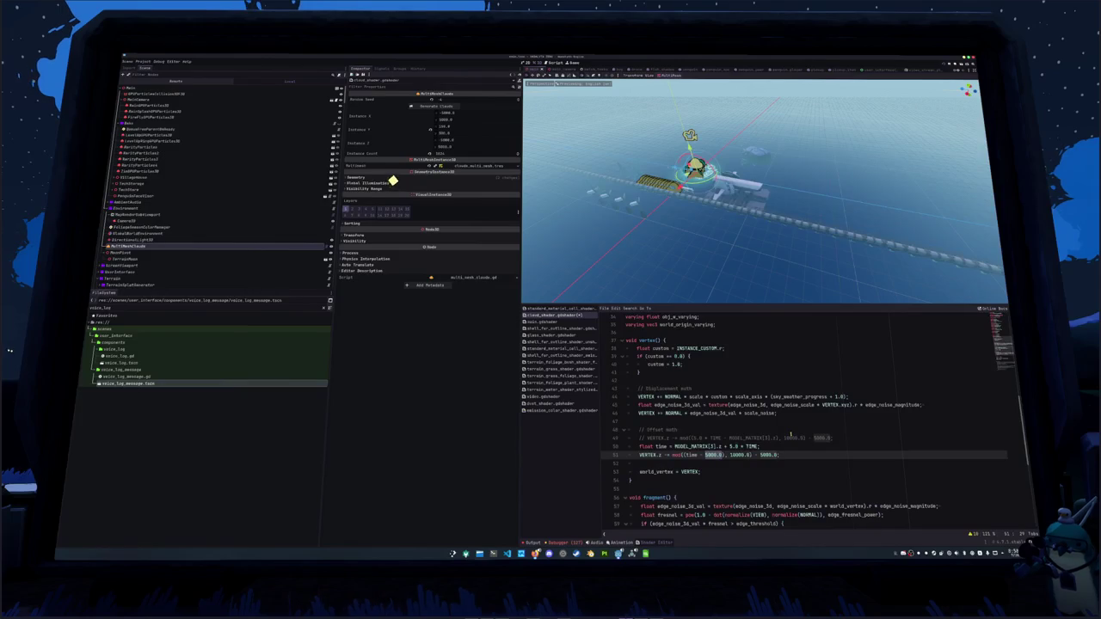
pyautogui.press('BackSpace')
pyautogui.press('BackSpace')
pyautogui.press('BackSpace')
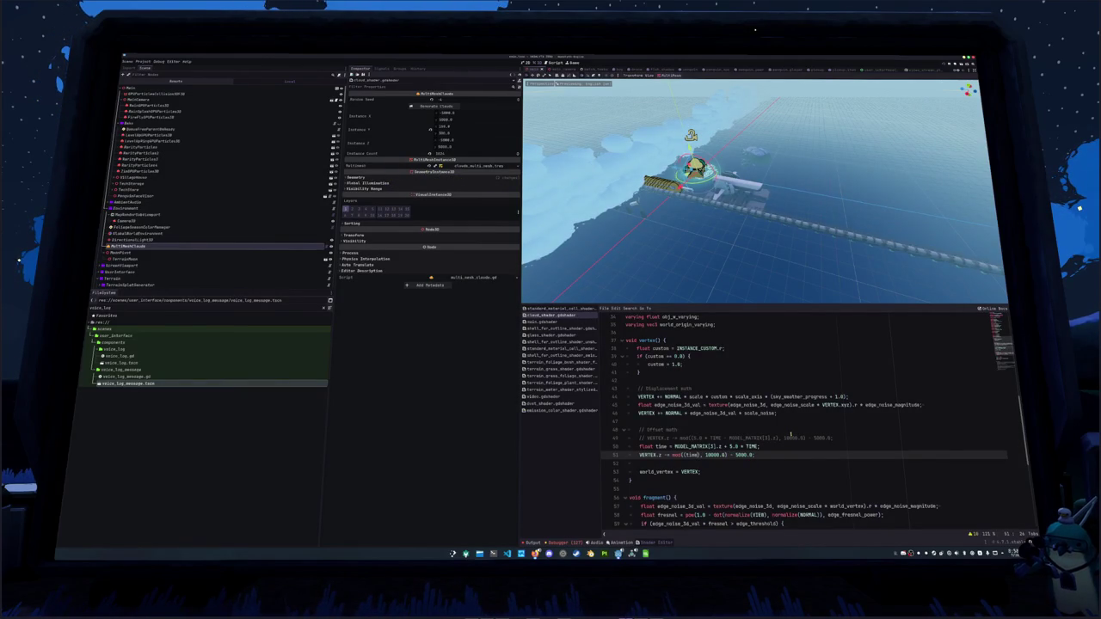
pyautogui.hotkey('ctrl', 'z')
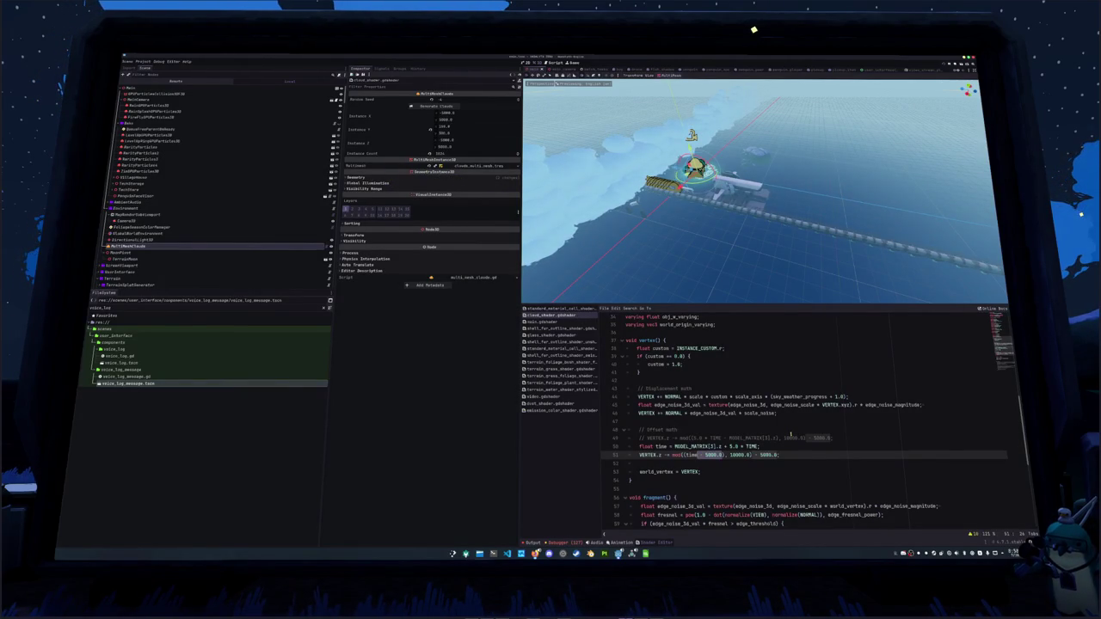
pyautogui.click(791, 434)
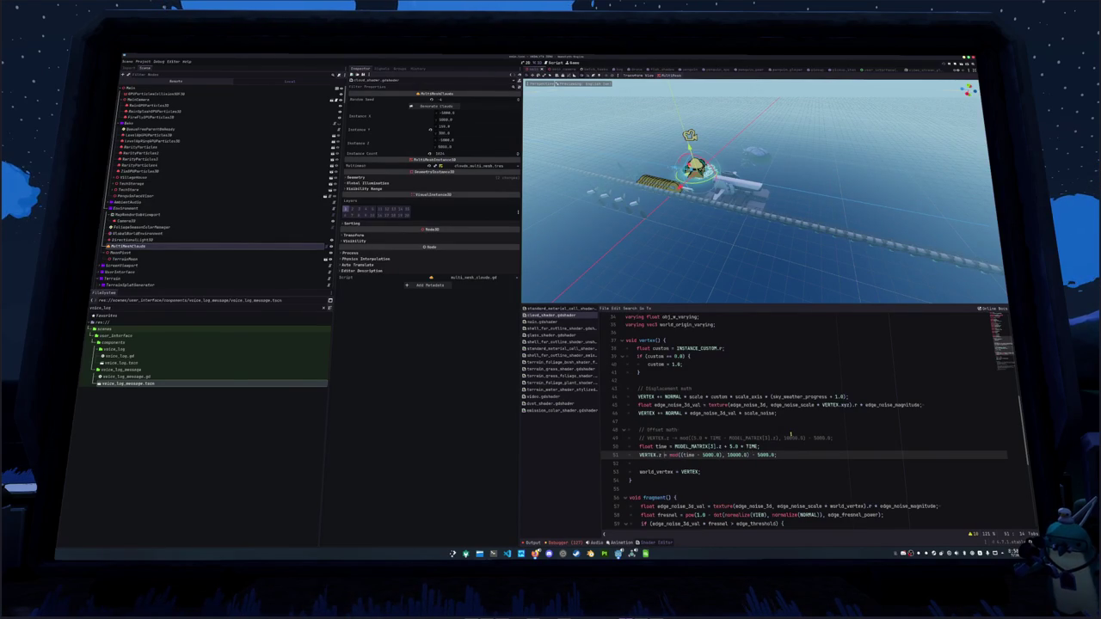
pyautogui.write(';')
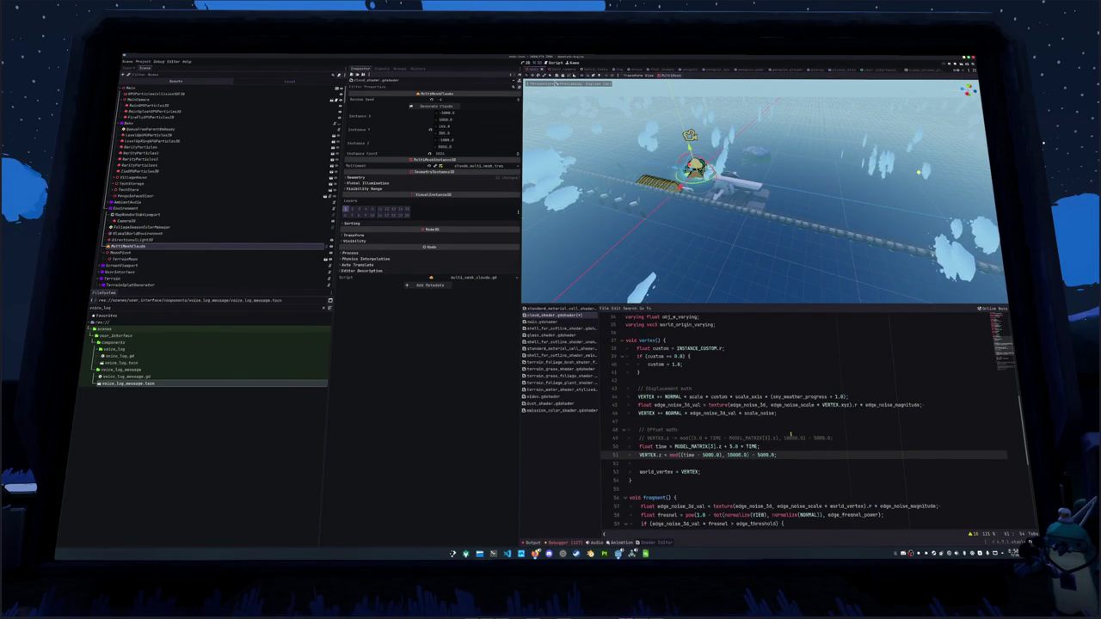
pyautogui.write('+')
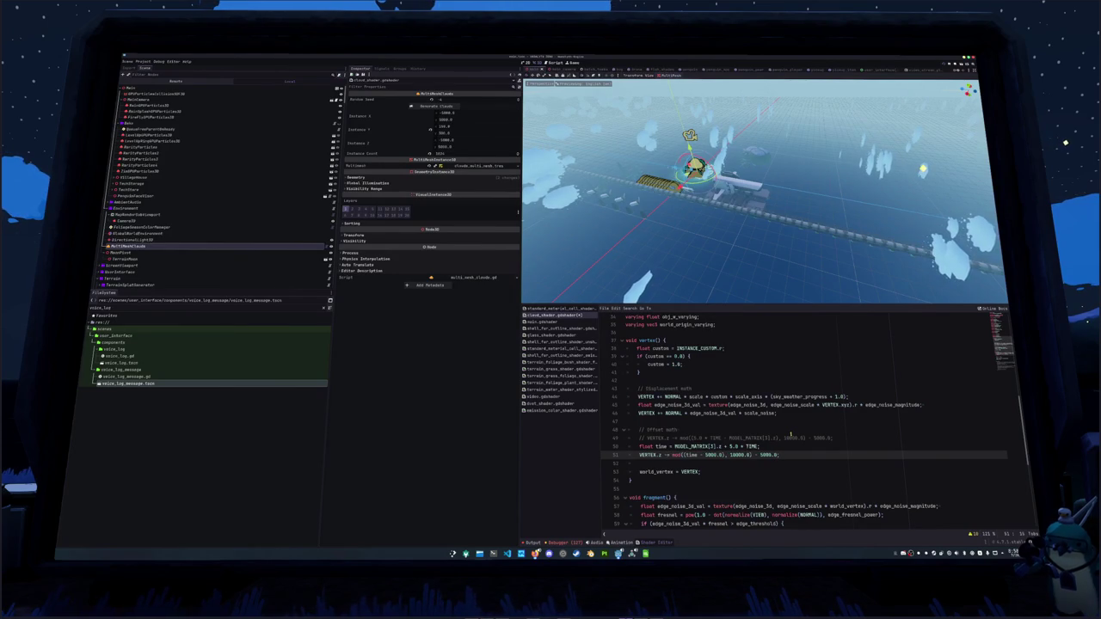
pyautogui.hotkey('ctrl', 's')
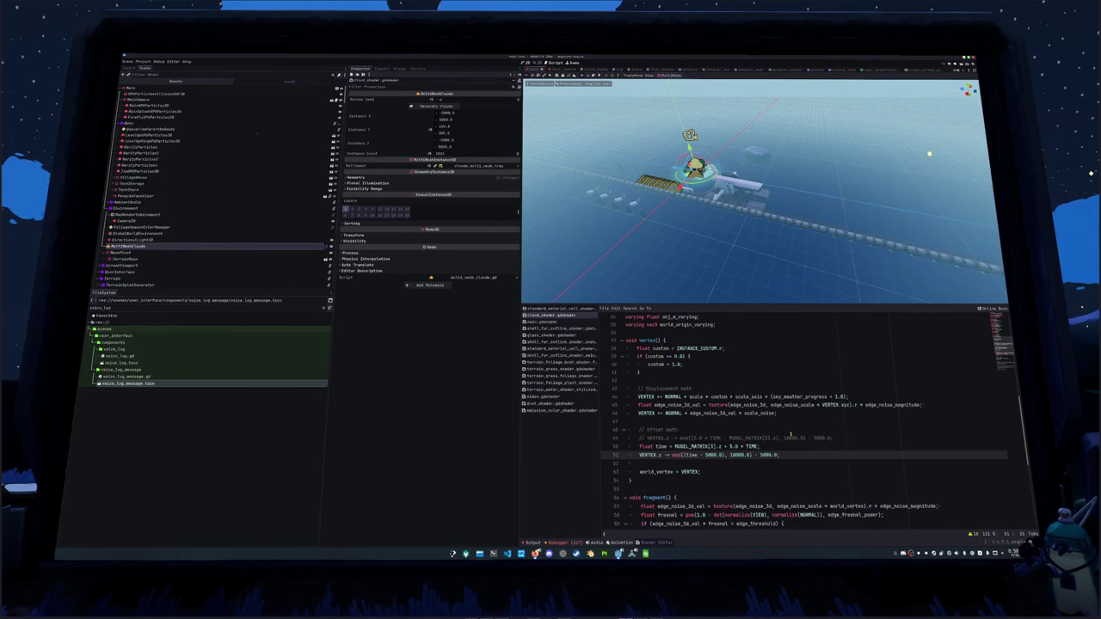
# Change the wrap line's assignment operator from += to -=.
pyautogui.press('BackSpace')
pyautogui.write('-')
pyautogui.press('End')
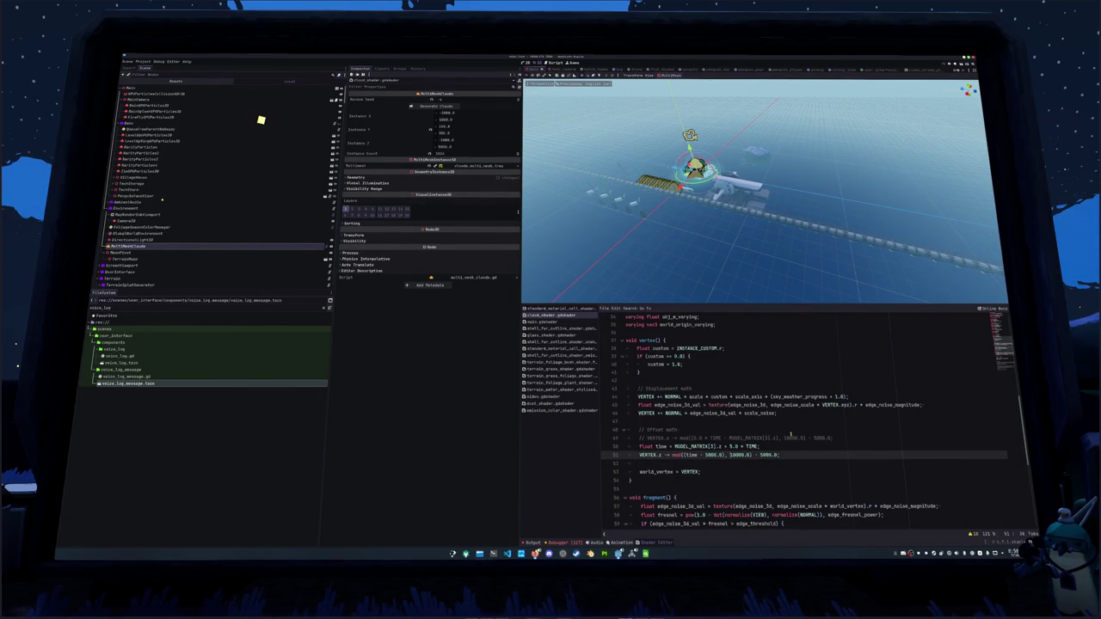
pyautogui.doubleClick(713, 455)
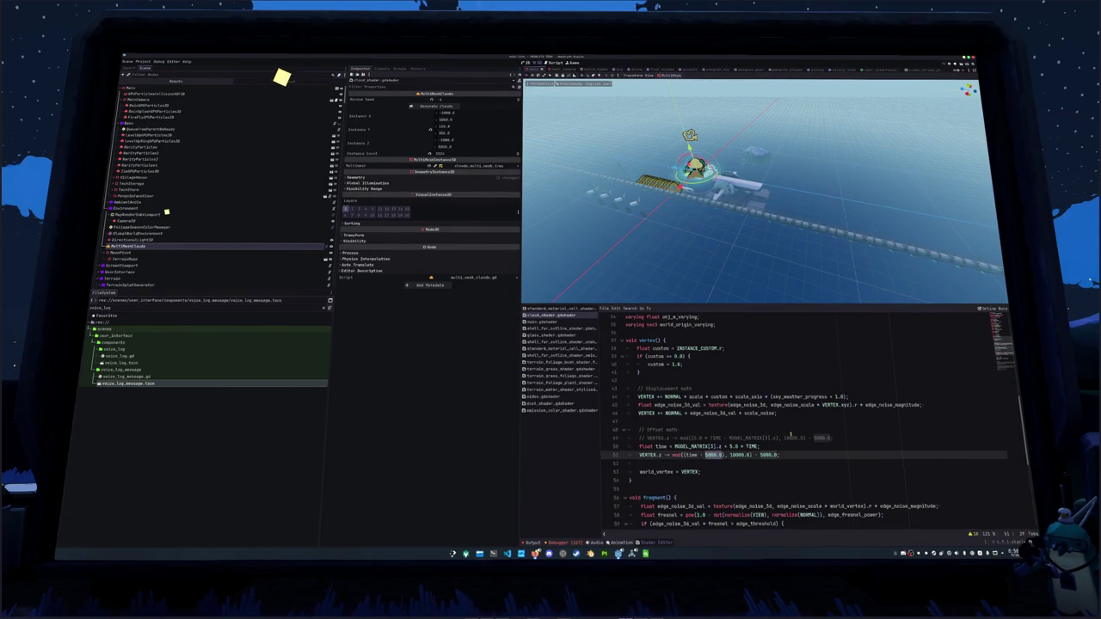
# Type 'MODEL_MATRIX[3].z)' over the first 5000.0 inside the wrap line's mod.
pyautogui.write('MODEL_')
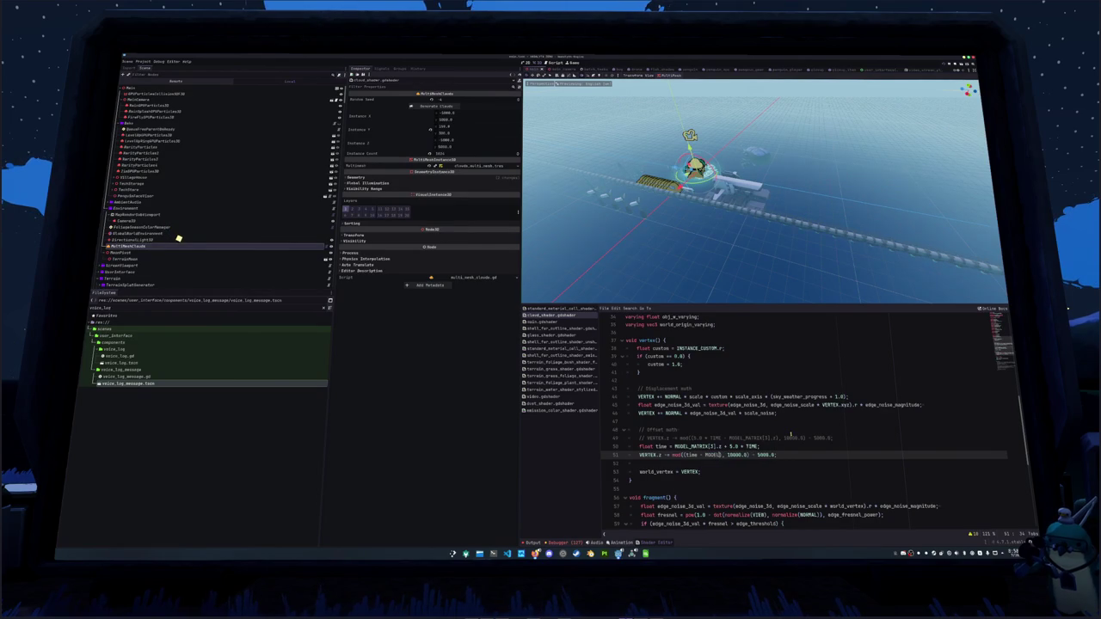
pyautogui.write('MATRIX')
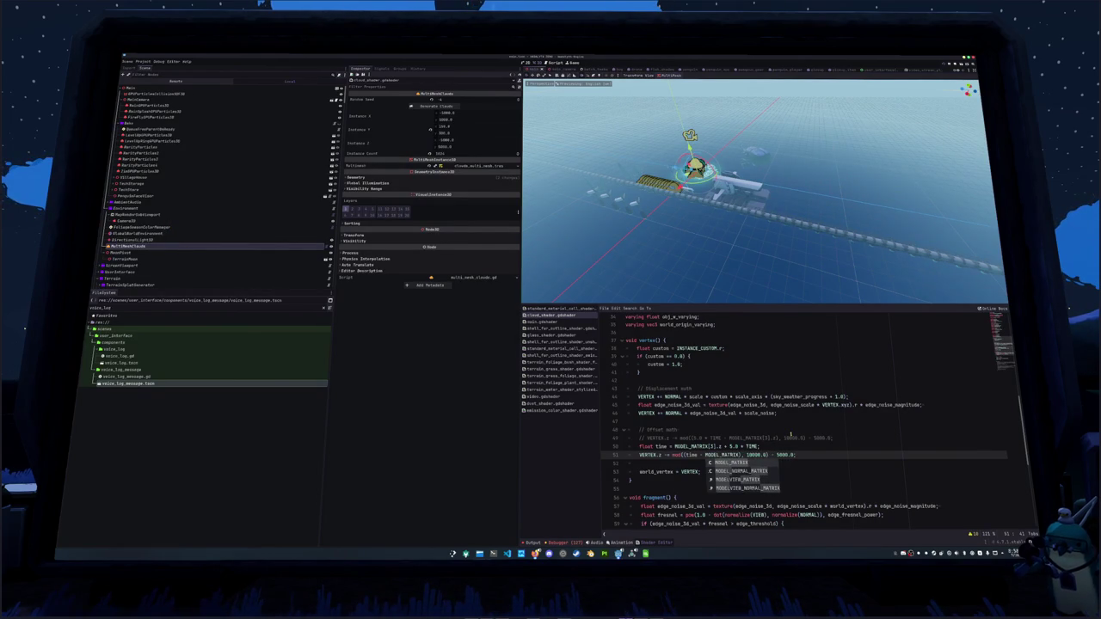
pyautogui.write('[3].z)')
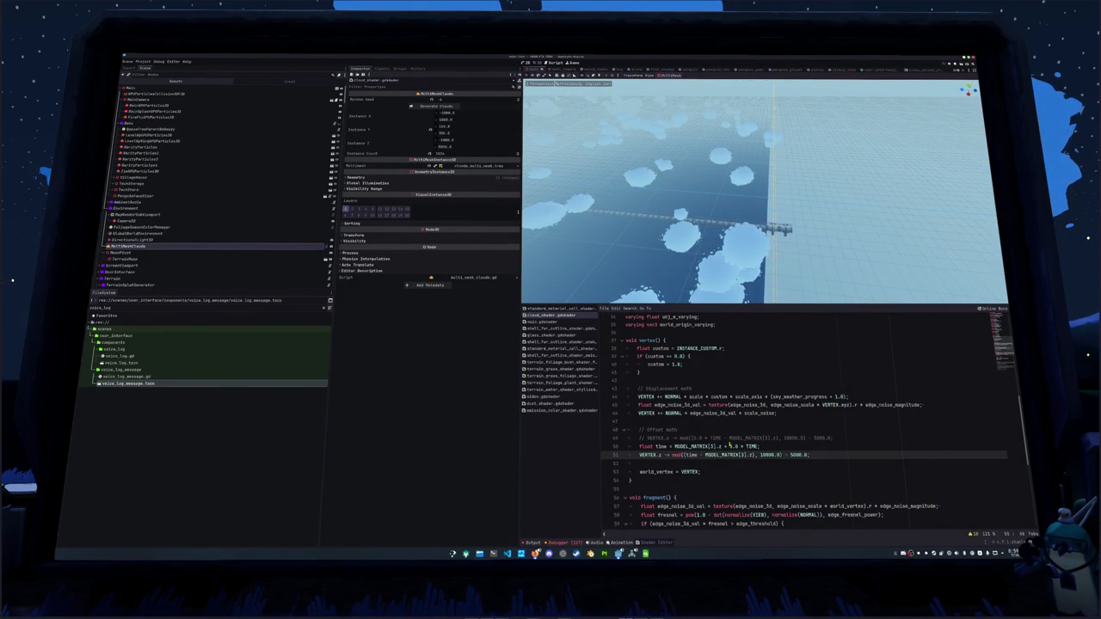
# Try a 10.0 TIME multiplier, inspect the clouds, restore 5.0 and save the scene.
pyautogui.click(730, 446)
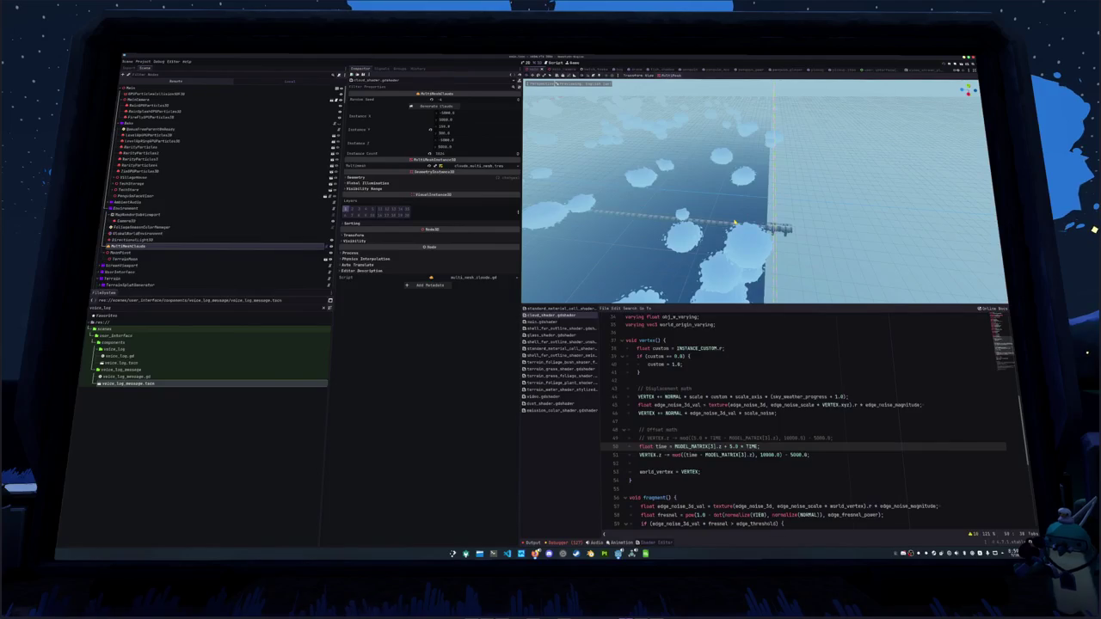
pyautogui.moveTo(735, 223); pyautogui.dragTo(719, 214)
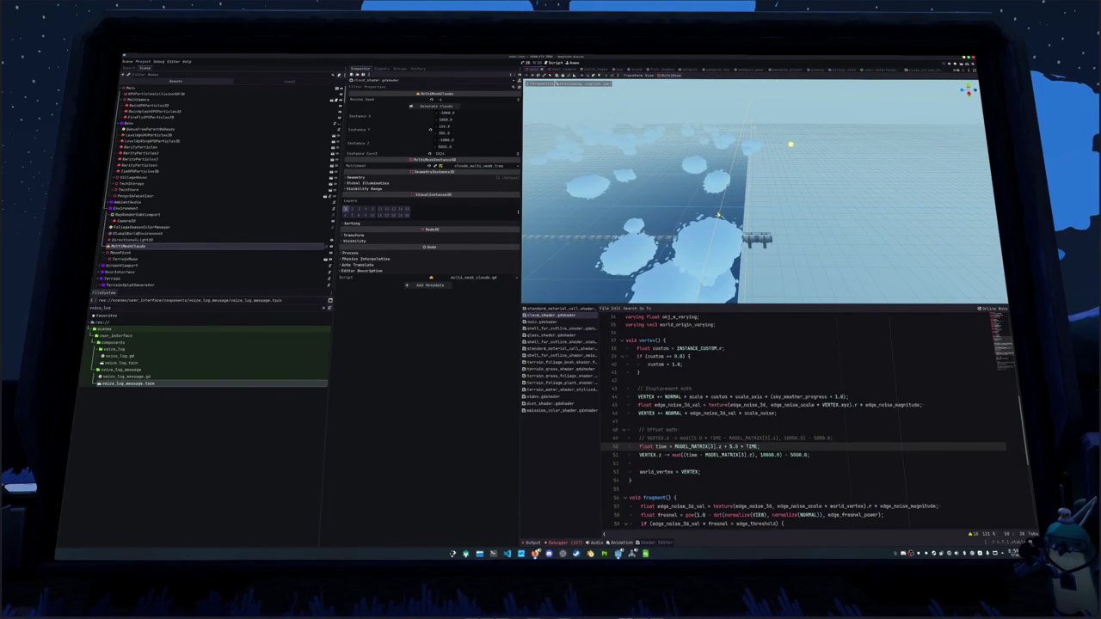
pyautogui.write('0')
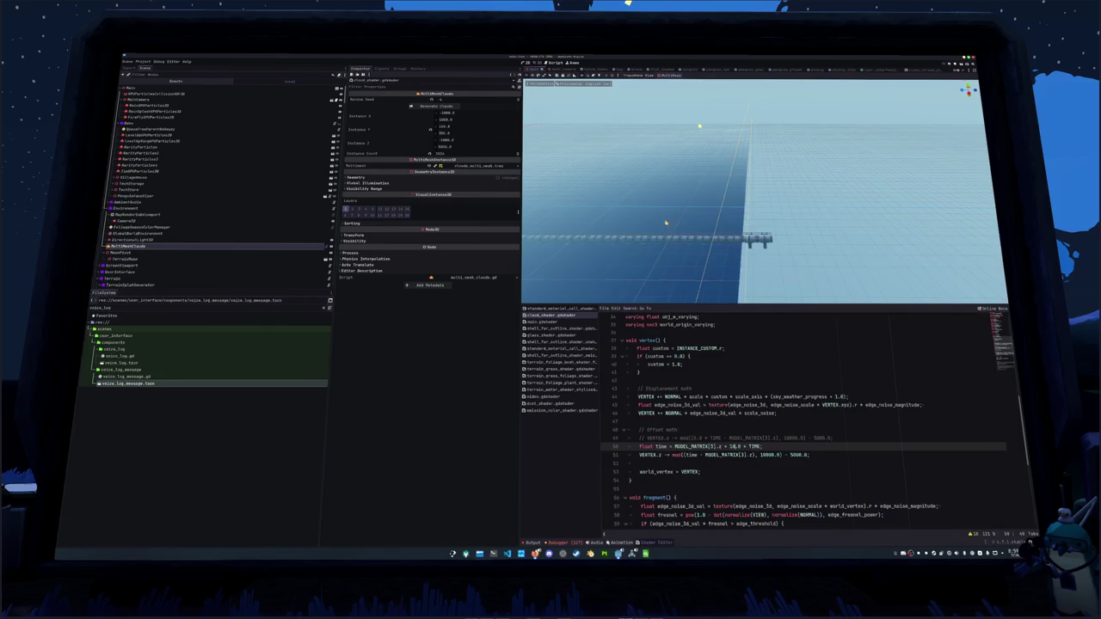
pyautogui.moveTo(729, 215); pyautogui.dragTo(758, 209)
pyautogui.moveTo(687, 230)
pyautogui.mouseDown()
pyautogui.moveTo(767, 232)
pyautogui.moveTo(748, 251)
pyautogui.mouseUp()
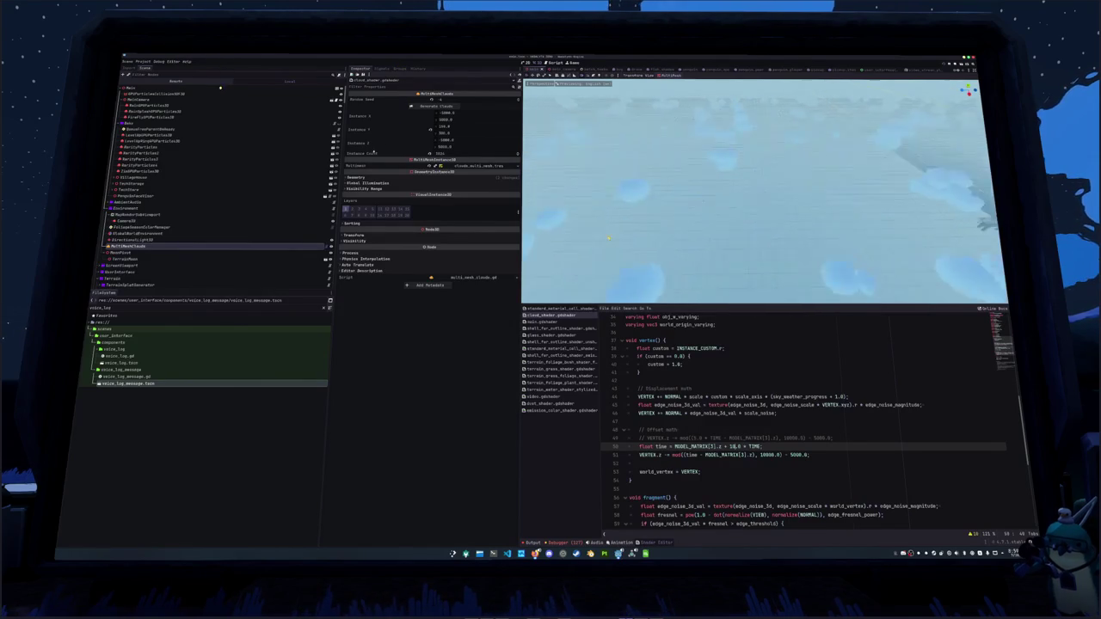
pyautogui.scroll(-5, 609, 238)
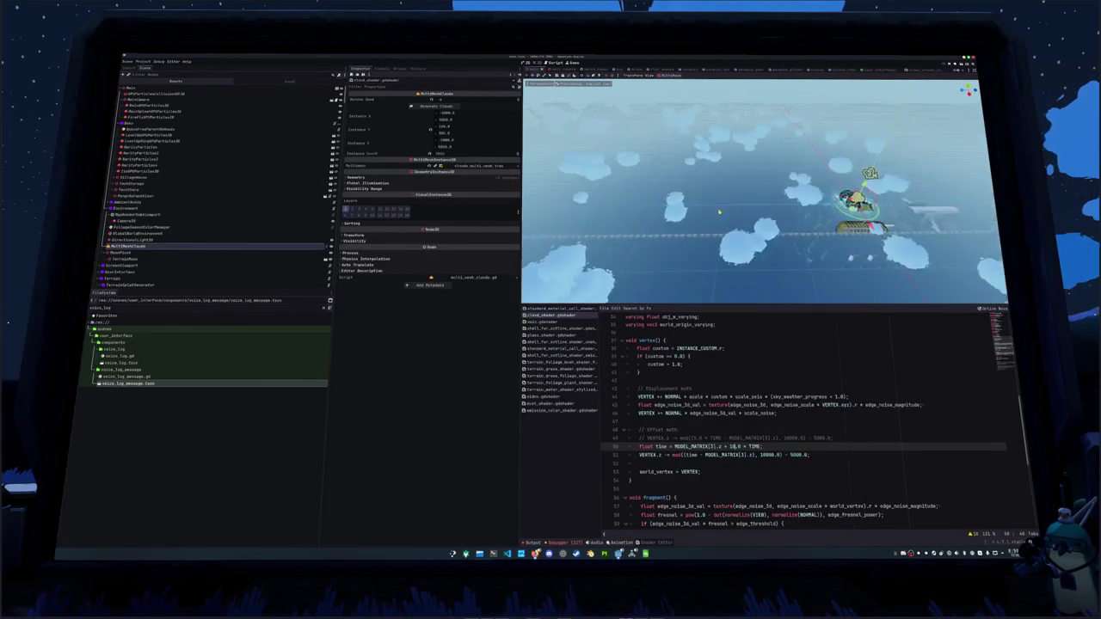
pyautogui.press('f')
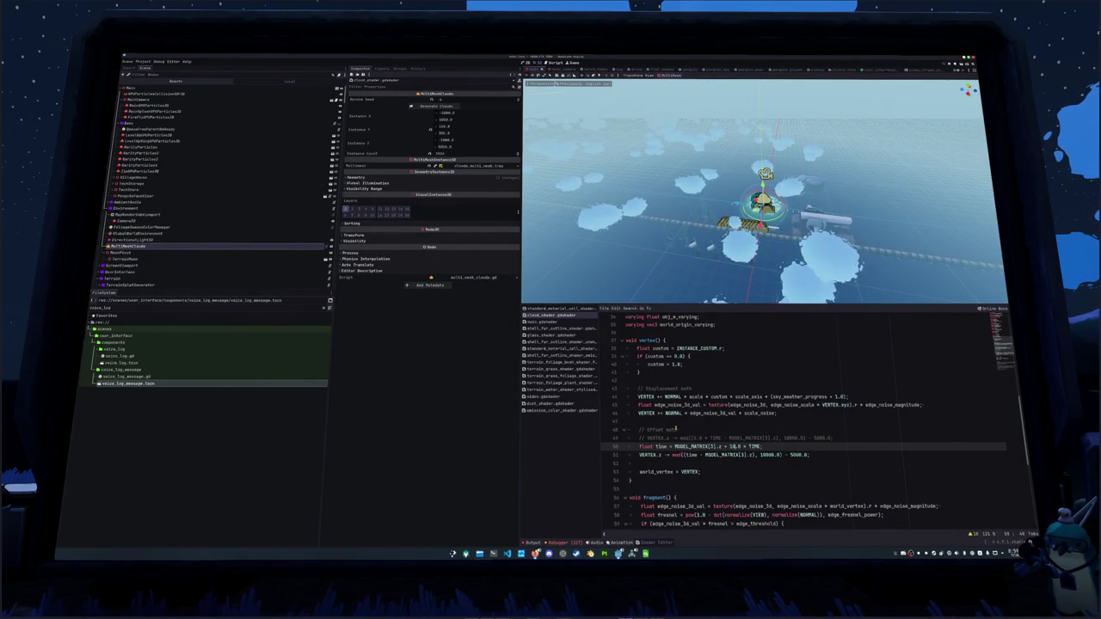
pyautogui.write('5')
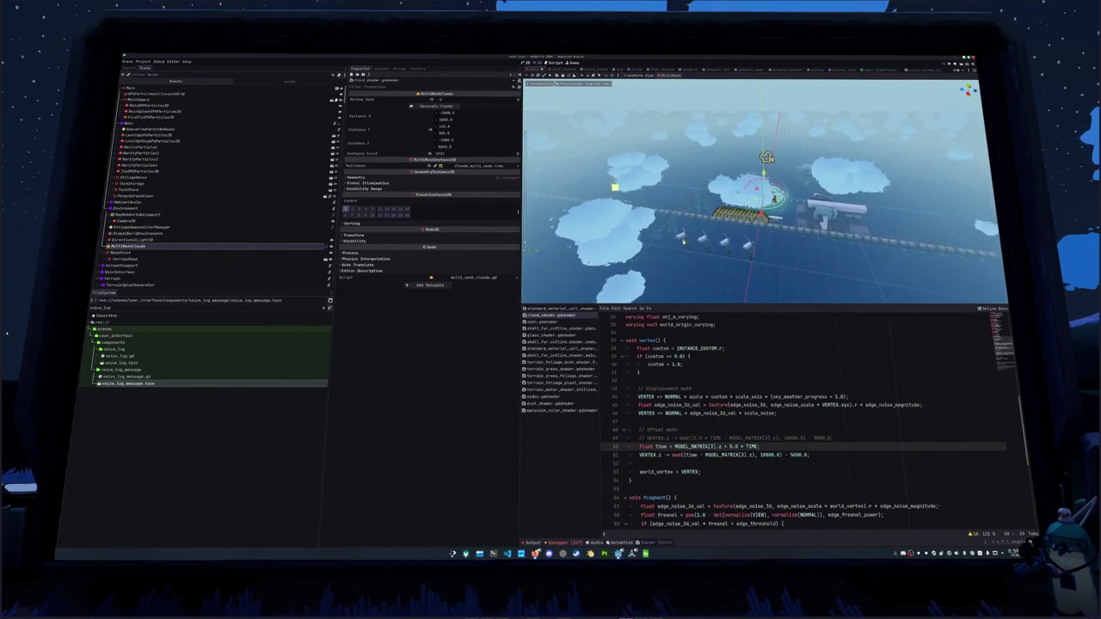
pyautogui.hotkey('ctrl', 's')
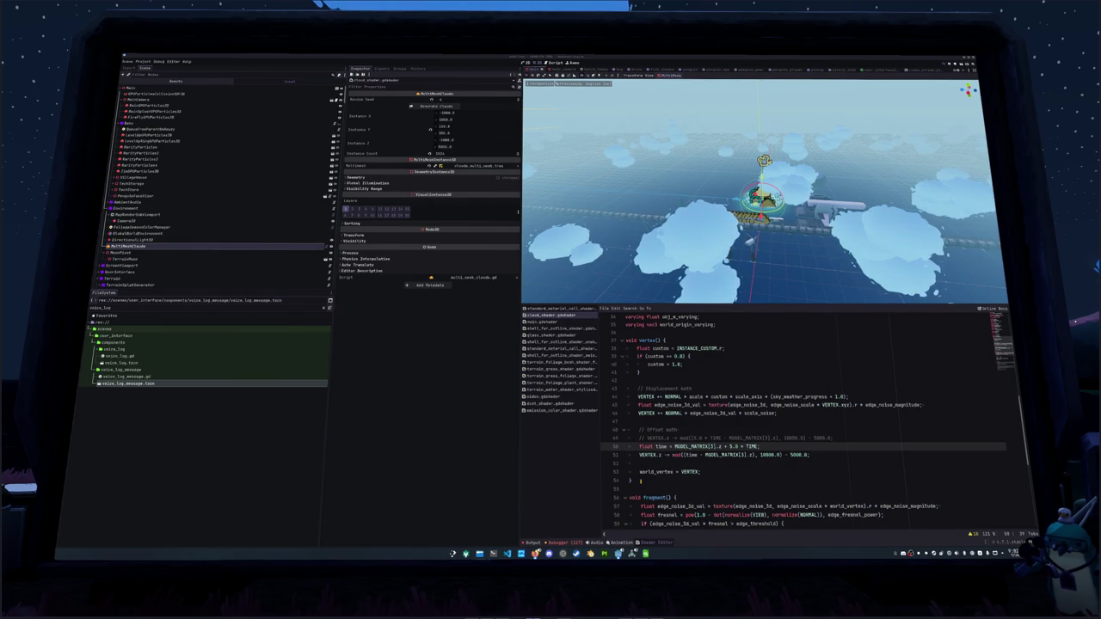
pyautogui.click(640, 455)
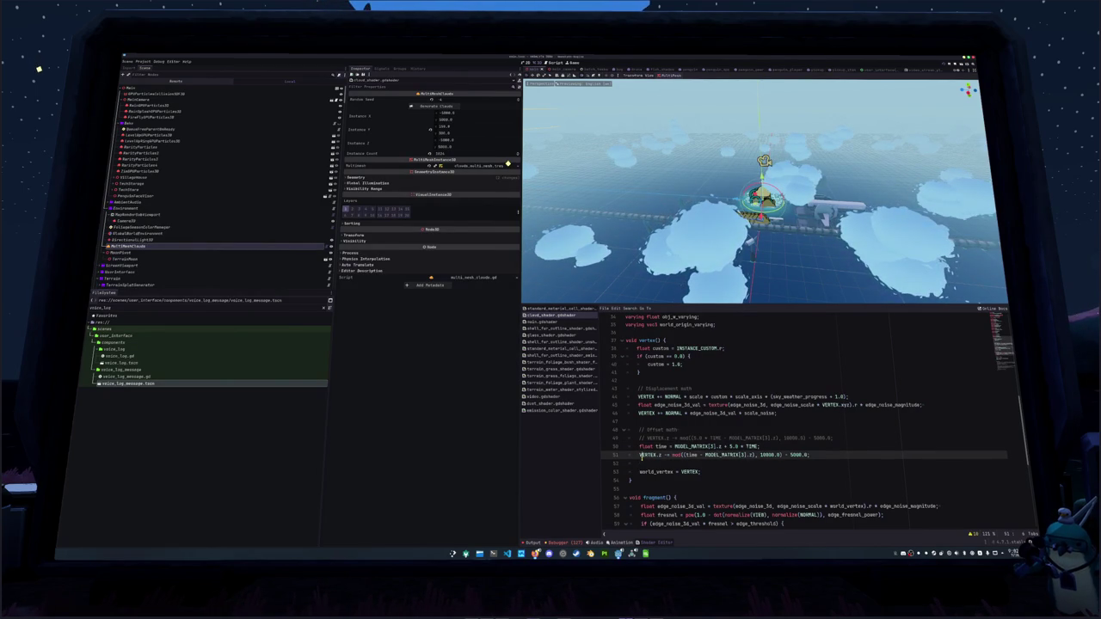
# Add 'MODEL_MATRIX[3].z * 5.0 * TIME;' offset line above the time line and begin a comment above it.
pyautogui.press('Up')
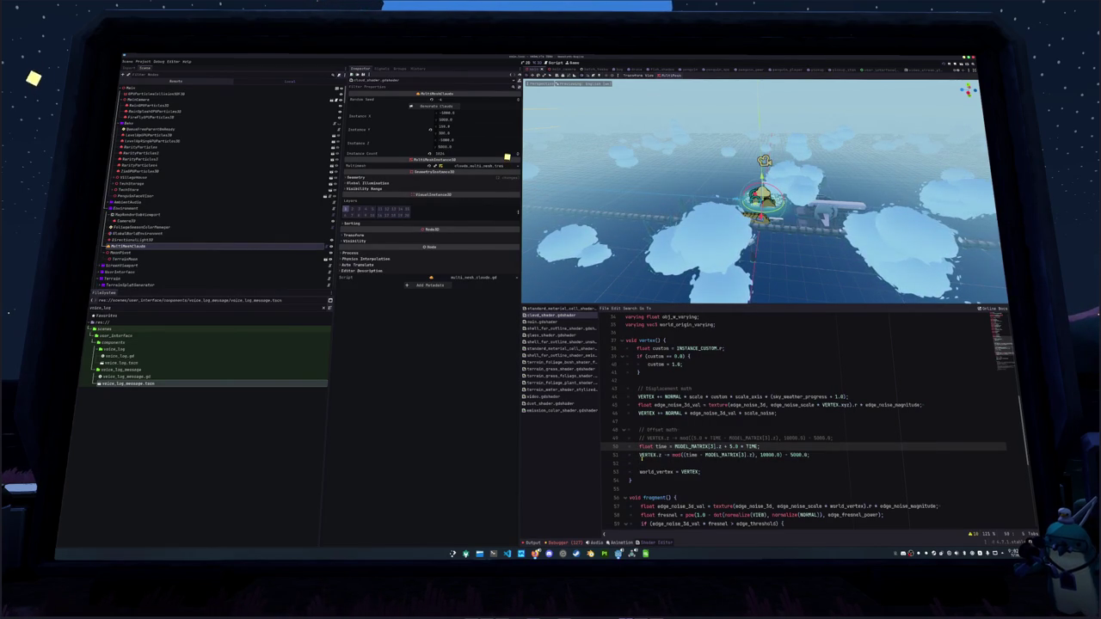
pyautogui.press('Return')
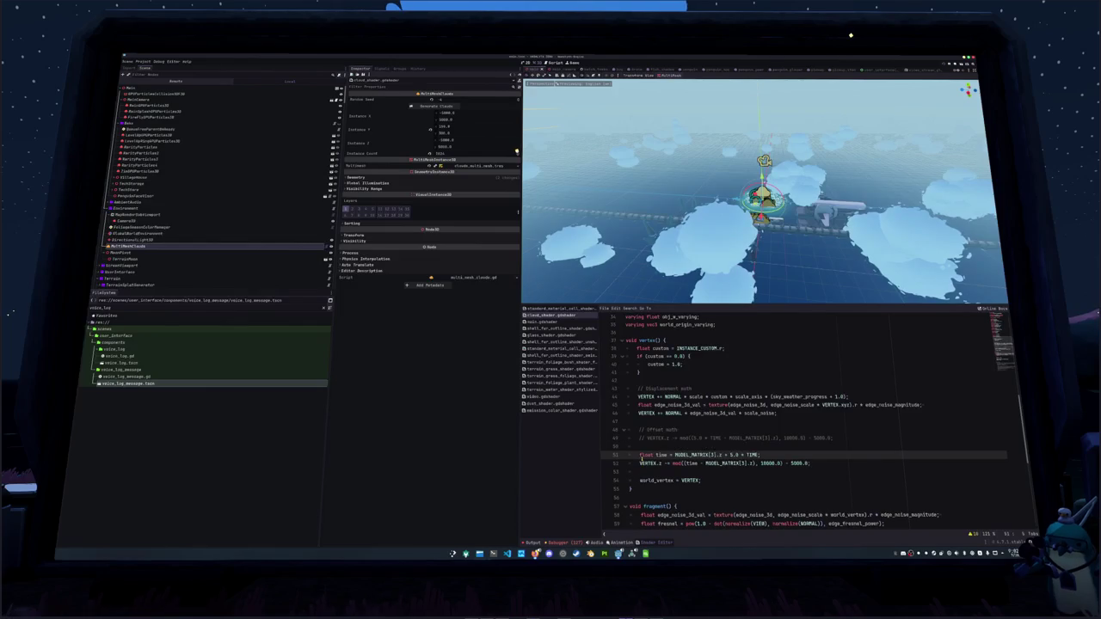
pyautogui.press('Return')
pyautogui.press('Return')
pyautogui.press('Up')
pyautogui.press('Up')
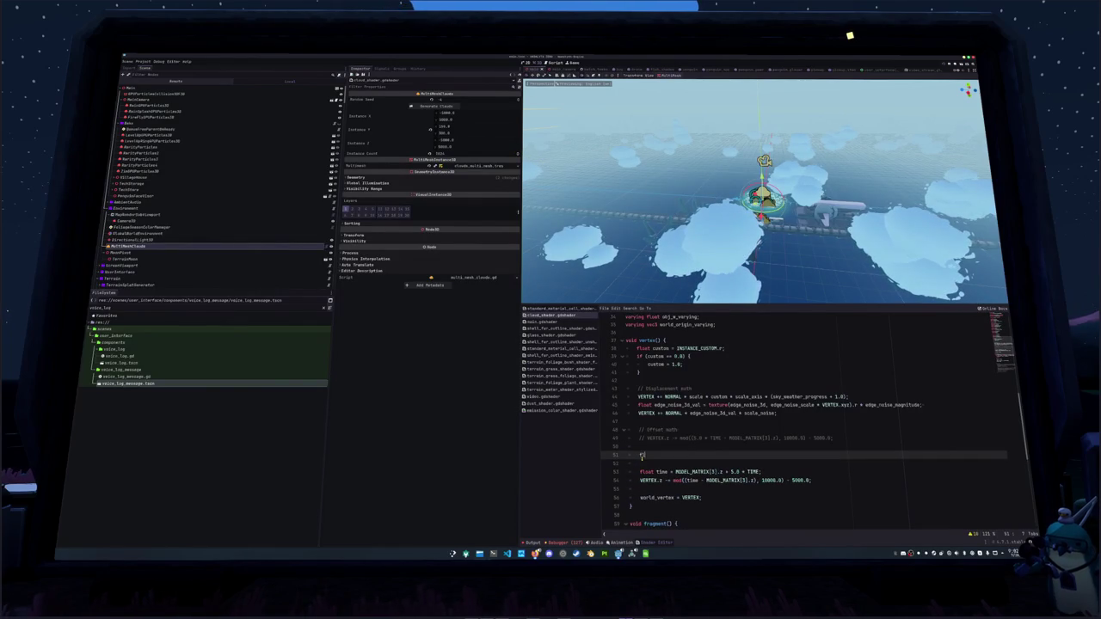
pyautogui.write('MODEL_MATRI')
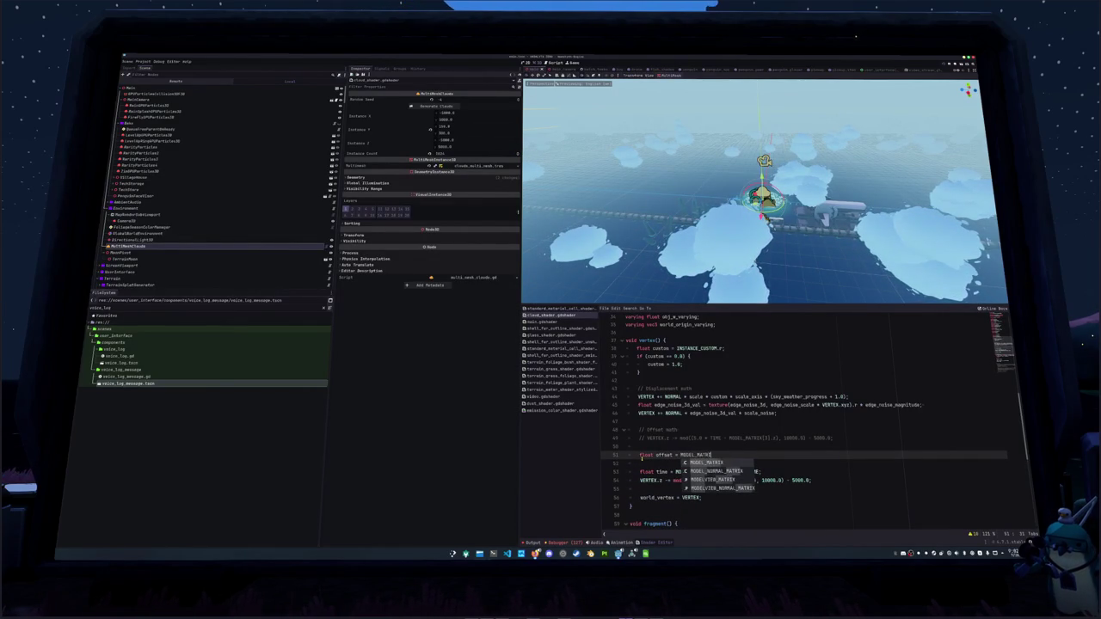
pyautogui.write('X[3')
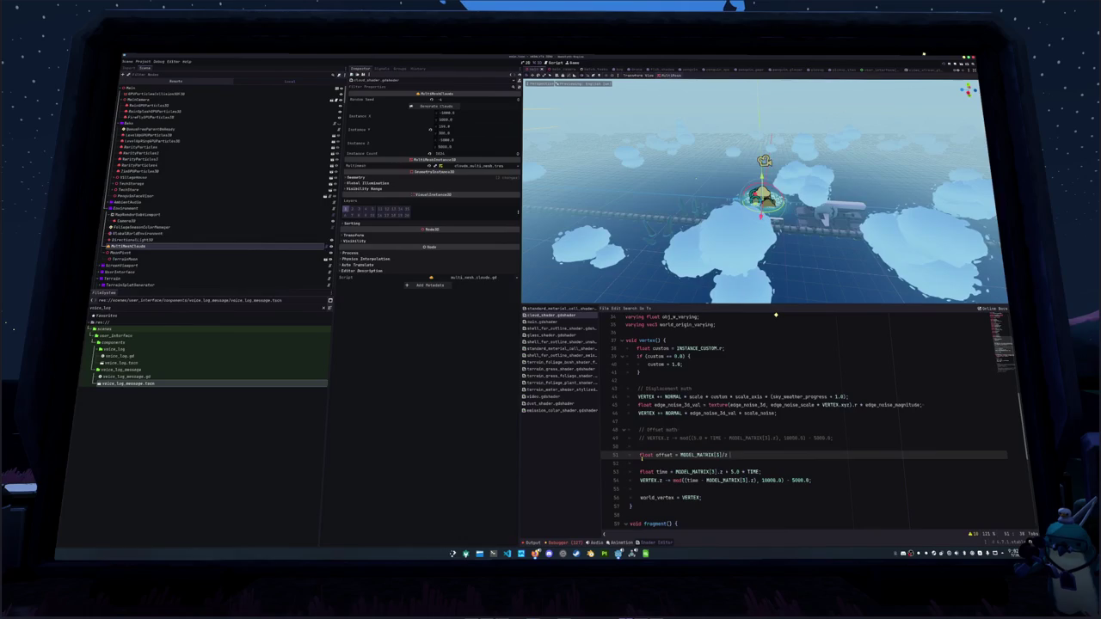
pyautogui.write('].z * ')
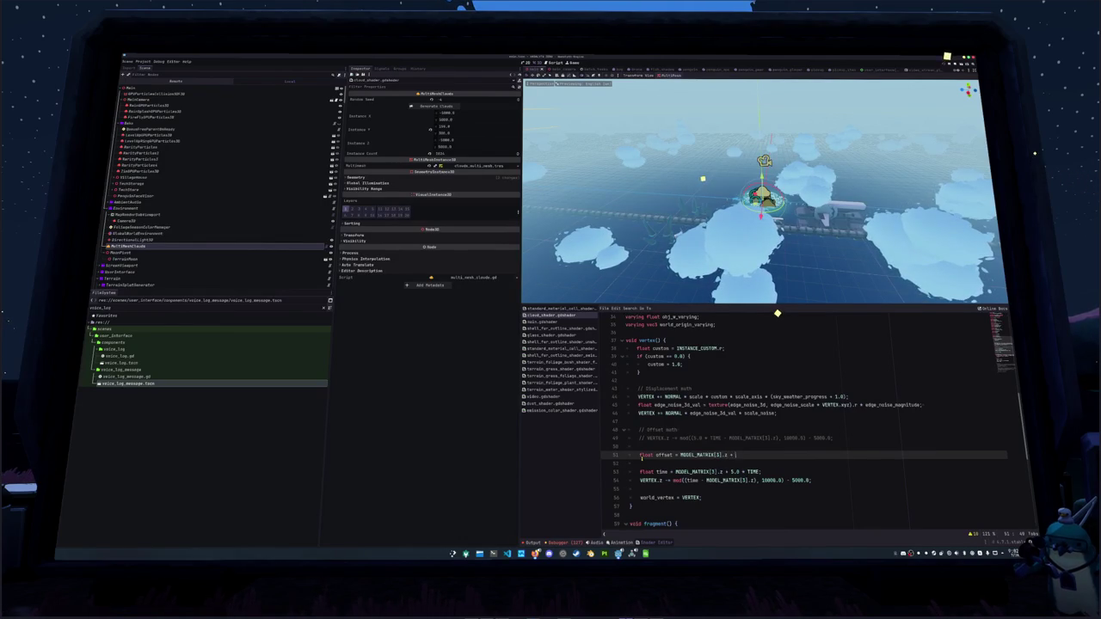
pyautogui.write('5.0 *')
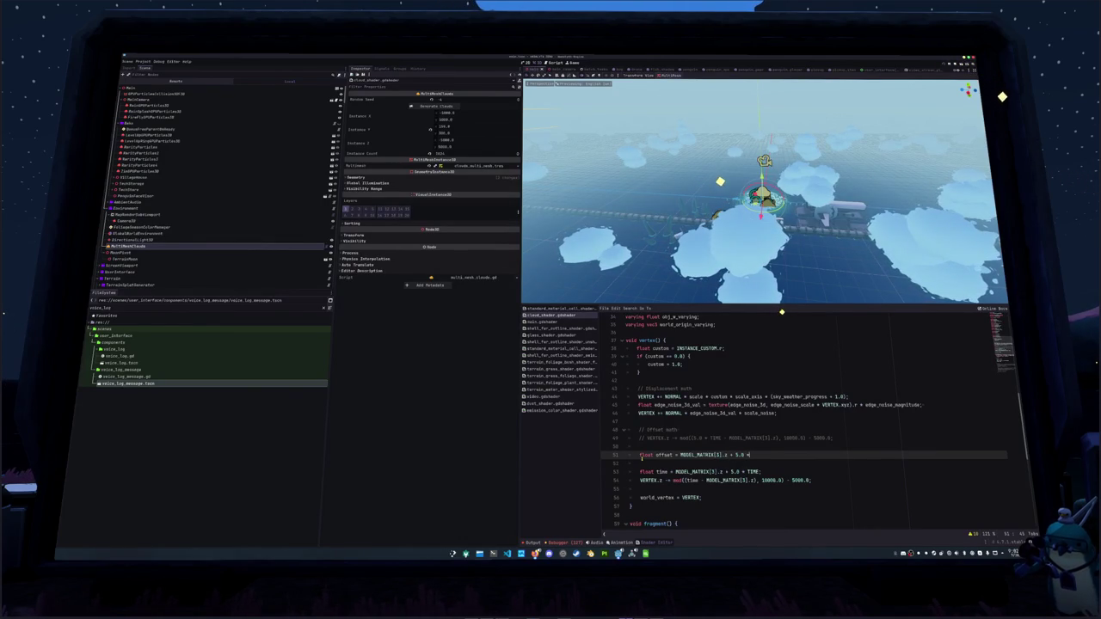
pyautogui.write(' TIME;')
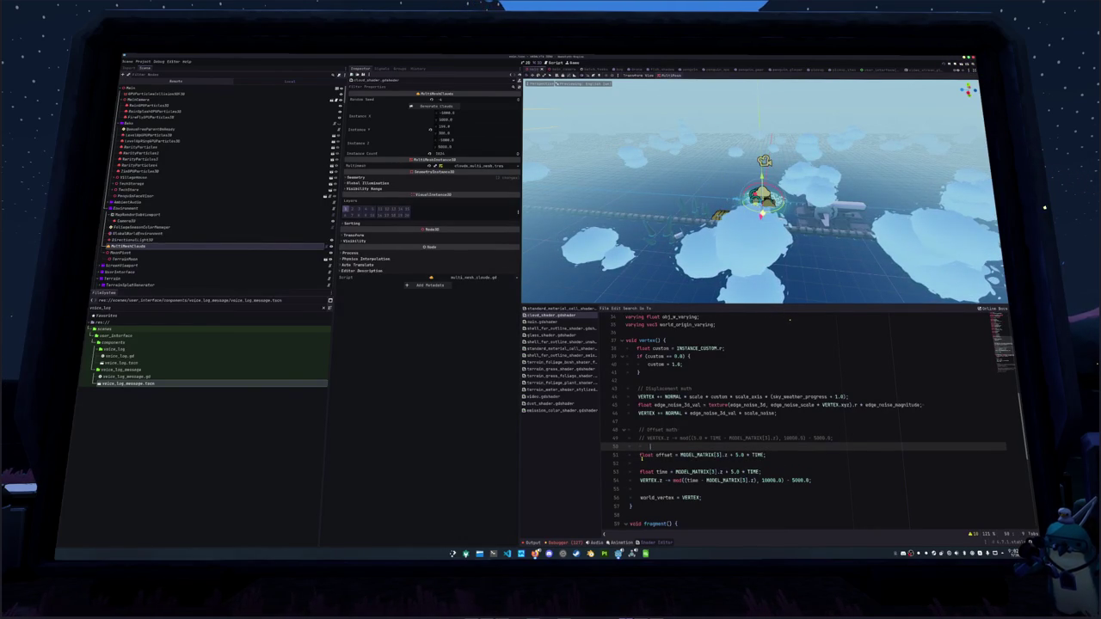
pyautogui.hotkey('ctrl', 'shift', 'Return')
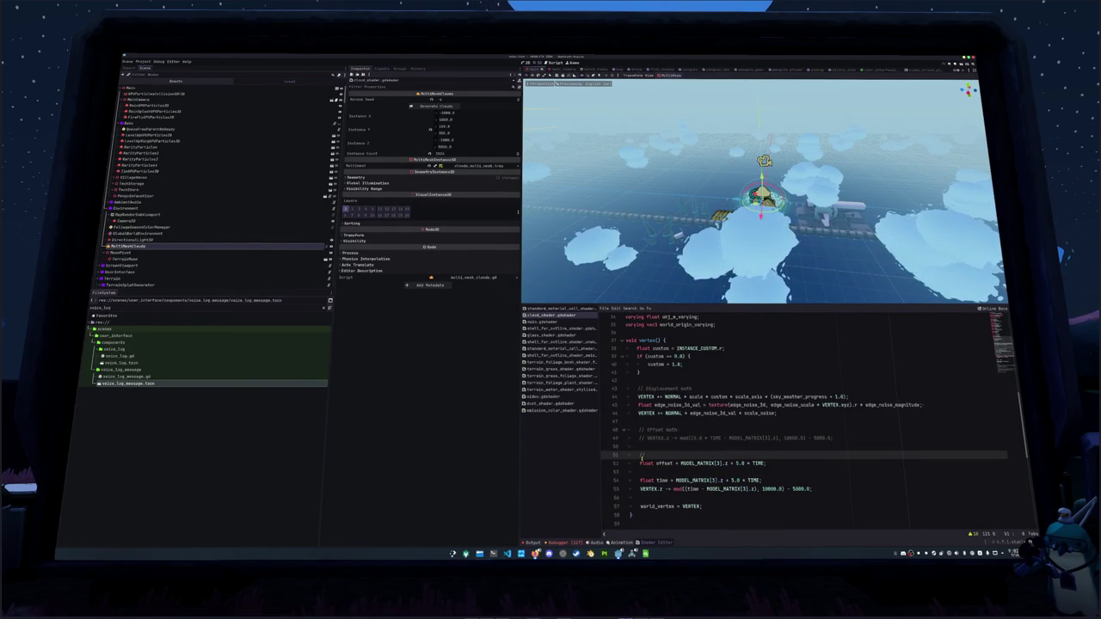
pyautogui.write('This is the a')
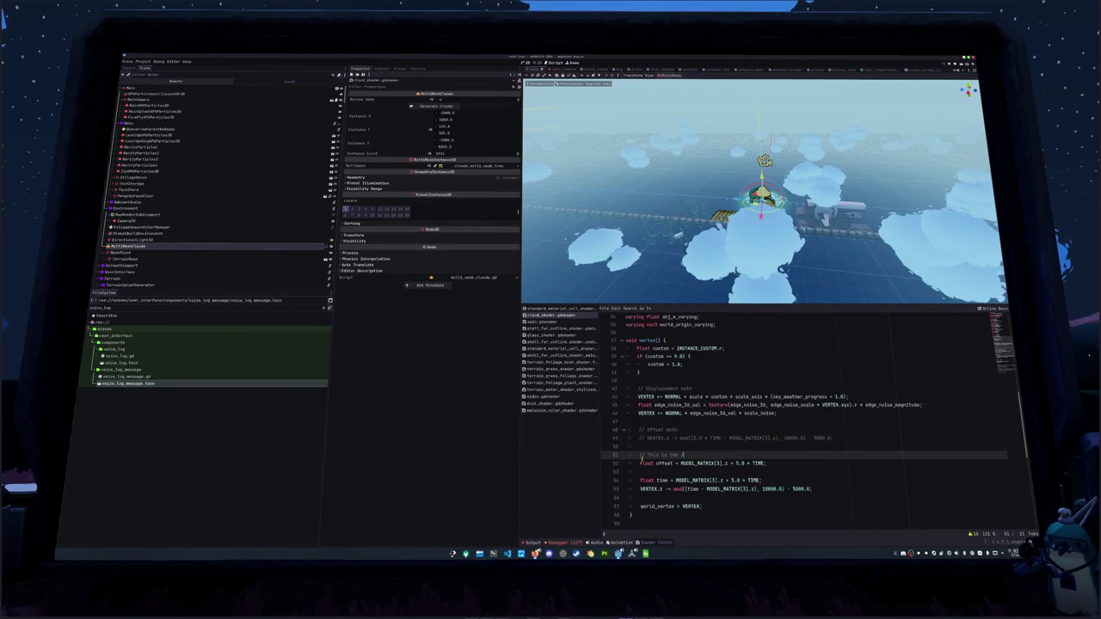
pyautogui.write('ccumulated off')
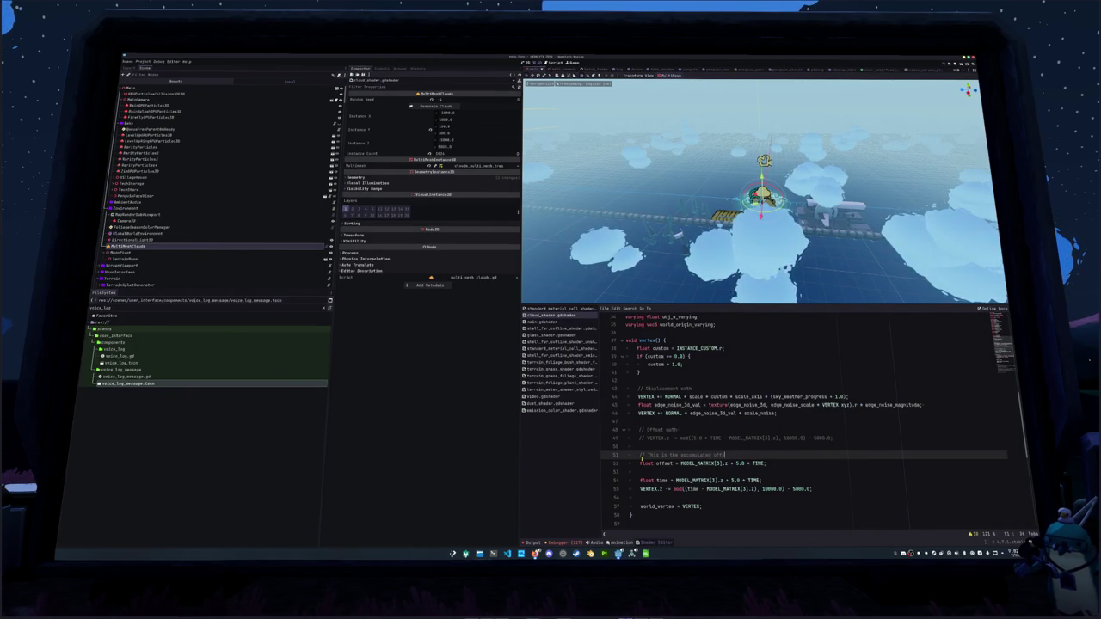
pyautogui.write('set forom the origi')
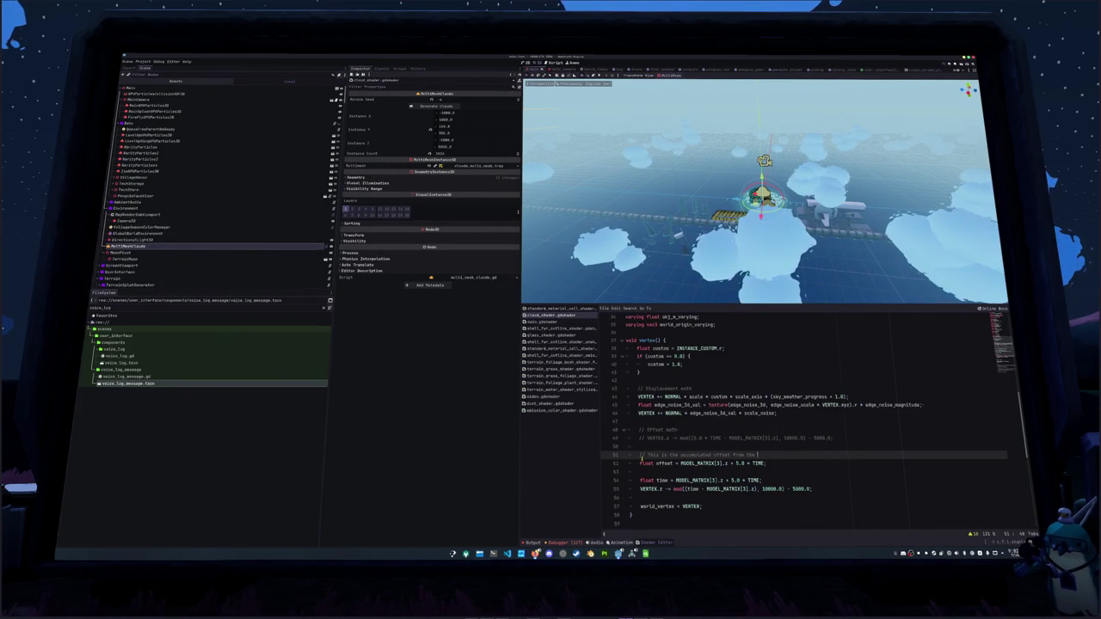
# Fix the comment to 'accumulated offset from the original position' and reduce the offset to 5.0 * TIME.
pyautogui.press('BackSpace')
pyautogui.press('BackSpace')
pyautogui.press('BackSpace')
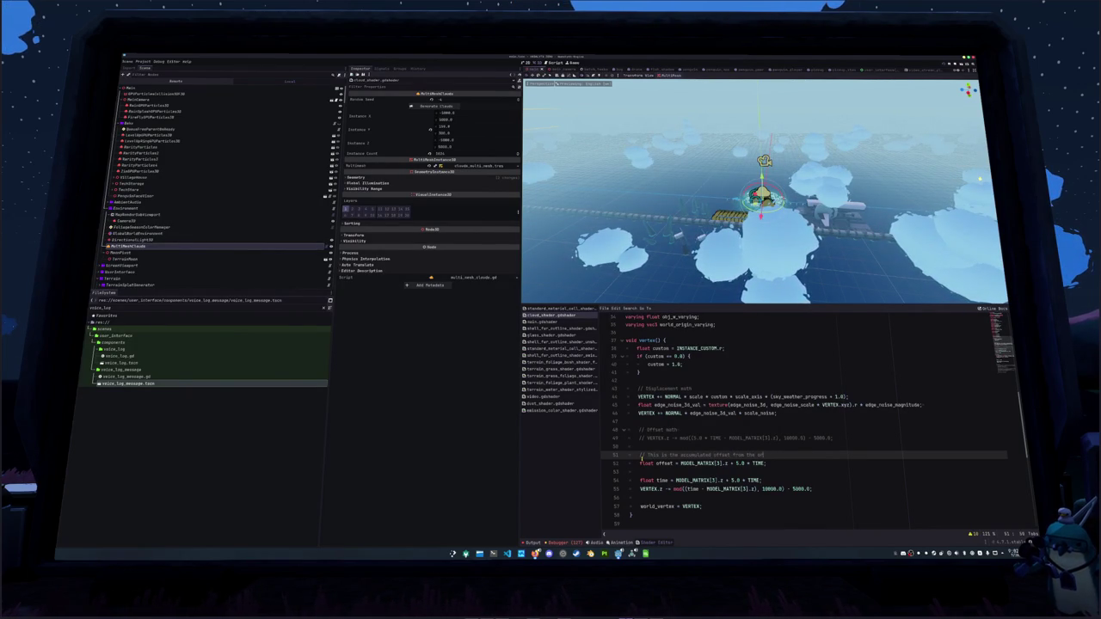
pyautogui.press('BackSpace')
pyautogui.press('BackSpace')
pyautogui.press('BackSpace')
pyautogui.doubleClick(717, 464)
pyautogui.press('Delete')
pyautogui.press('Up')
pyautogui.press('End')
pyautogui.write('from')
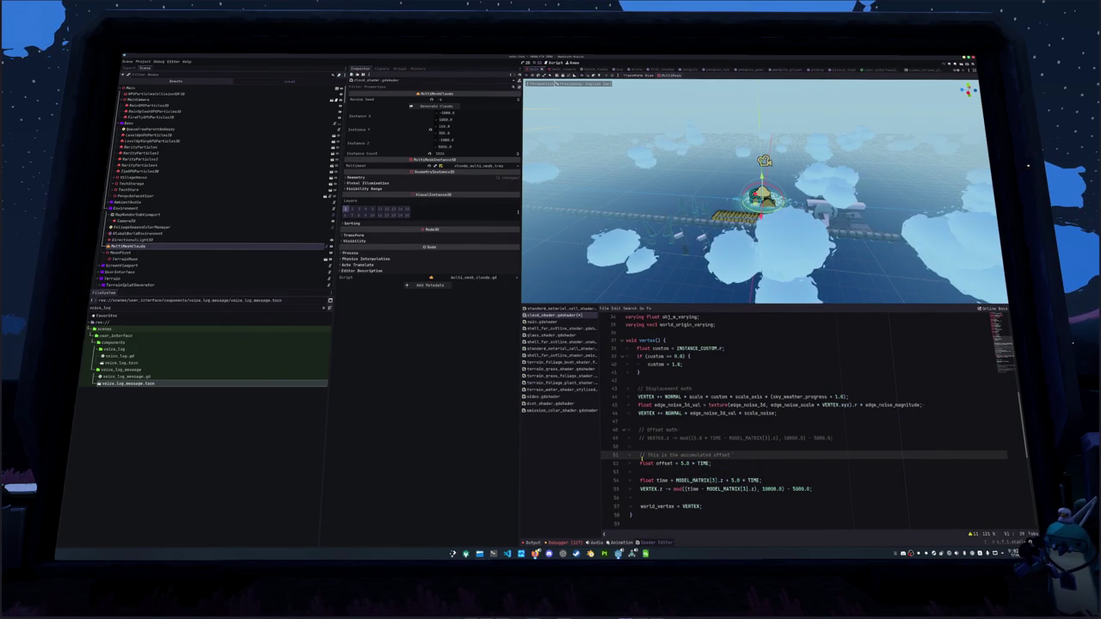
pyautogui.write(' the original p')
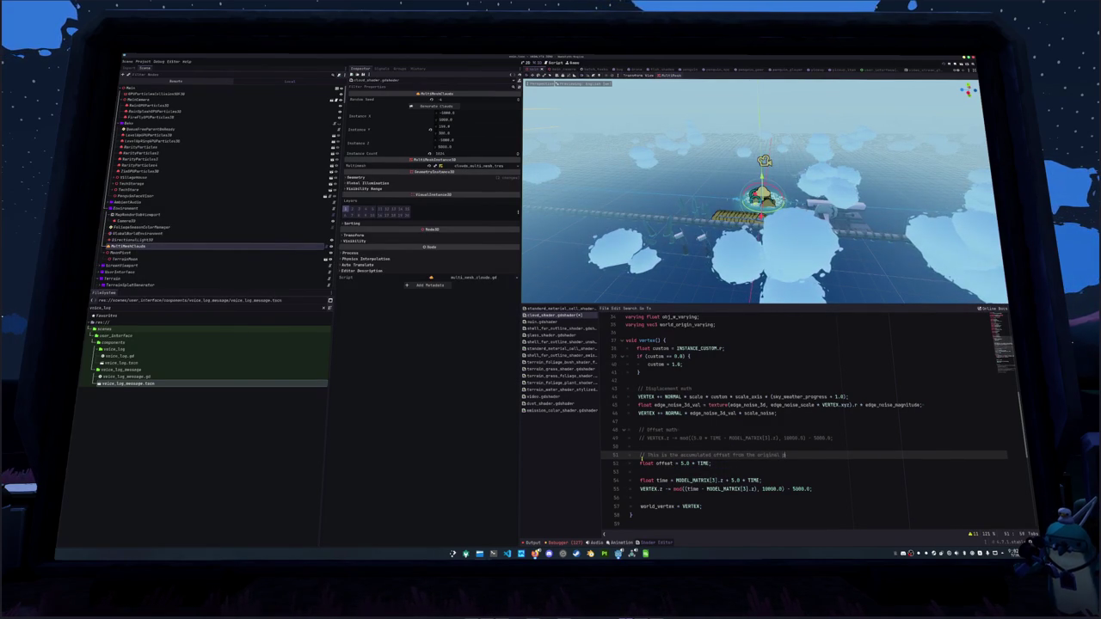
pyautogui.write('osition')
pyautogui.click(642, 463)
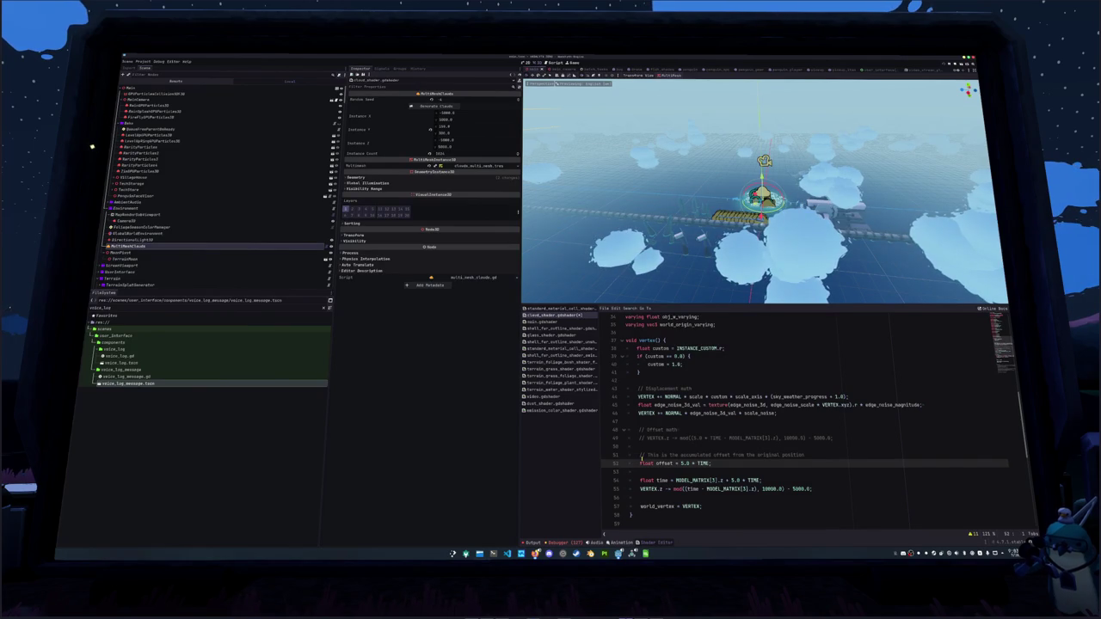
pyautogui.press('Left')
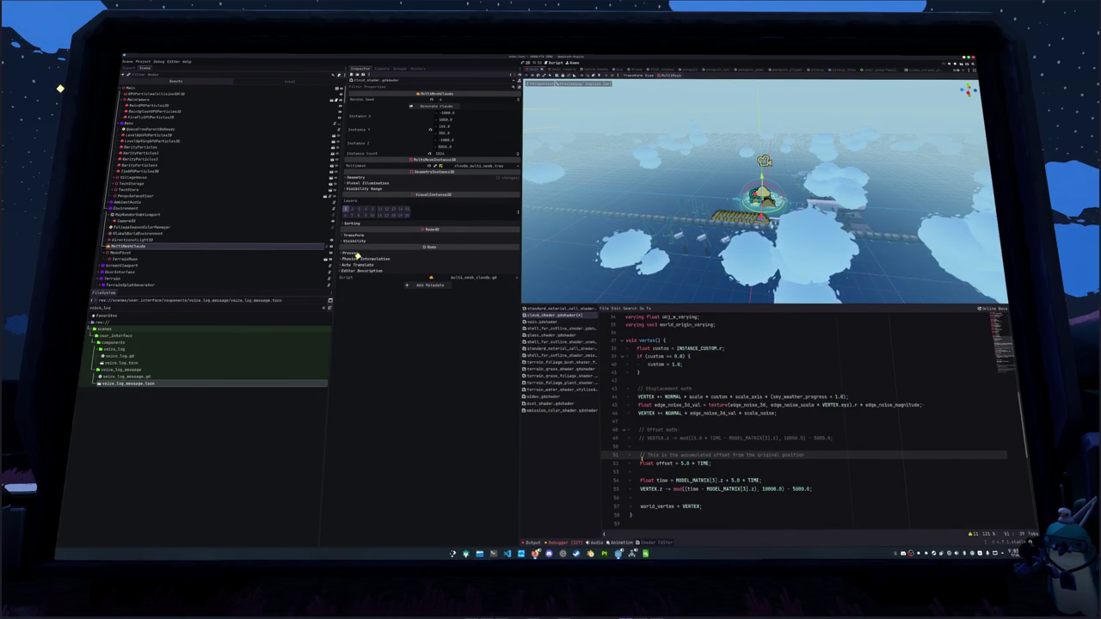
pyautogui.press('Down')
pyautogui.write('-')
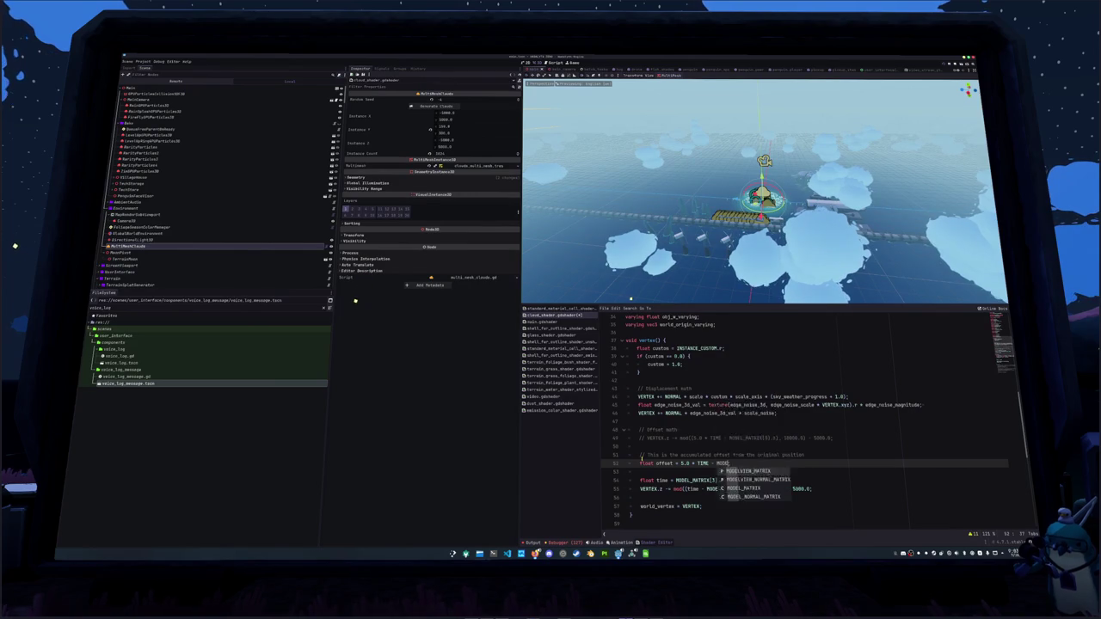
pyautogui.write(';')
pyautogui.press('Return')
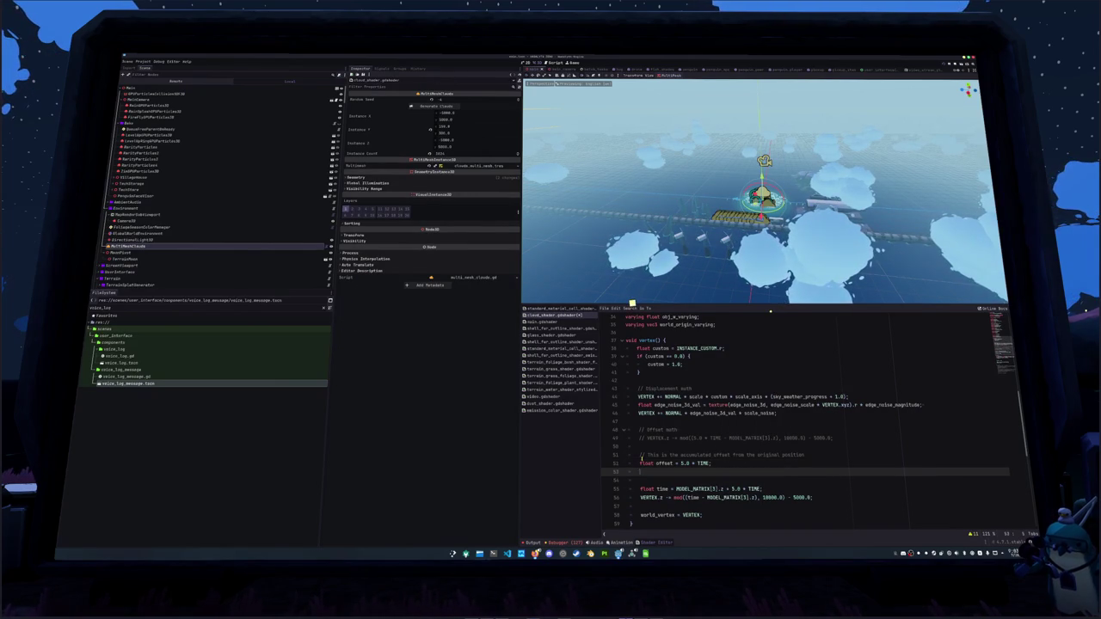
# Start a normalized_offset line with the comment 'This is the offset as if it was from the original position' above.
pyautogui.press('Return')
pyautogui.write('float normalized_off')
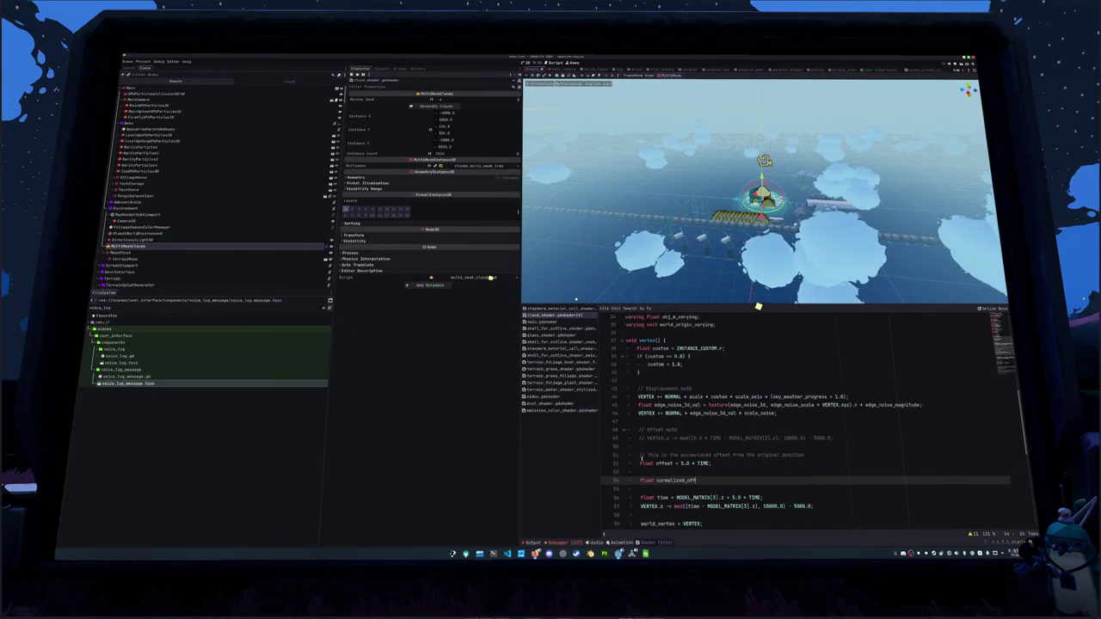
pyautogui.write('set')
pyautogui.hotkey('ctrl', 'shift', 'Return')
pyautogui.write('// Th')
pyautogui.write('i')
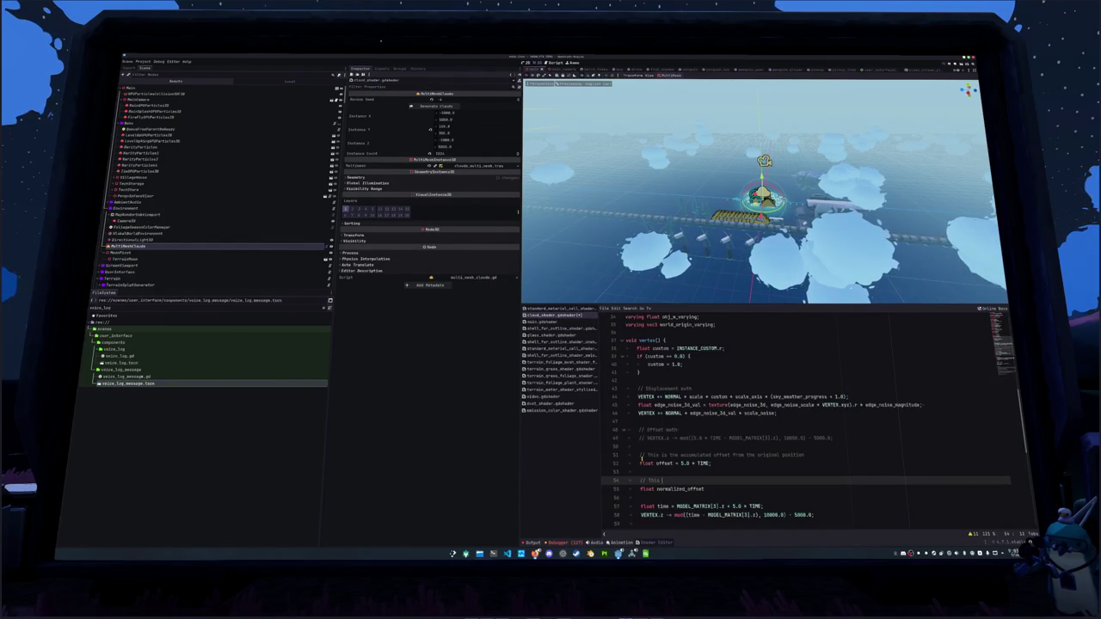
pyautogui.write('s subtract')
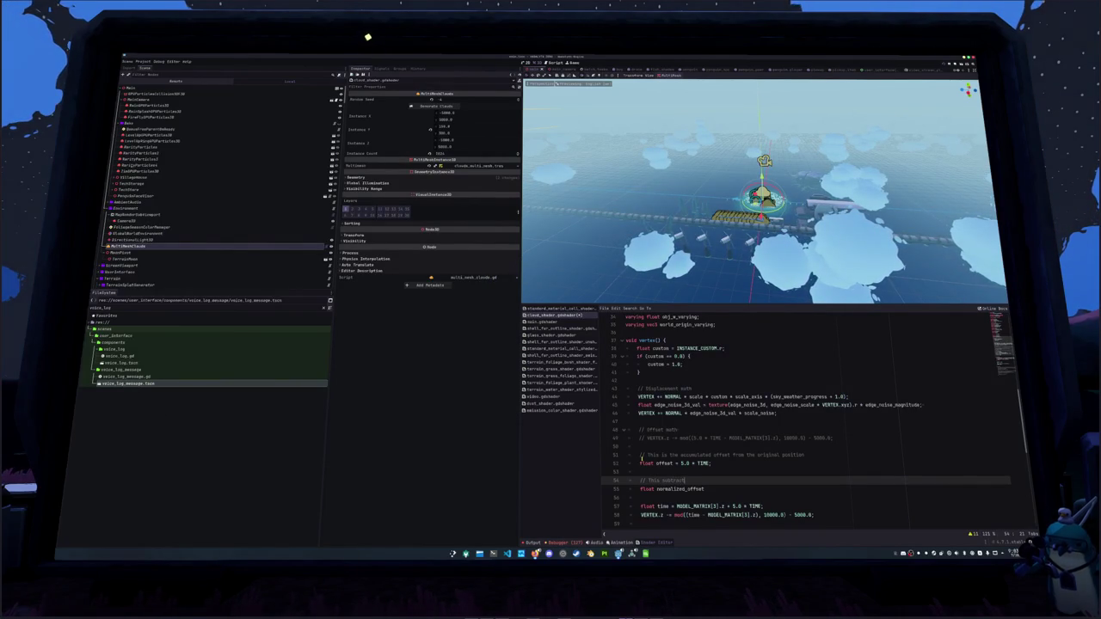
pyautogui.write('s the base of the')
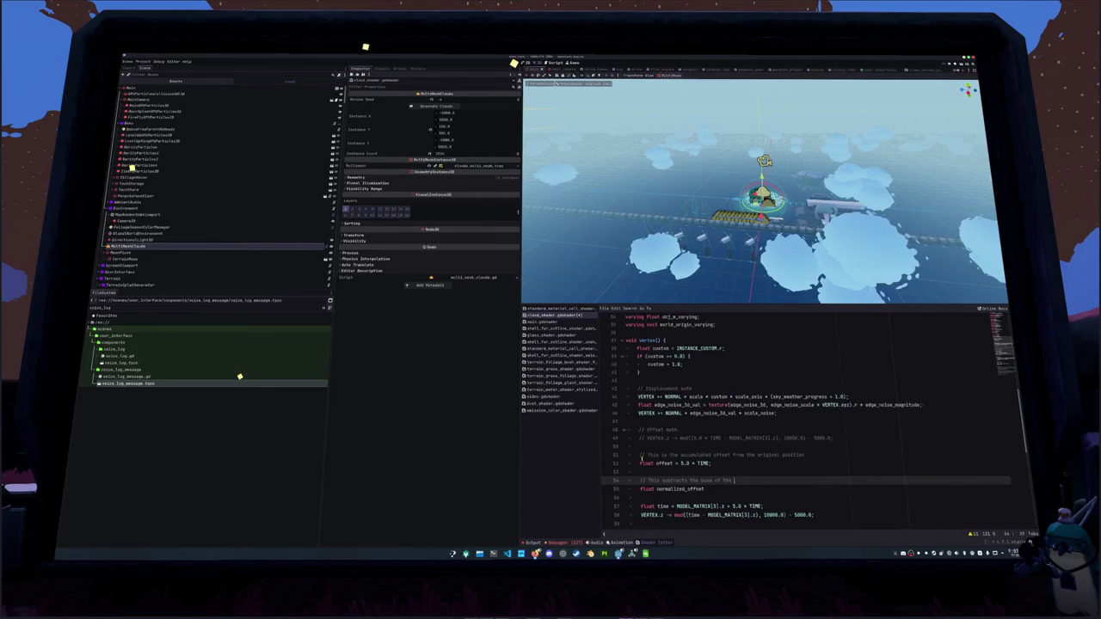
pyautogui.press('BackSpace')
pyautogui.press('BackSpace')
pyautogui.press('BackSpace')
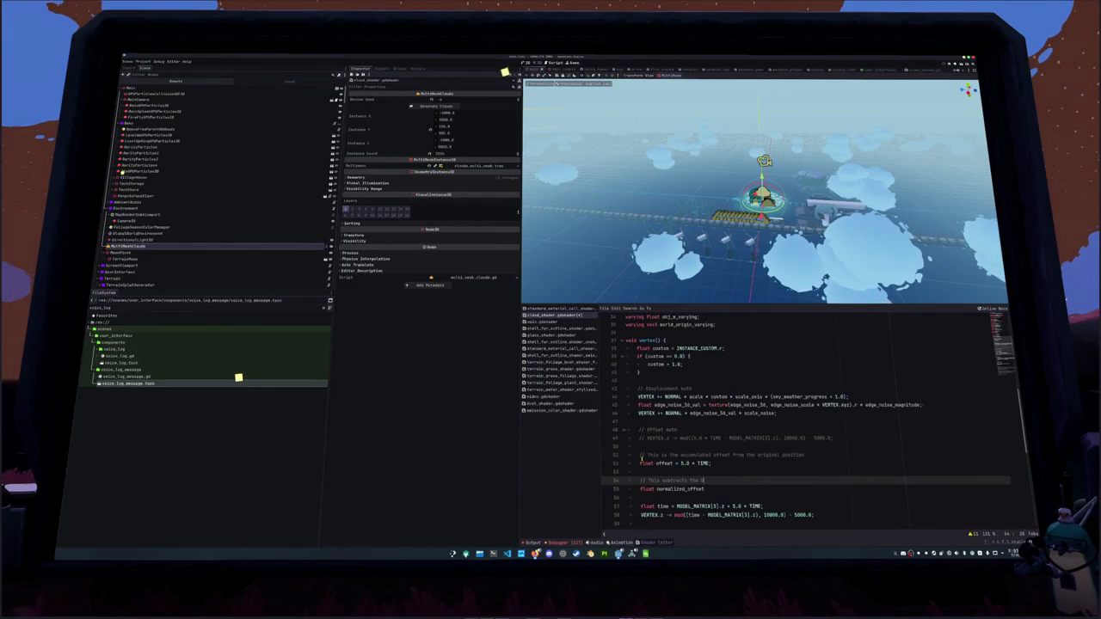
pyautogui.write('is')
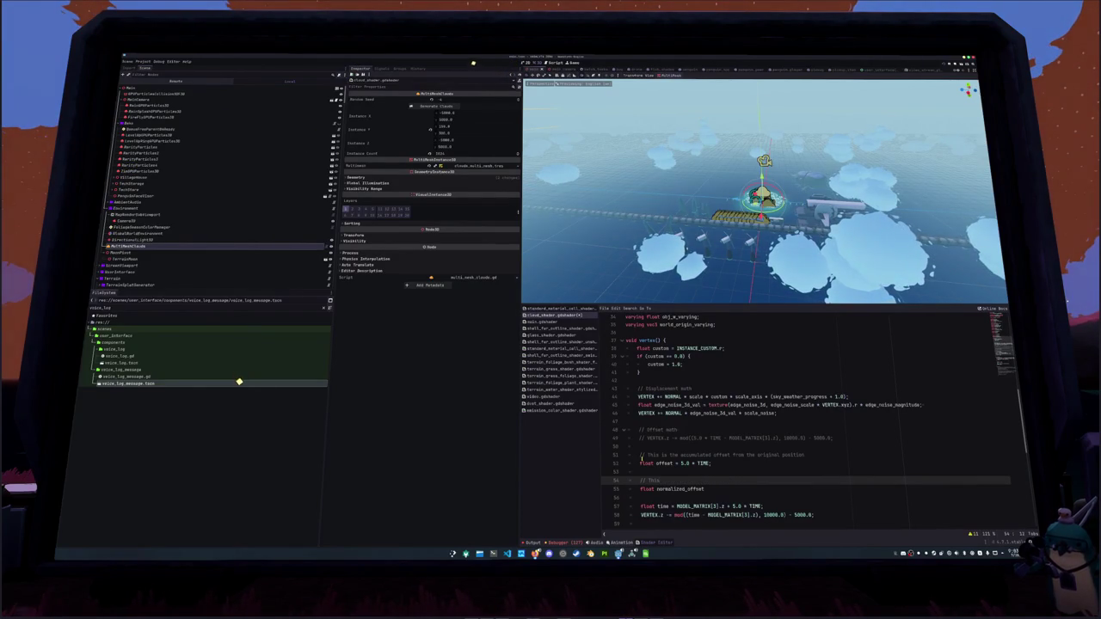
pyautogui.write(' is the offset as if it mov')
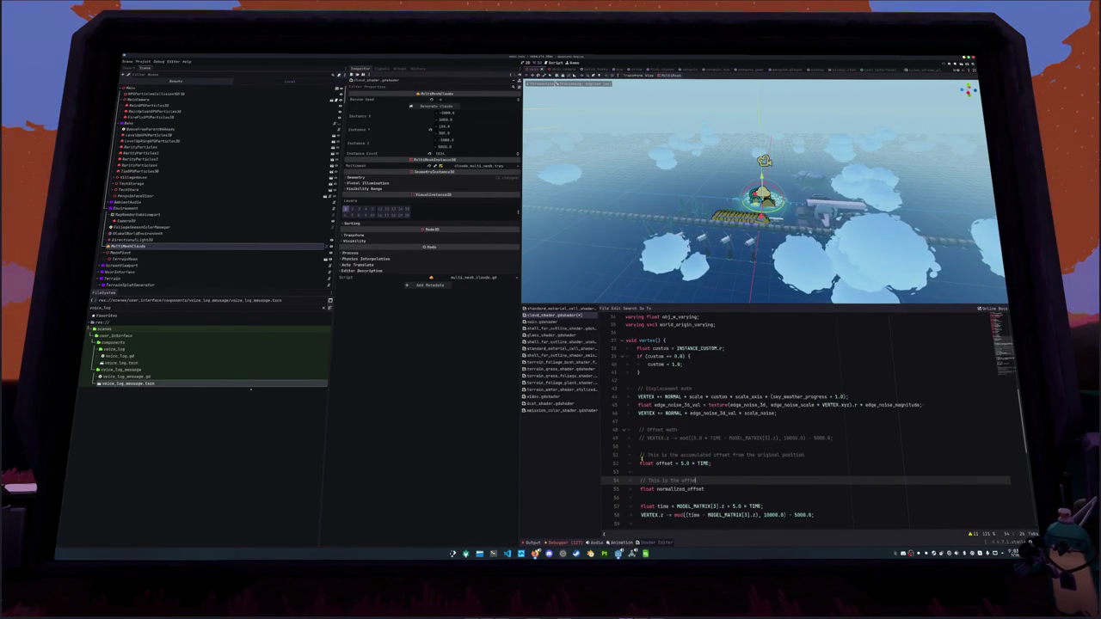
pyautogui.press('BackSpace')
pyautogui.press('BackSpace')
pyautogui.press('BackSpace')
pyautogui.write('was from the orig')
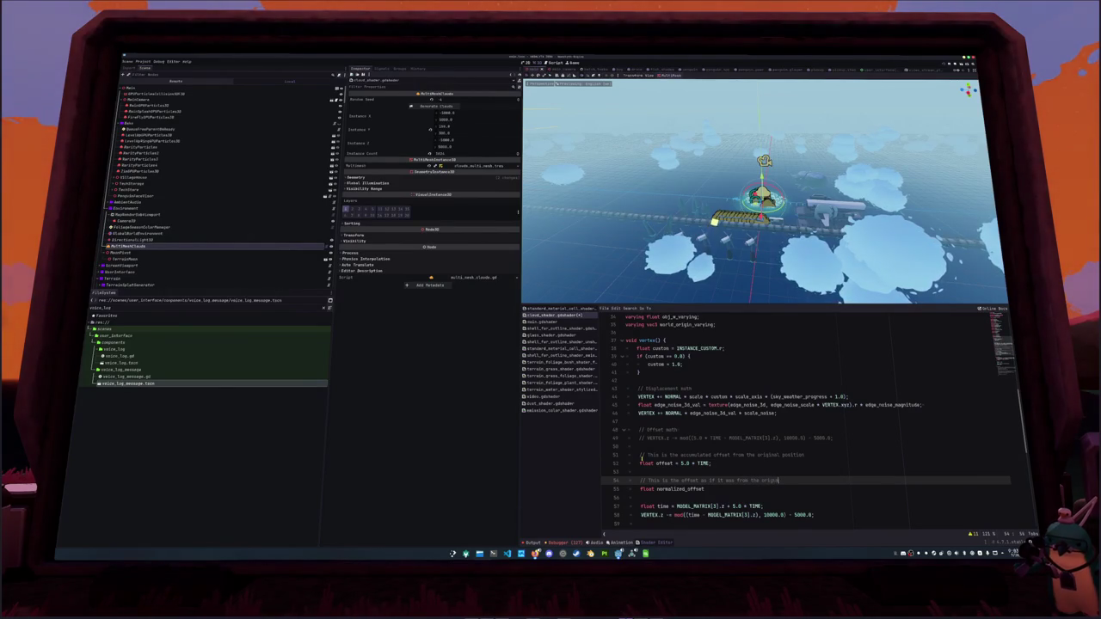
pyautogui.write('inal position')
# Complete the line as 'float normalized_offset = offset + MODEL_MATRIX[3].z;'.
pyautogui.click(706, 489)
pyautogui.write('= offset * MODEL_M')
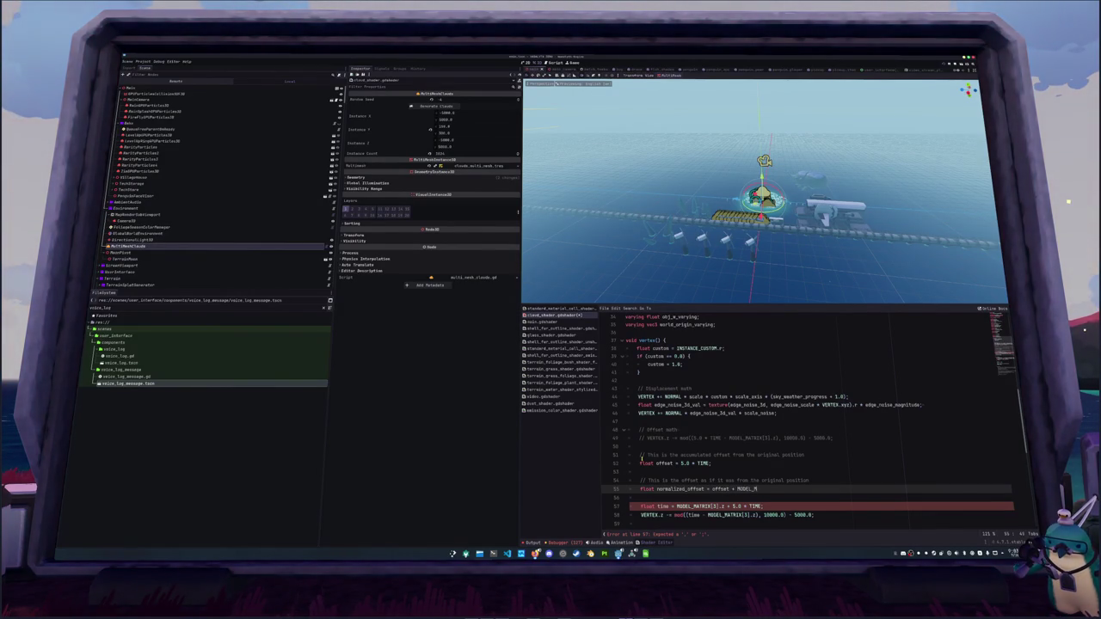
pyautogui.write('ATRIX[3].')
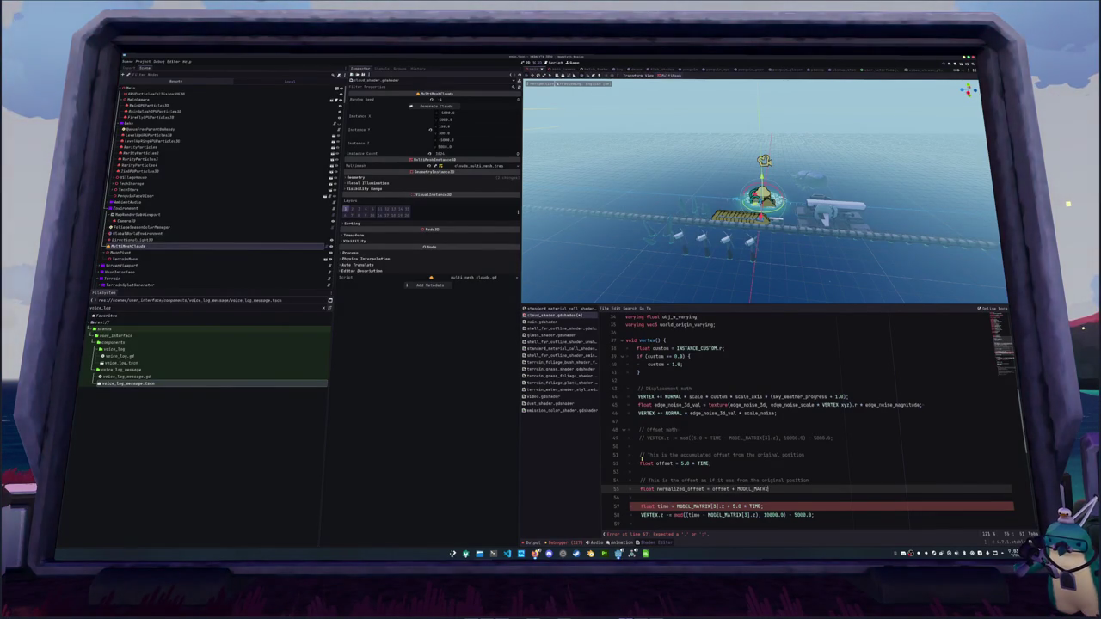
pyautogui.write('z;')
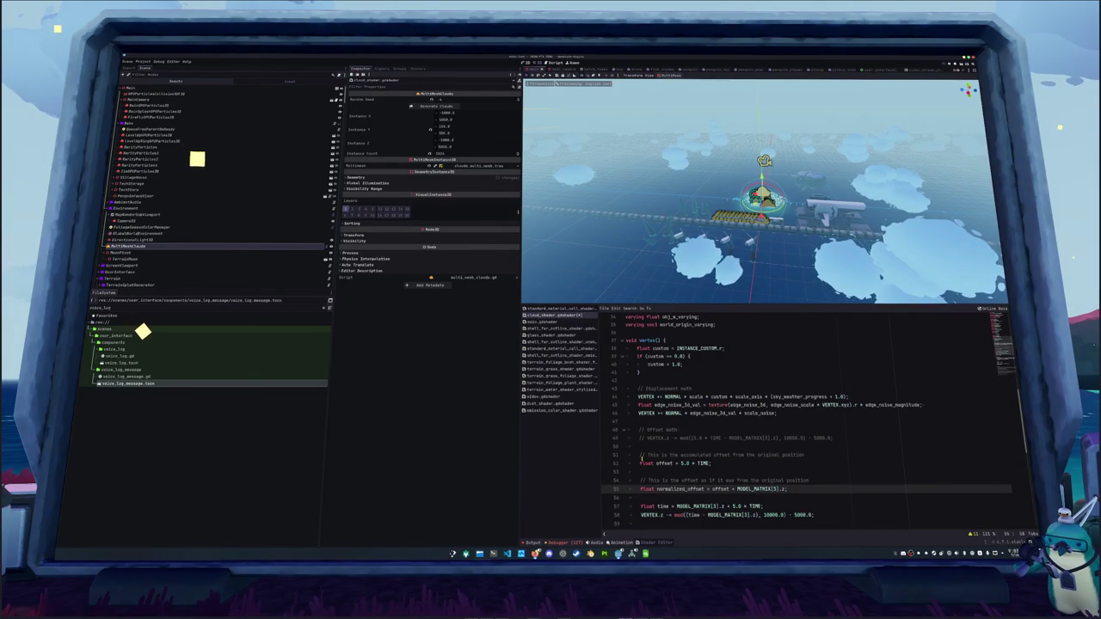
pyautogui.press('Down')
# Draft a comment about the normalized offset looping around, then delete the unfinished line.
pyautogui.press('Return')
pyautogui.press('Return')
pyautogui.press('Up')
pyautogui.write('//')
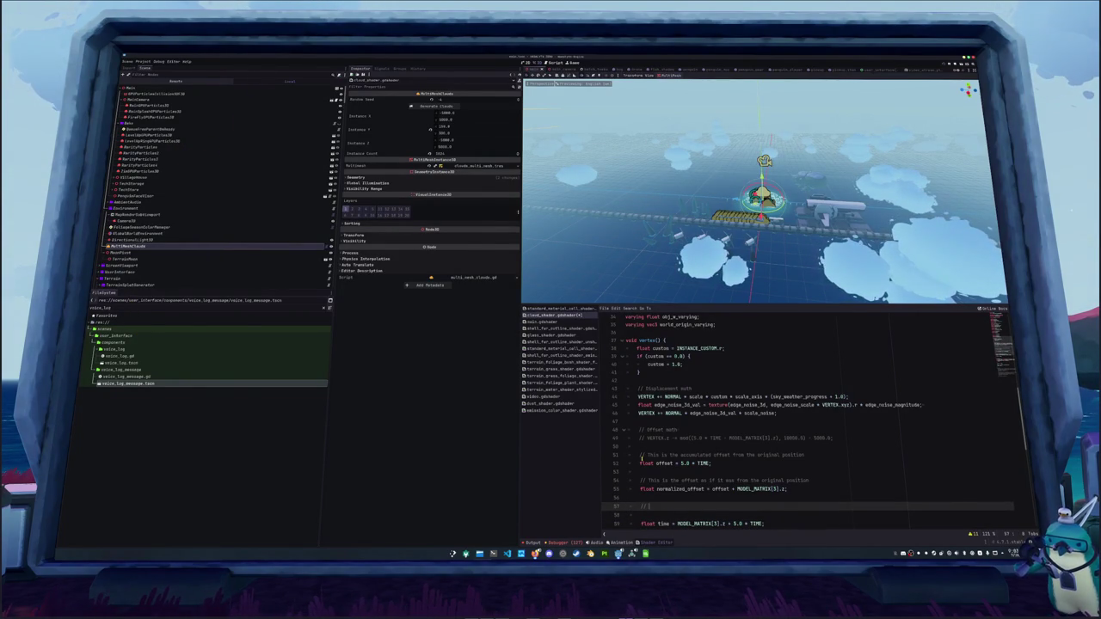
pyautogui.write(' Once the normalized offset')
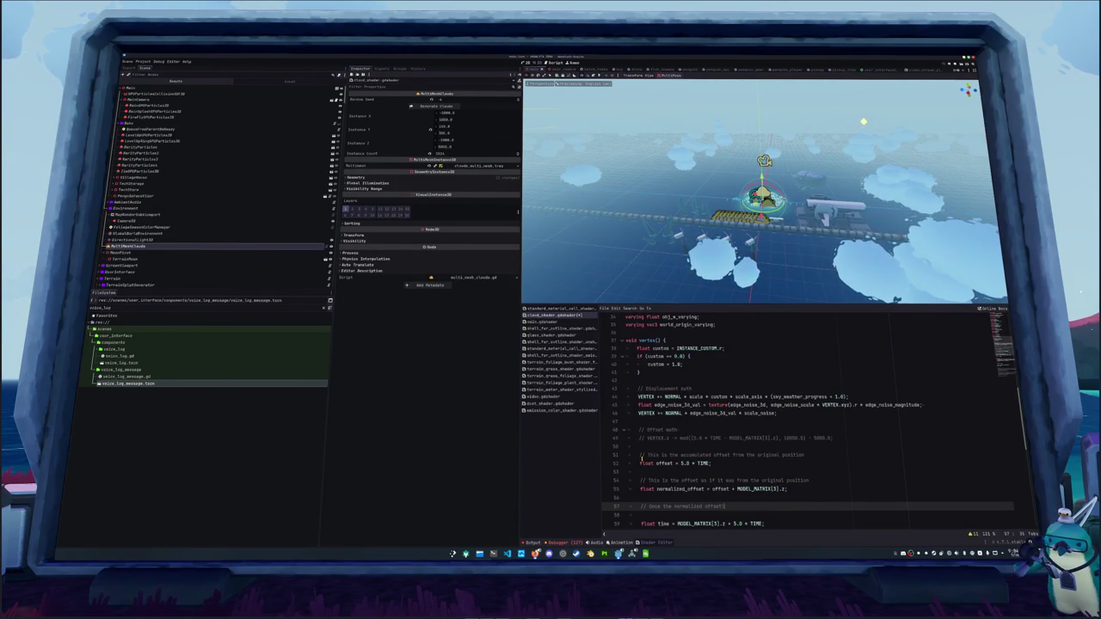
pyautogui.write(' loops around to the')
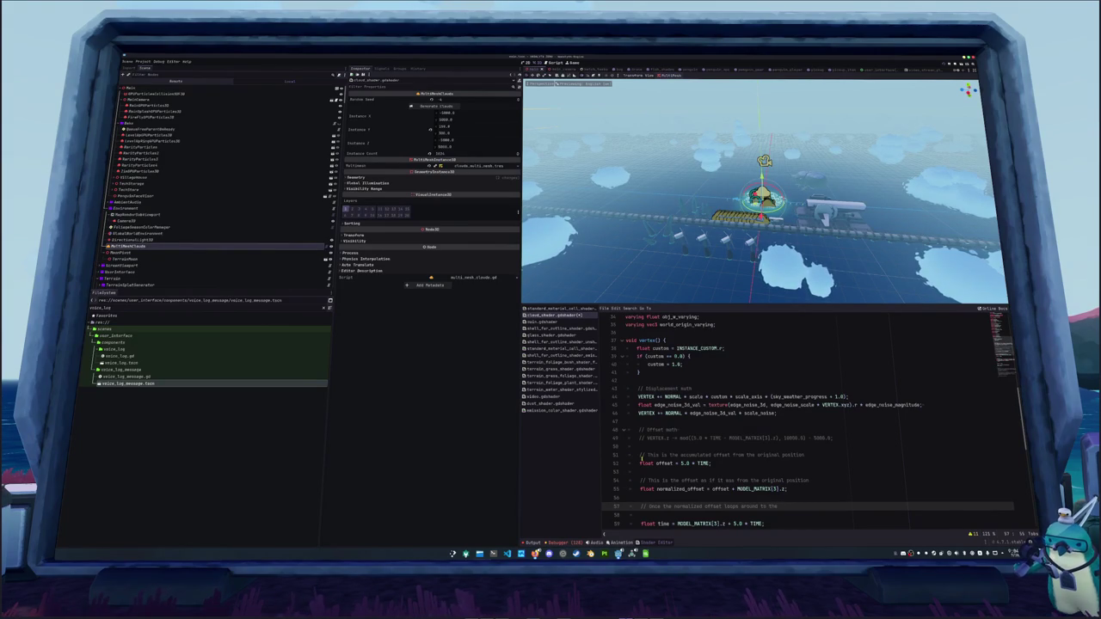
pyautogui.press('BackSpace')
pyautogui.press('BackSpace')
pyautogui.press('BackSpace')
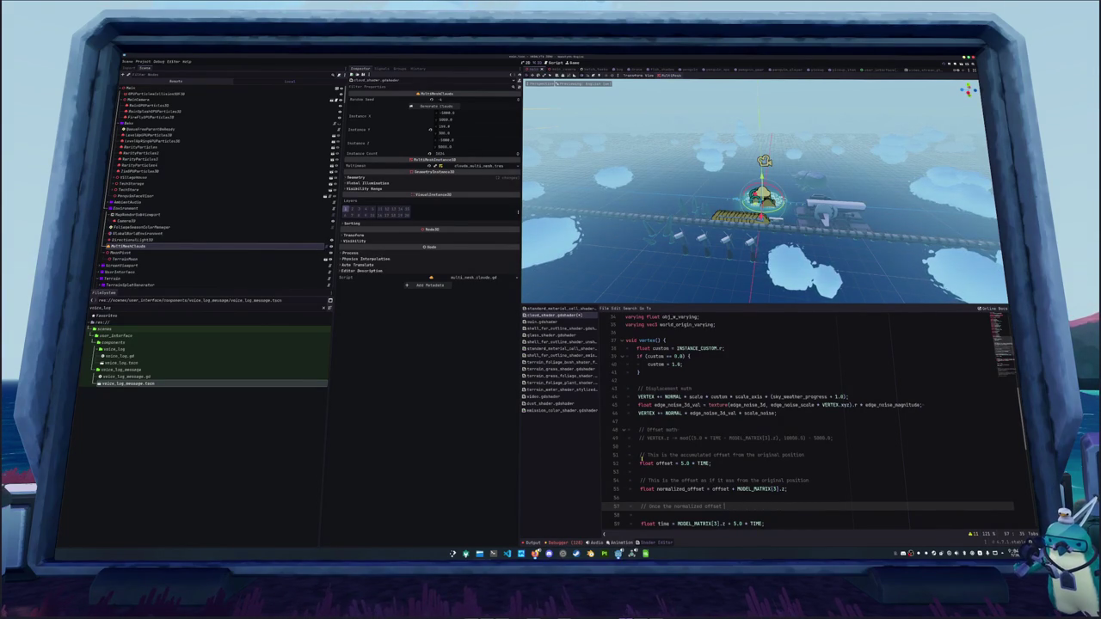
pyautogui.hotkey('ctrl', 'shift', 'Left')
pyautogui.hotkey('ctrl', 'shift', 'Left')
pyautogui.hotkey('ctrl', 'shift', 'Left')
pyautogui.hotkey('ctrl', 'shift', 'Left')
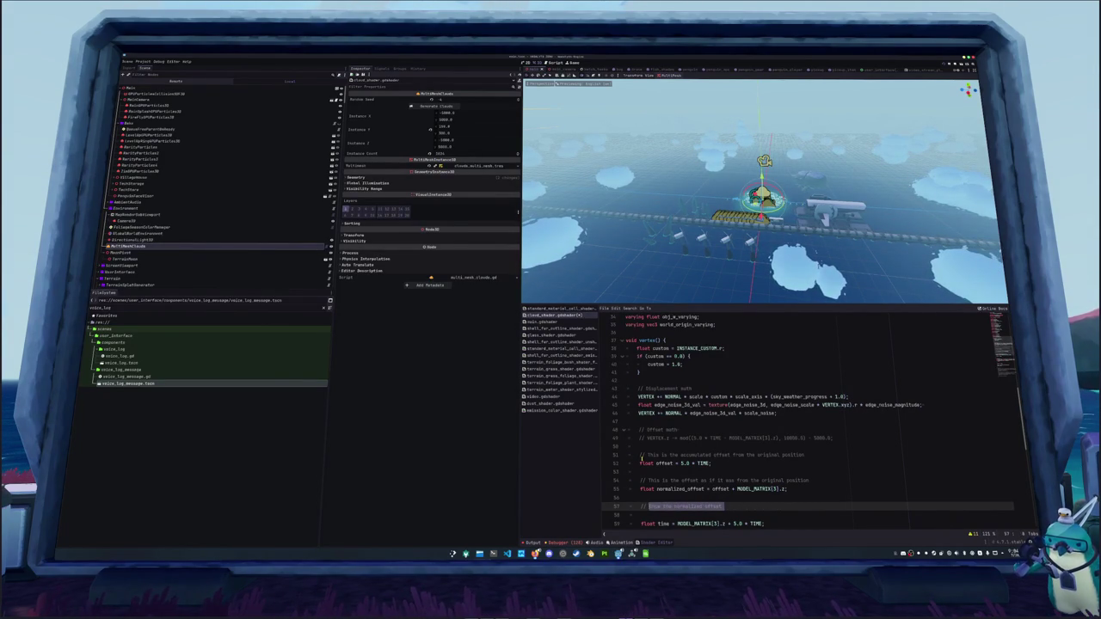
pyautogui.write('the normalized offs')
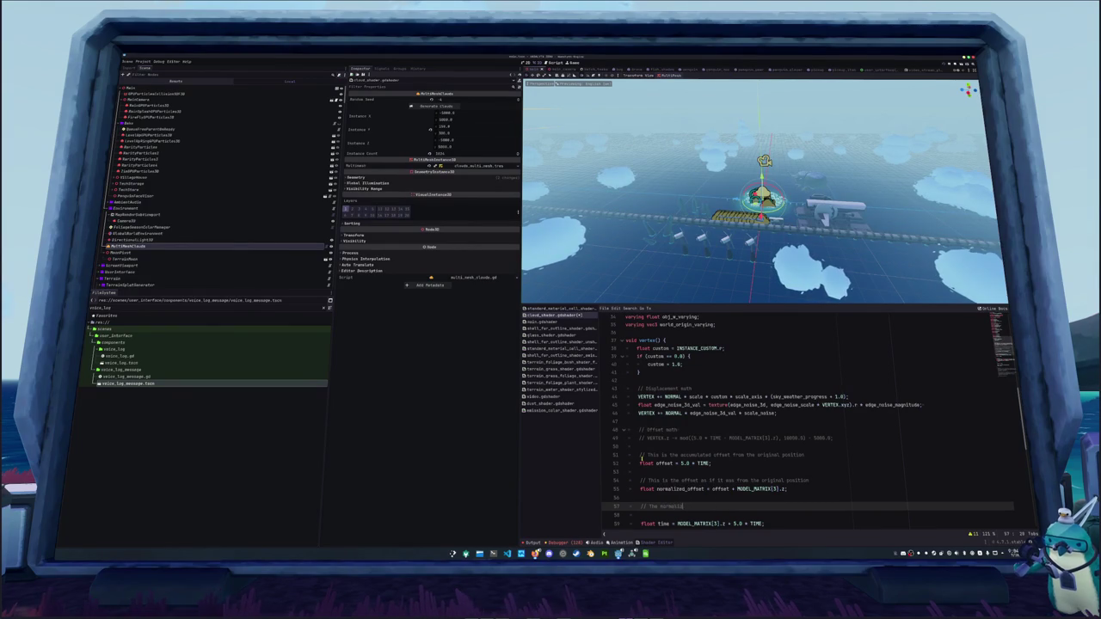
pyautogui.hotkey('shift', 'Home')
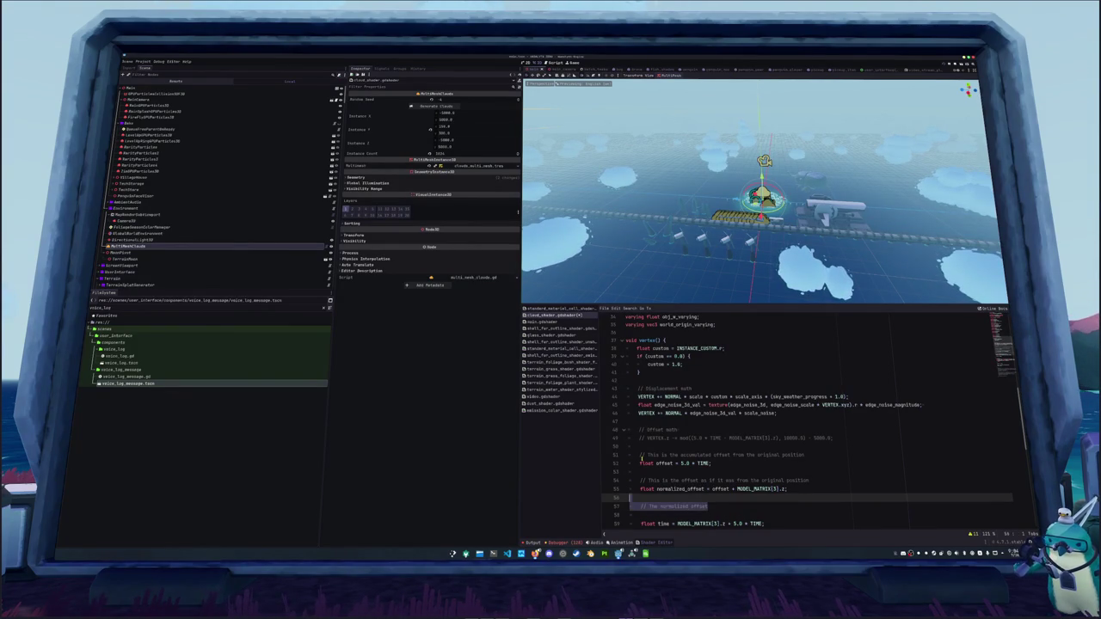
pyautogui.press('BackSpace')
pyautogui.press('BackSpace')
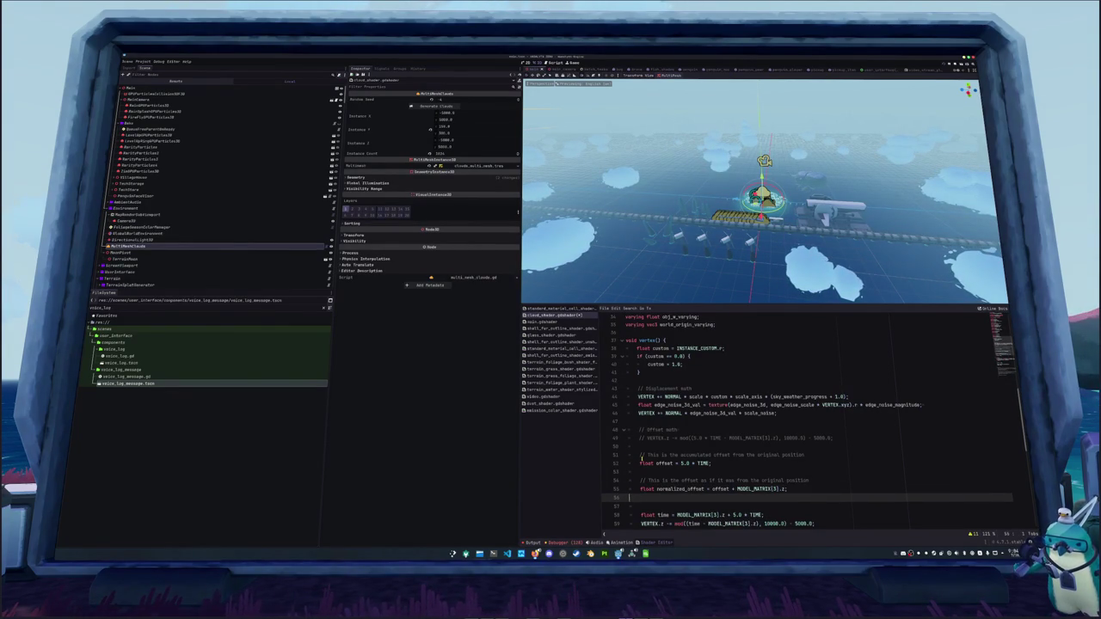
# Write the comment 'Accumulate position and wrap around to -5000 when it's exceeded'.
pyautogui.press('Return')
pyautogui.press('Return')
pyautogui.write('/ ')
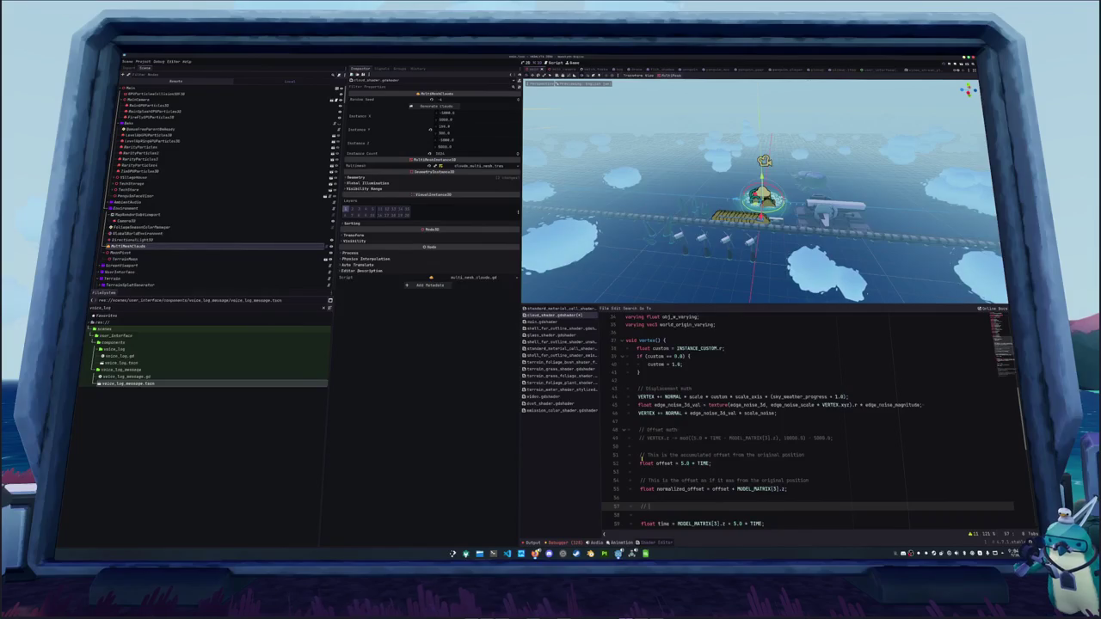
pyautogui.write('Accumulate position and wrap around to 0')
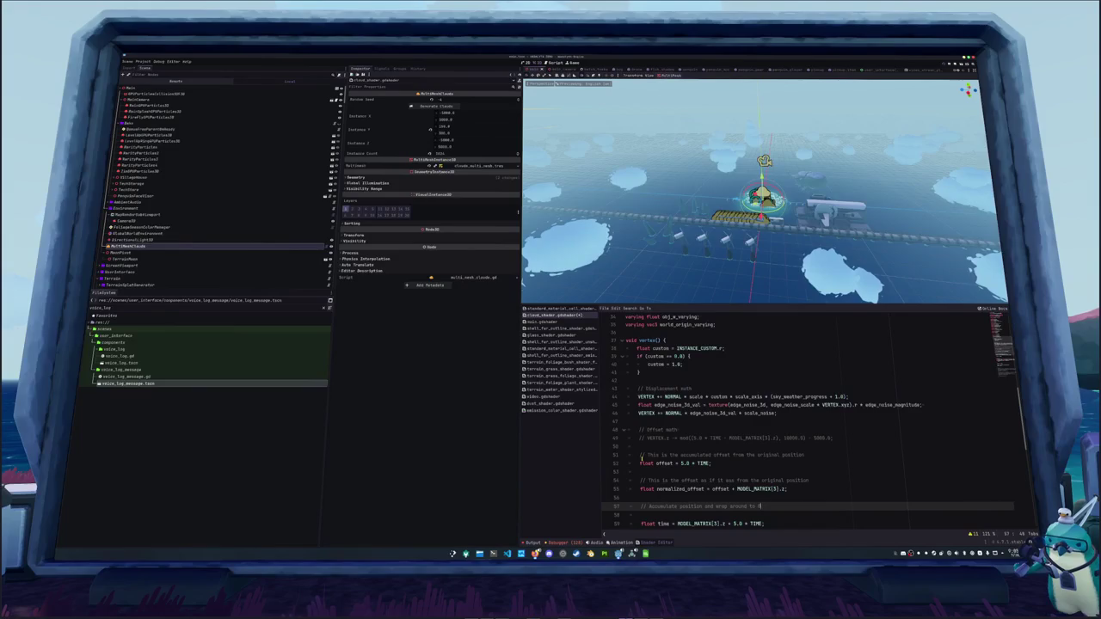
pyautogui.write("-5000 when it'")
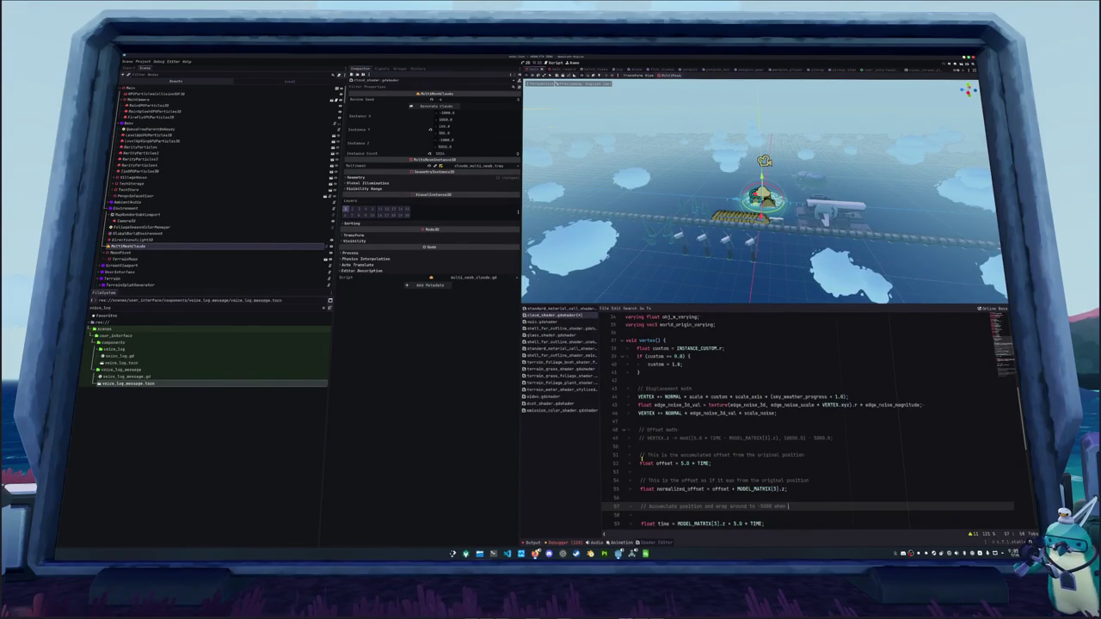
pyautogui.write('s excee')
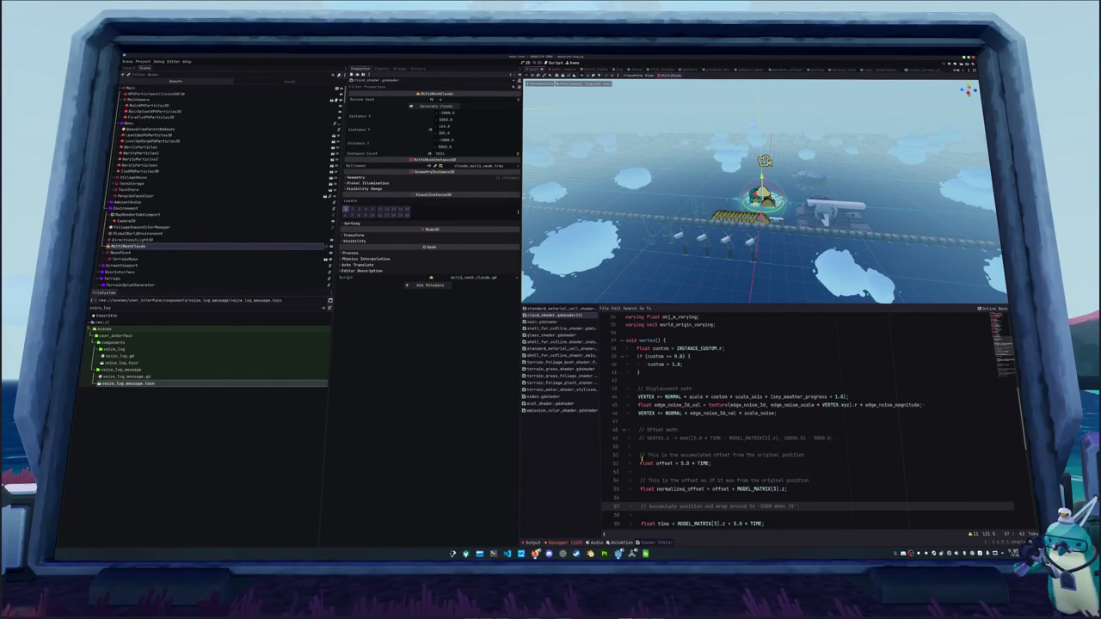
pyautogui.write('d')
# Delete the old normalized_offset lines and insert a blank line under the wrap comment.
pyautogui.press('Up')
pyautogui.hotkey('ctrl', 'shift', 'k')
pyautogui.hotkey('ctrl', 'shift', 'k')
pyautogui.hotkey('ctrl', 'shift', 'k')
pyautogui.press('Down')
pyautogui.press('Down')
pyautogui.press('Down')
pyautogui.press('Up')
pyautogui.press('Up')
pyautogui.press('Up')
pyautogui.press('Up')
pyautogui.press('Up')
pyautogui.press('Up')
pyautogui.press('End')
pyautogui.press('Return')
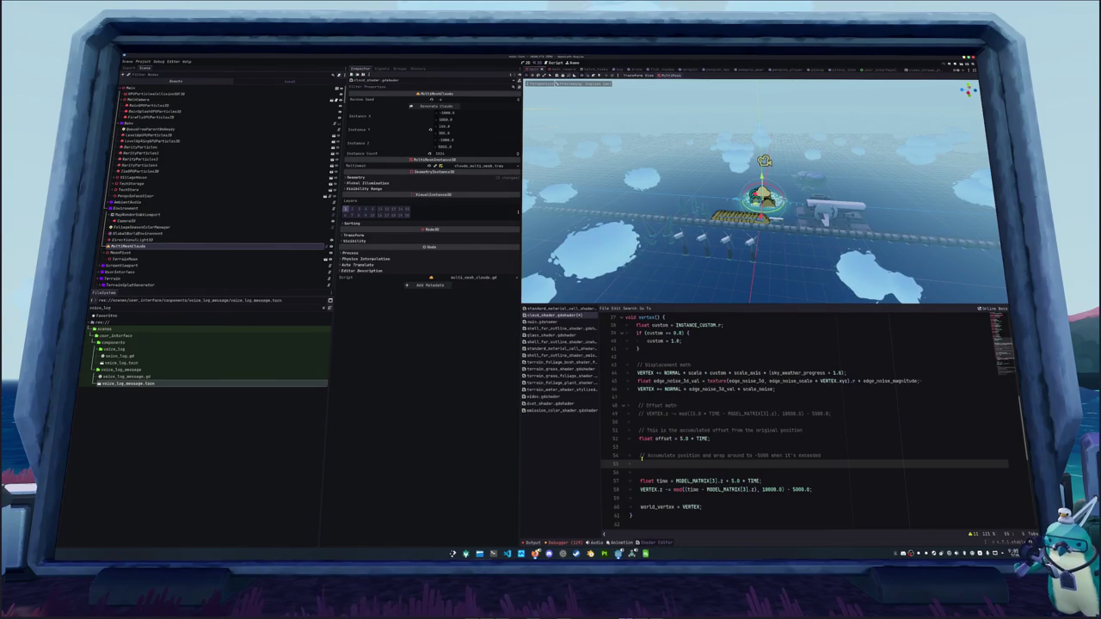
# Define float wrapped = mod(offset + MODEL_MATRIX[3].z, 10000.0) - 5000.0 using the MODEL_MATRIX autocomplete.
pyautogui.write('float wrapped = mod(offset')
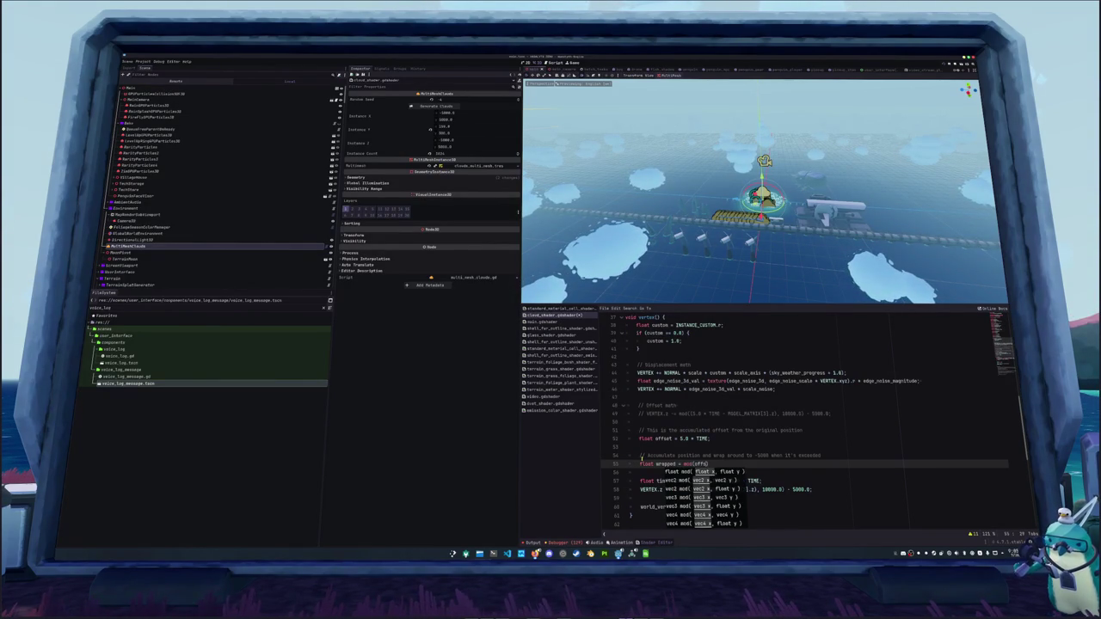
pyautogui.write(' + MO')
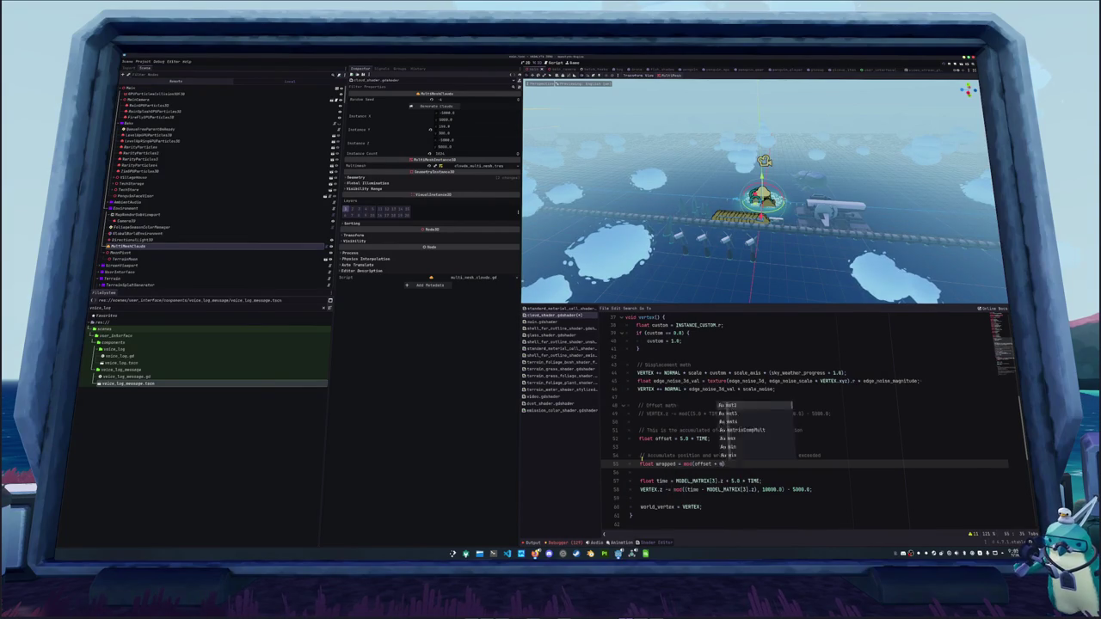
pyautogui.write('DEL_M')
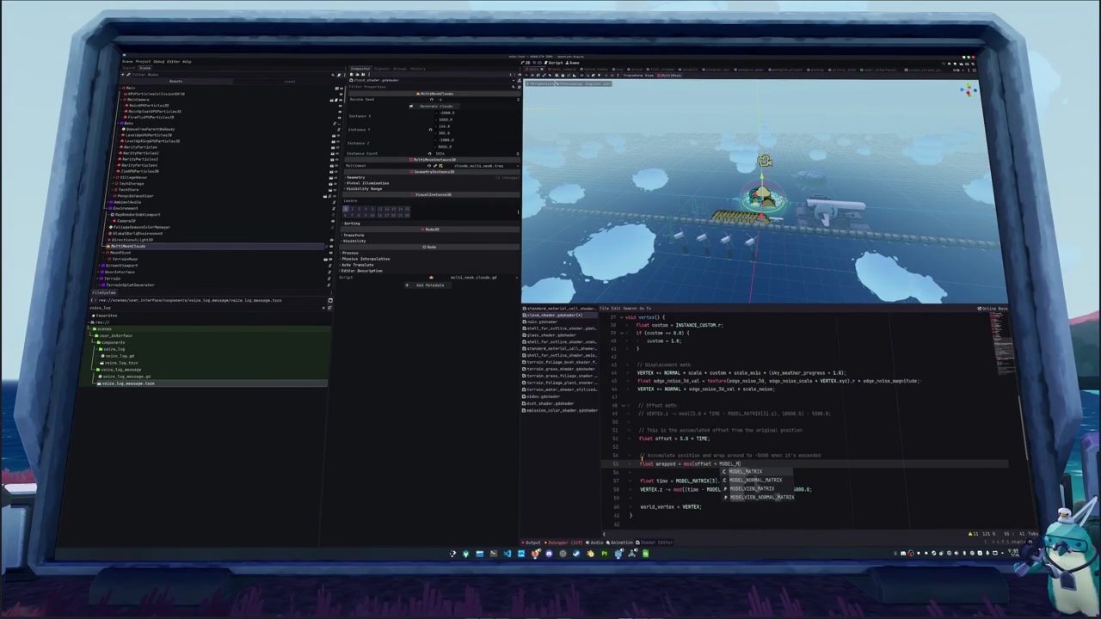
pyautogui.press('Return')
pyautogui.write('[3].z, 10000.0) - 5000.0;')
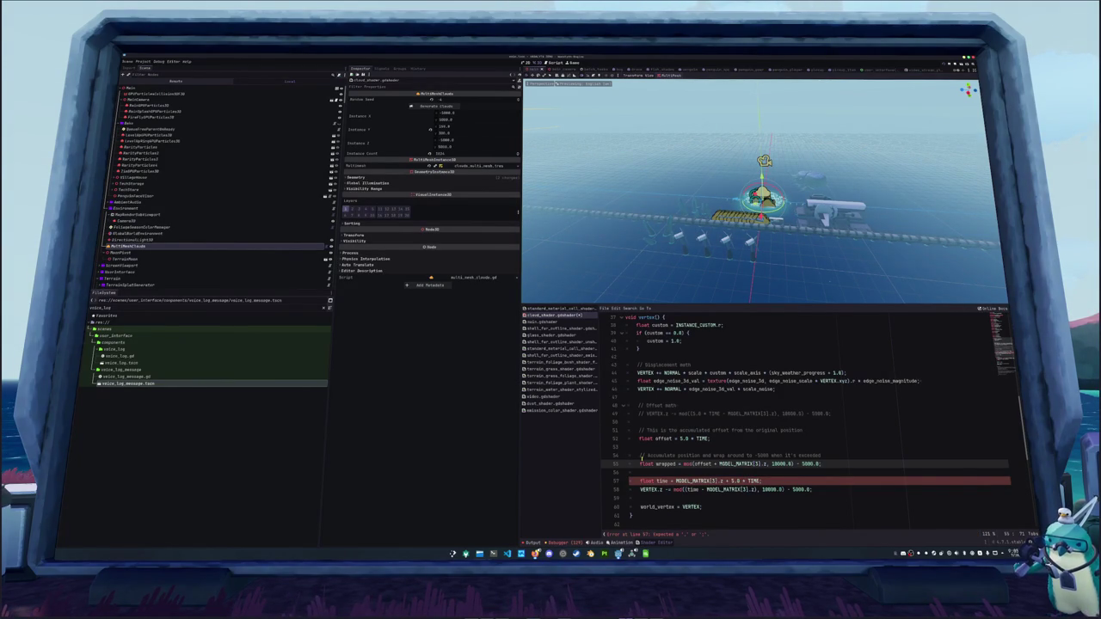
# Add blank lines below the wrapped calculation and start a new comment.
pyautogui.press('Down')
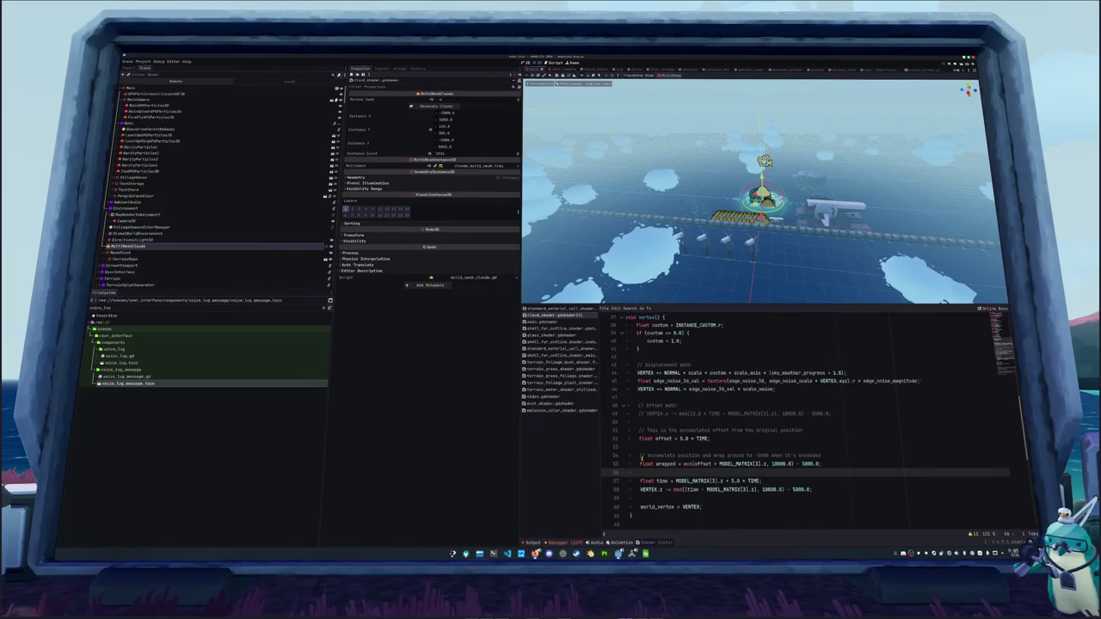
pyautogui.press('Return')
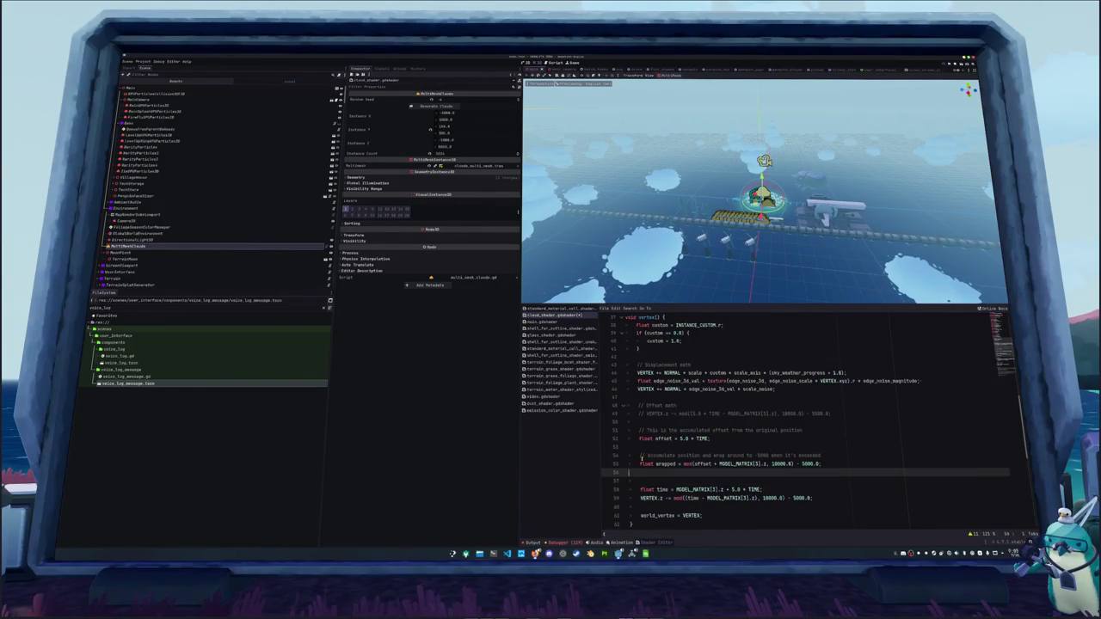
pyautogui.press('Return')
pyautogui.press('Up')
pyautogui.write('//')
pyautogui.write('hmm')
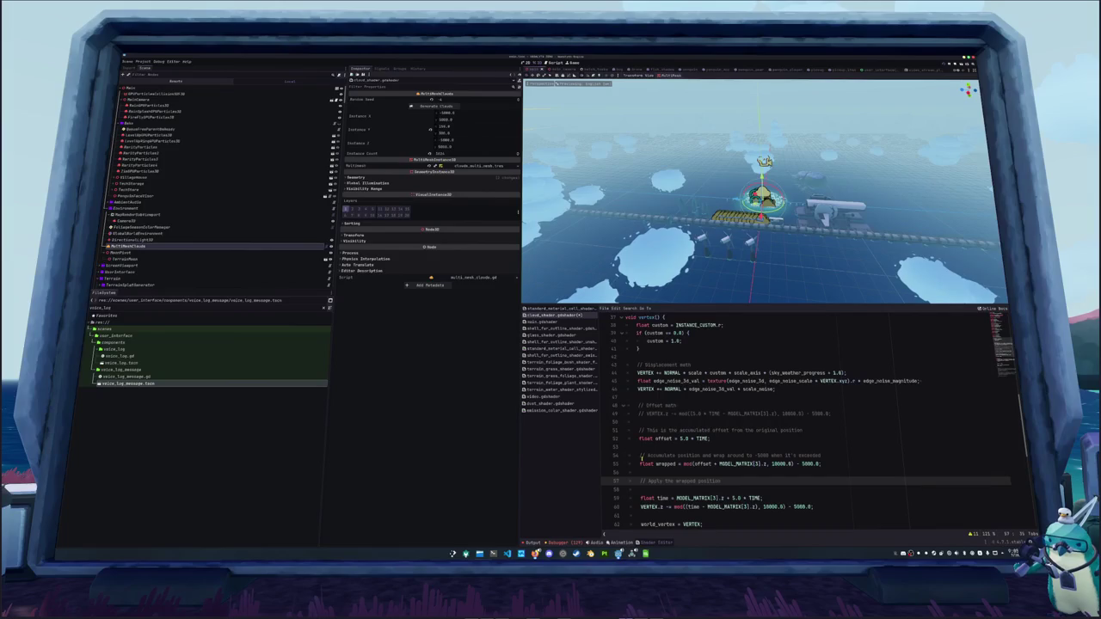
pyautogui.write('current')
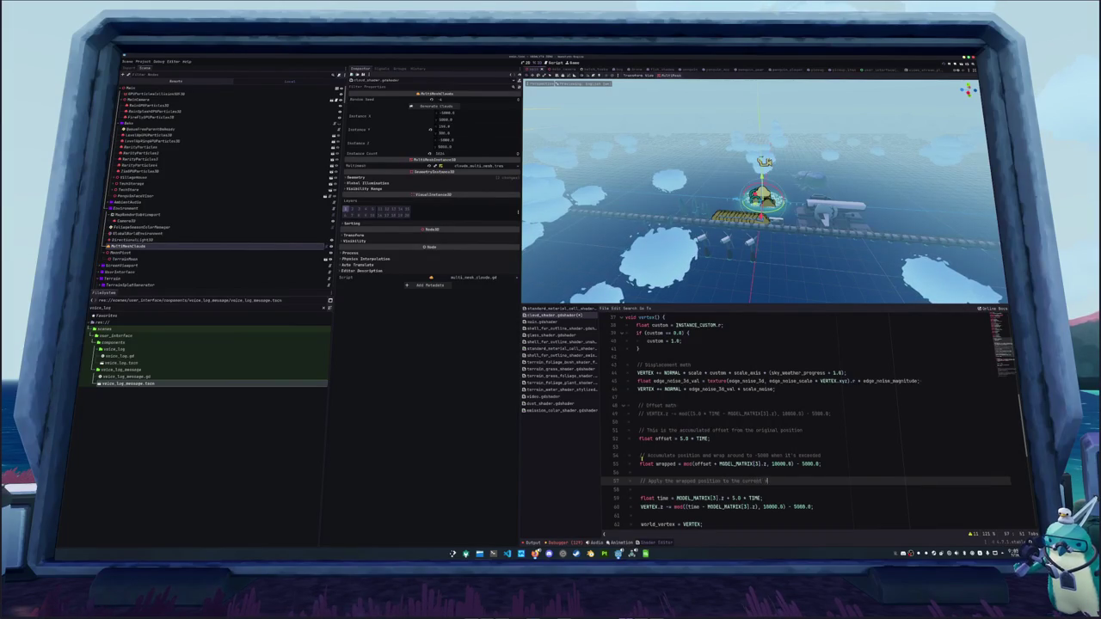
# Insert blank lines above world_vertex and comment out the old time and VERTEX.z lines.
pyautogui.press('Down')
pyautogui.press('Down')
pyautogui.press('Down')
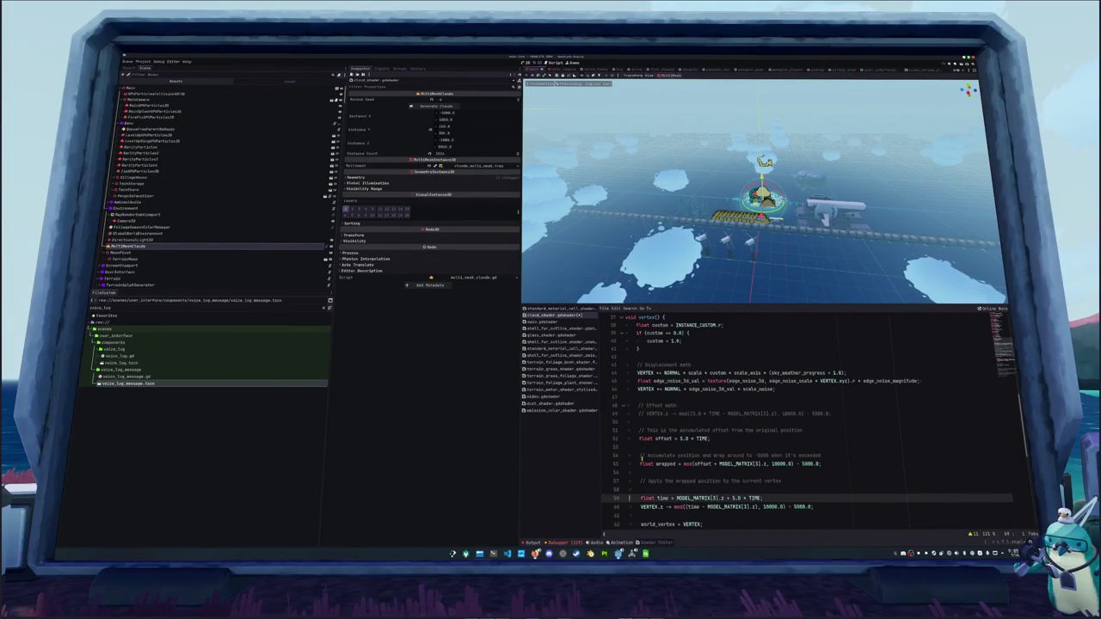
pyautogui.press('Up')
pyautogui.press('Up')
pyautogui.press('Up')
pyautogui.press('End')
pyautogui.press('Return')
pyautogui.press('Return')
pyautogui.press('Up')
pyautogui.press('Up')
pyautogui.press('Up')
pyautogui.press('Down')
pyautogui.hotkey('shift', 'Down')
pyautogui.hotkey('shift', 'Down')
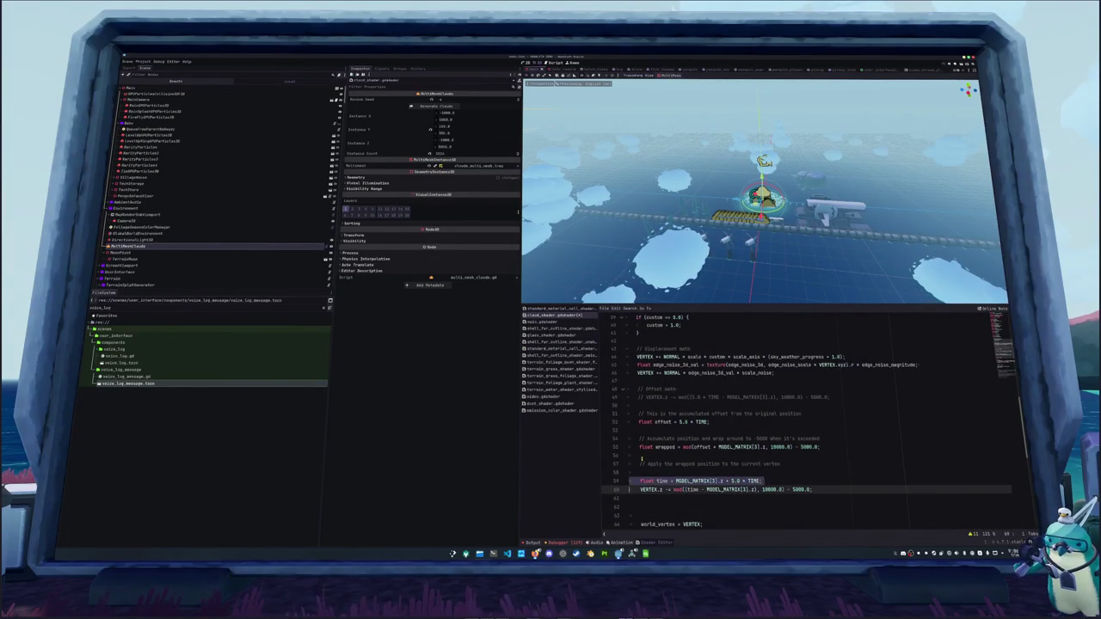
pyautogui.hotkey('ctrl', 'k')
# Add VERTEX.z += wrapped; followed by world_vertex = VERTEX; in the vertex code.
pyautogui.press('Escape')
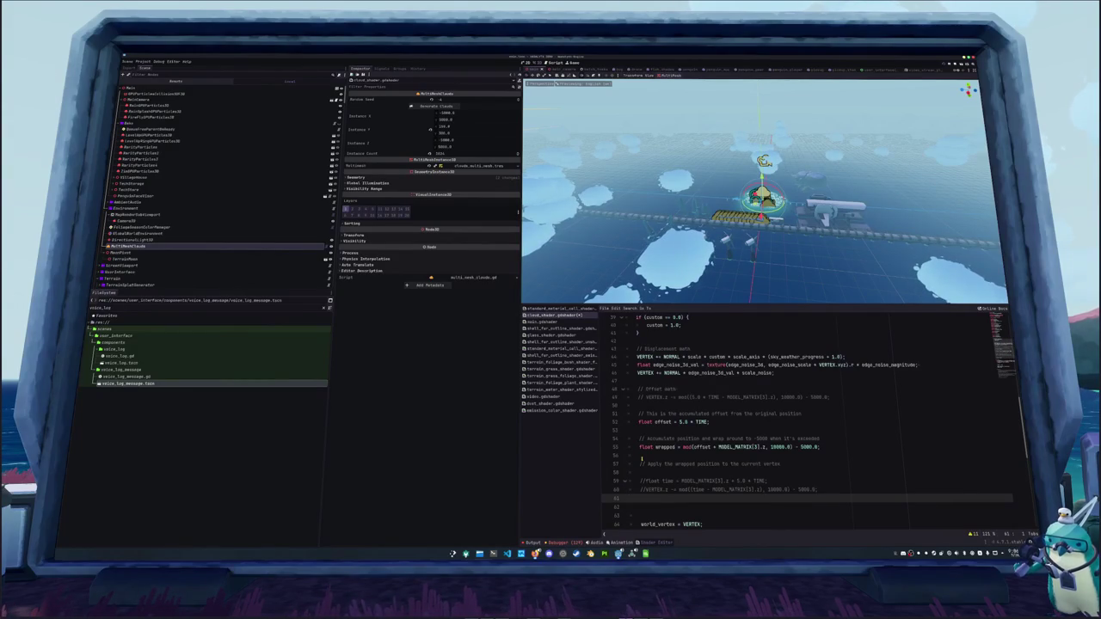
pyautogui.press('Down')
pyautogui.write('VERTEX')
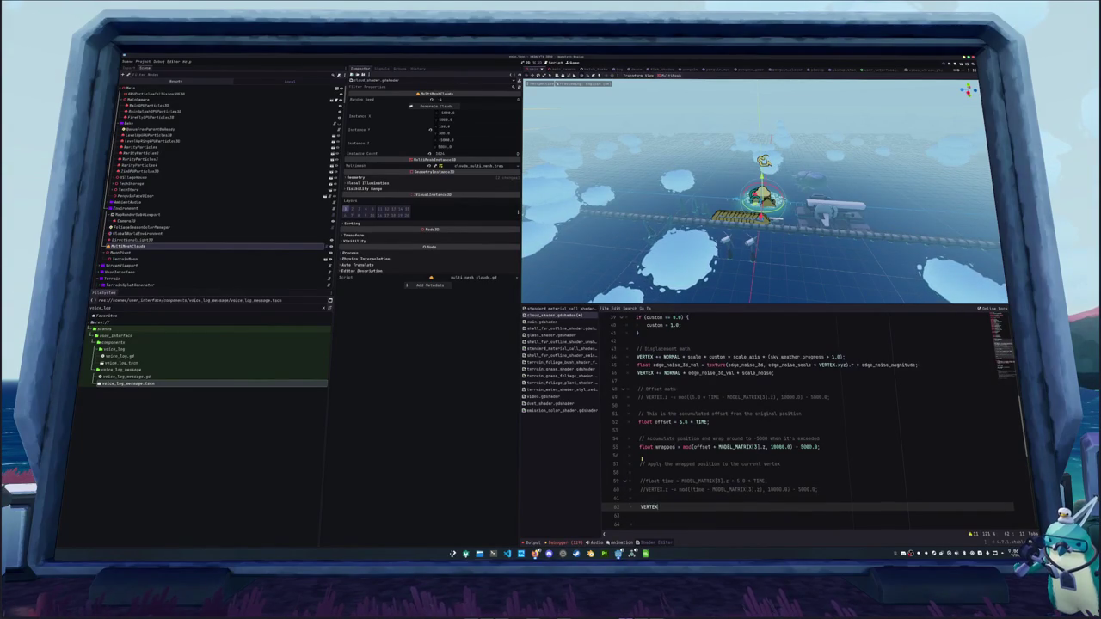
pyautogui.write('.z -= wrap(')
pyautogui.press('BackSpace')
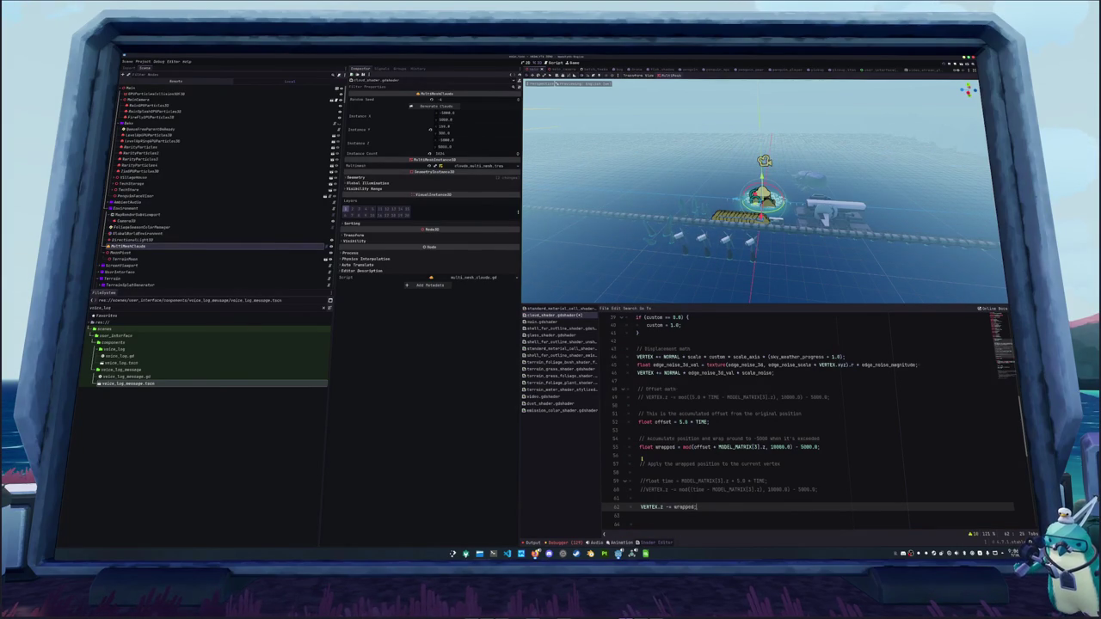
pyautogui.write(';')
pyautogui.press('Return')
pyautogui.write('world_vertex = VERTEX;')
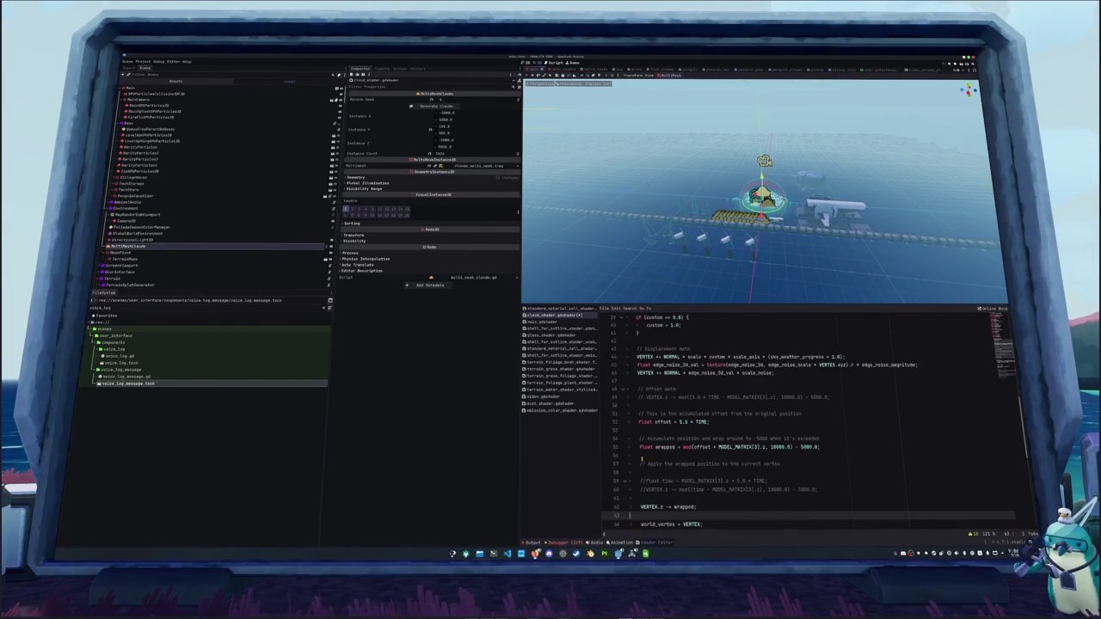
pyautogui.press('Up')
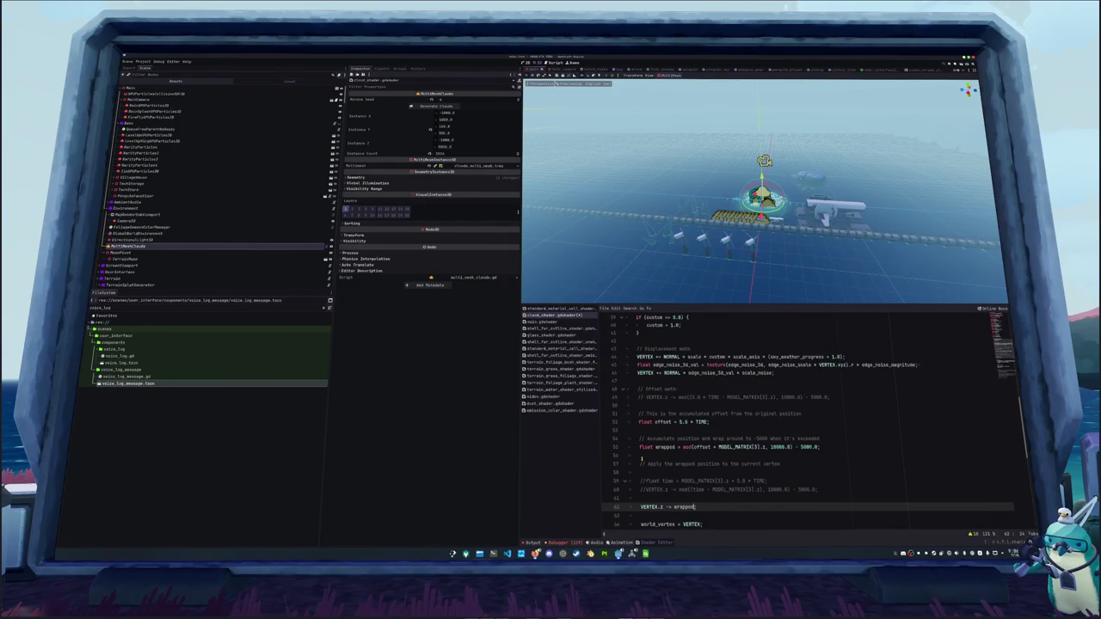
pyautogui.write('+')
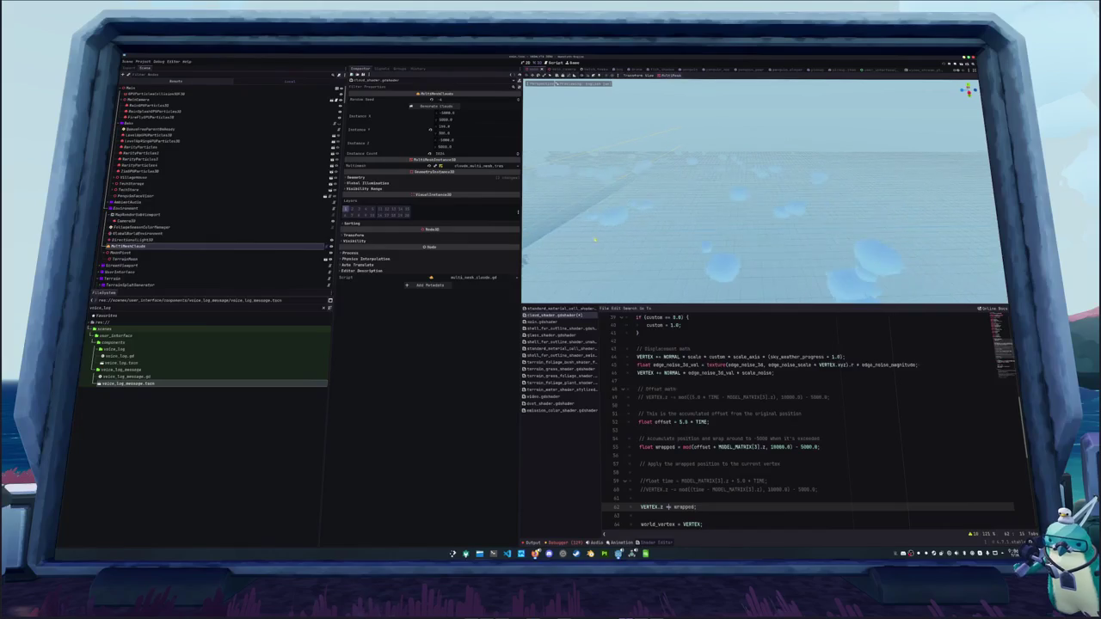
# Look down on the clouds, try a 10.0 offset speed, then revert it to 5.0 * TIME.
pyautogui.moveTo(767, 258)
pyautogui.mouseDown()
pyautogui.moveTo(612, 226)
pyautogui.moveTo(894, 228)
pyautogui.mouseUp()
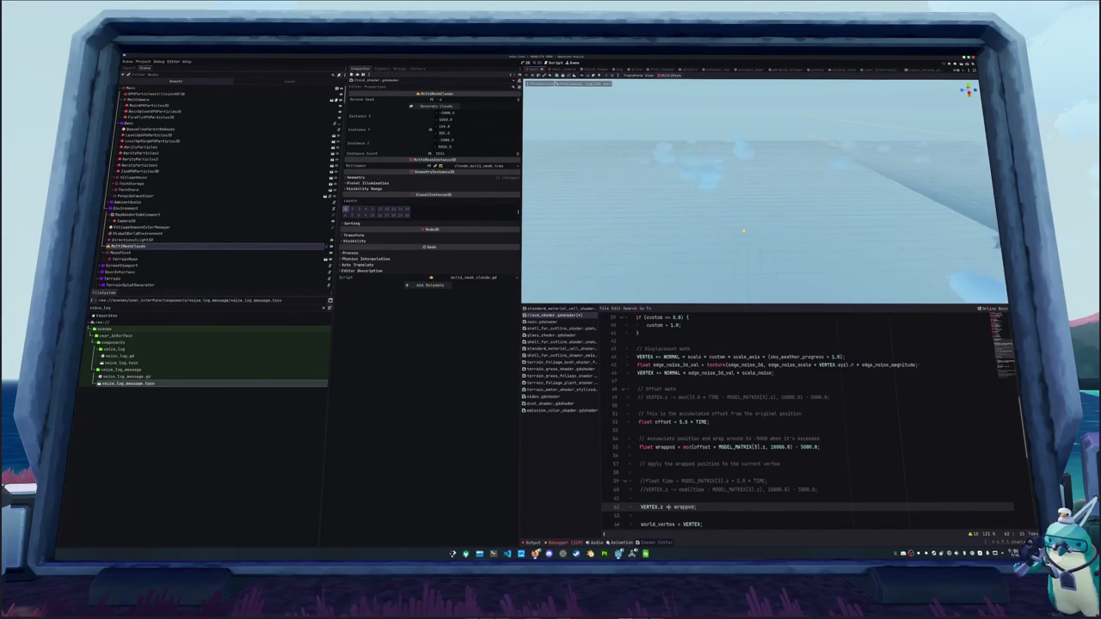
pyautogui.click(666, 463)
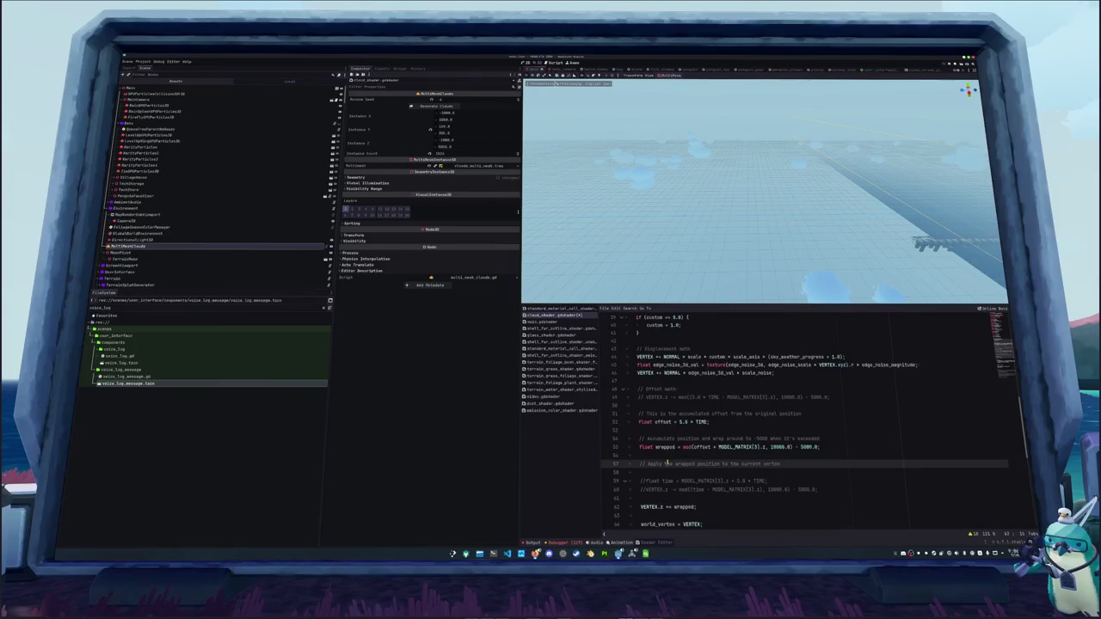
pyautogui.click(676, 455)
pyautogui.click(683, 423)
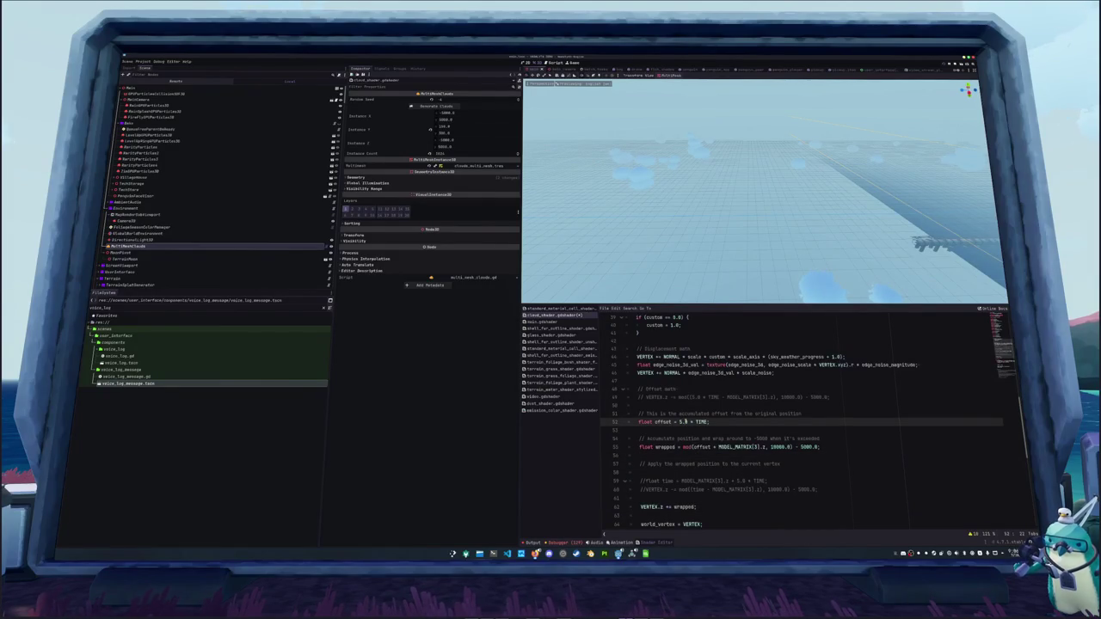
pyautogui.doubleClick(684, 422)
pyautogui.write('10.0')
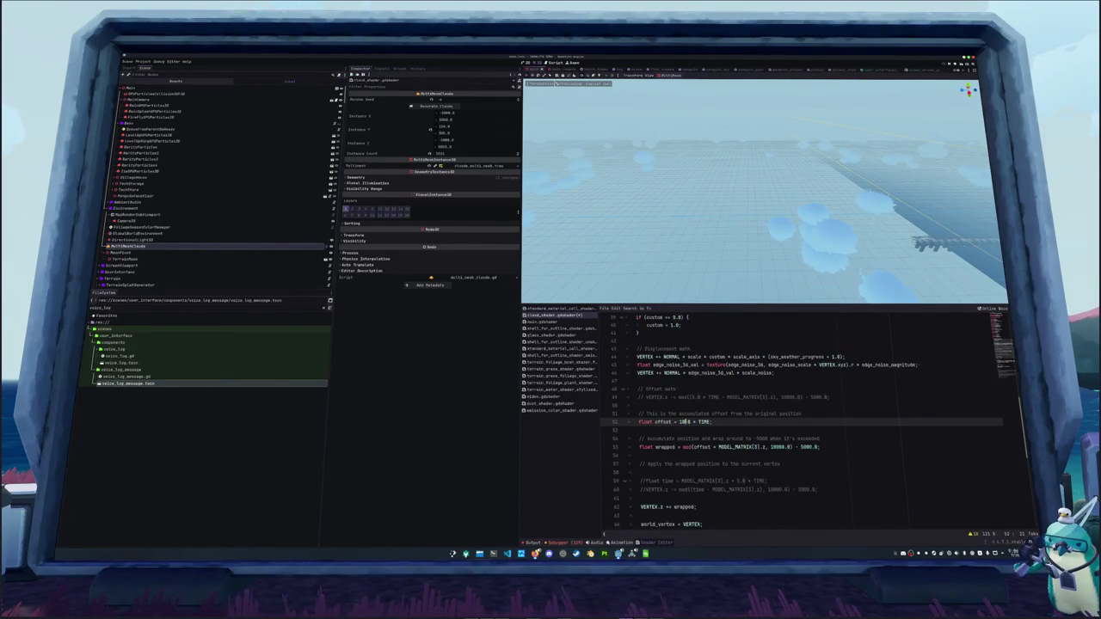
pyautogui.hotkey('ctrl', 'z')
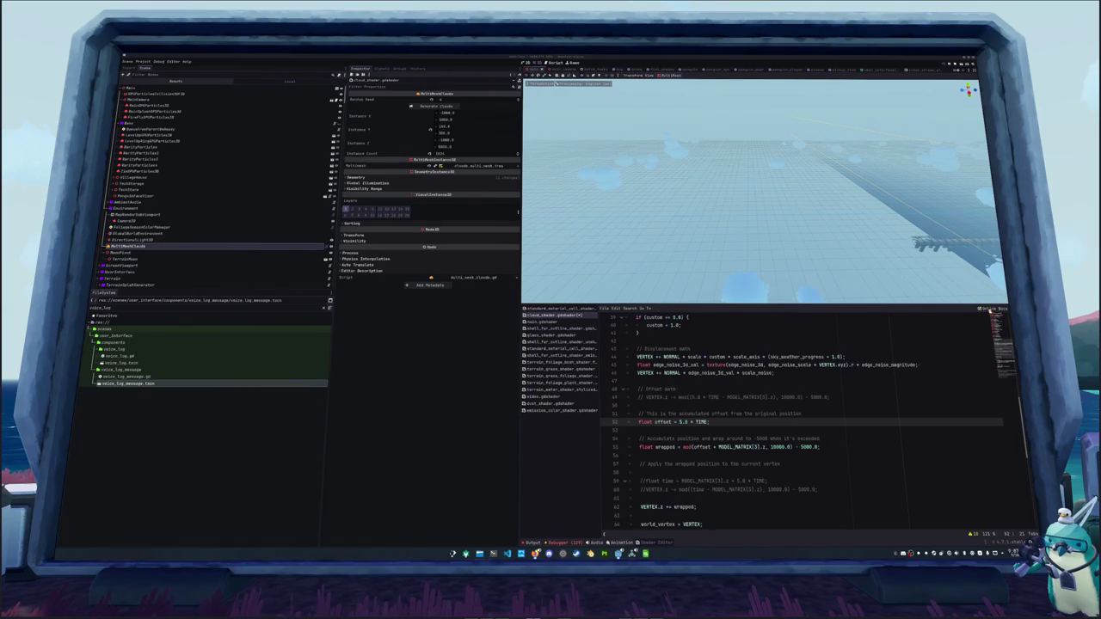
# Briefly edit the mod call, then undo and redo back to the mod line with 5.0 speed.
pyautogui.click(688, 446)
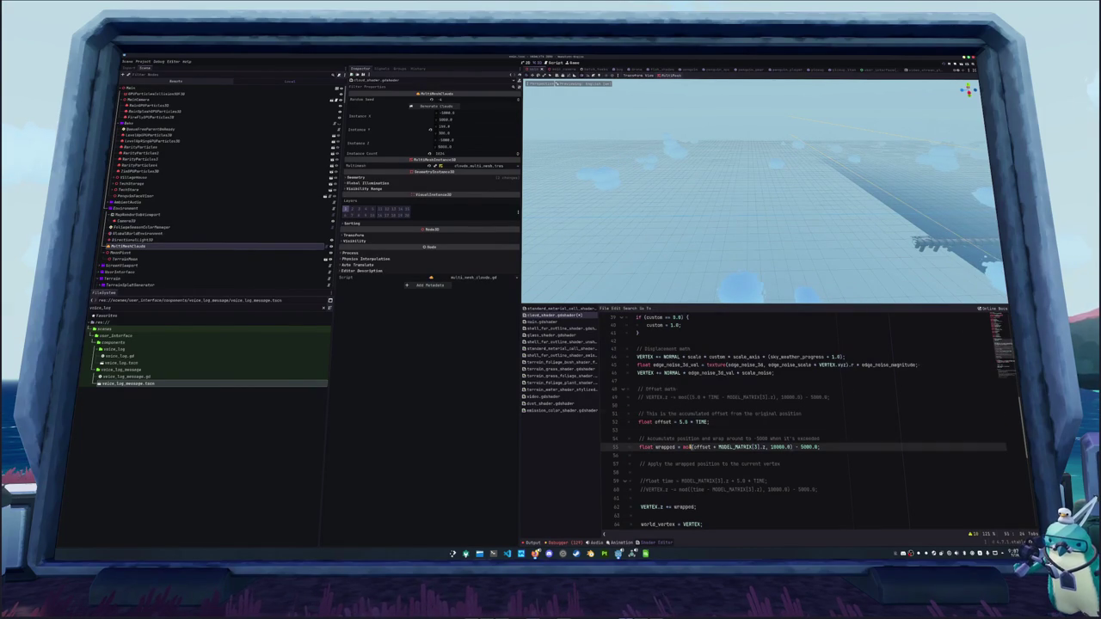
pyautogui.press('BackSpace')
pyautogui.press('BackSpace')
pyautogui.press('BackSpace')
pyautogui.write('wra')
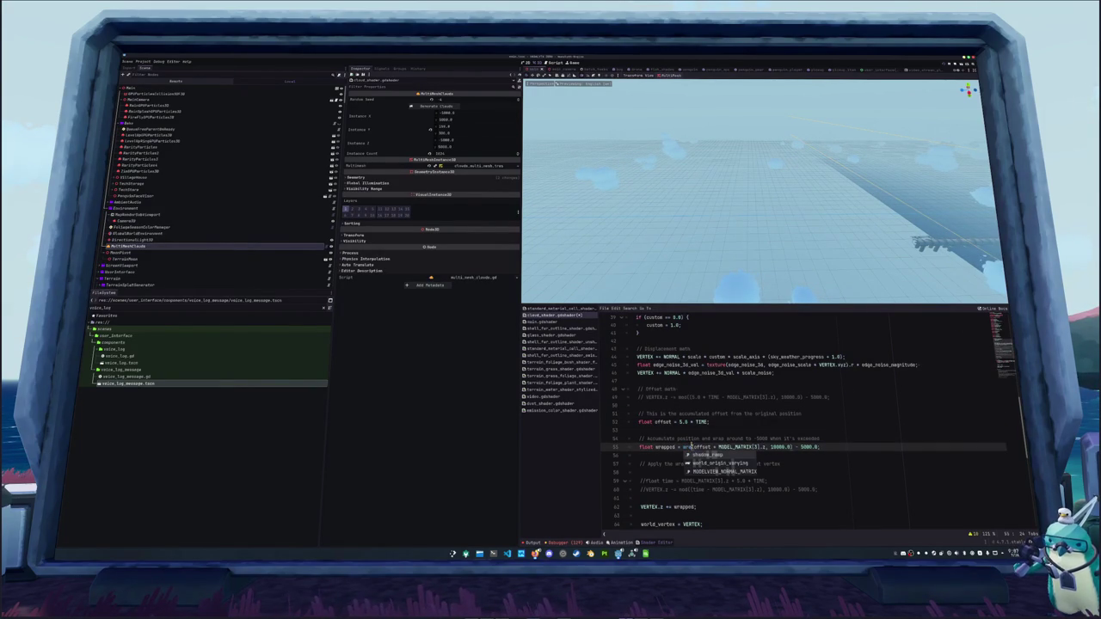
pyautogui.press('BackSpace')
pyautogui.press('BackSpace')
pyautogui.press('BackSpace')
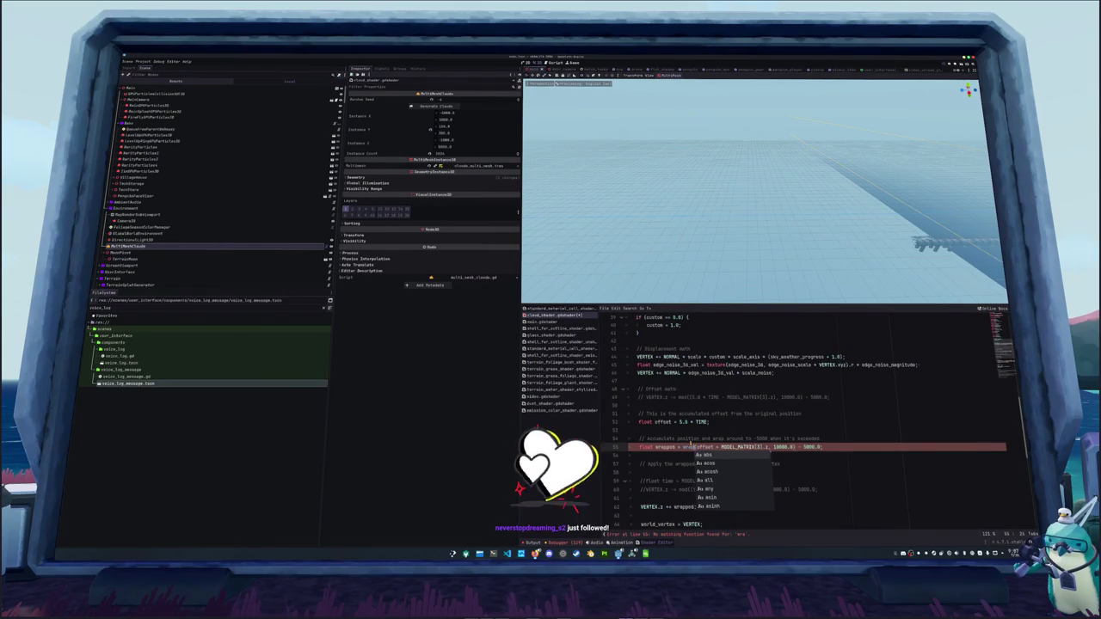
pyautogui.hotkey('ctrl', 'z')
pyautogui.hotkey('ctrl', 'y')
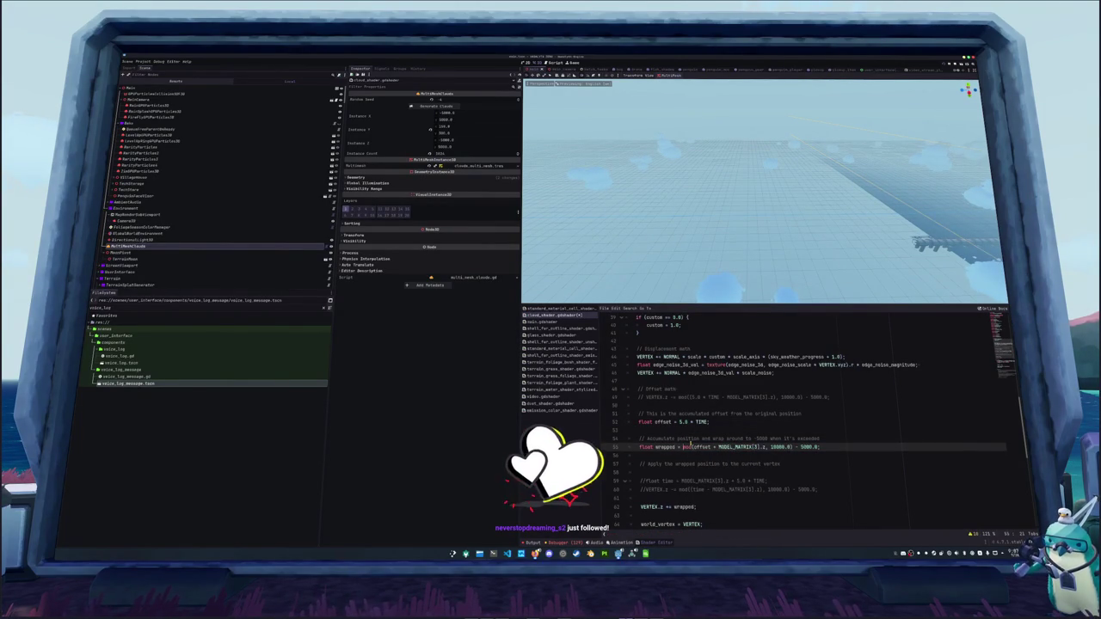
# Declare float base = 10000.0; and float num = offset + MODEL_MATRIX[3].z; above the wrapped line.
pyautogui.press('Return')
pyautogui.press('Return')
pyautogui.press('Return')
pyautogui.write('float base = 10000.')
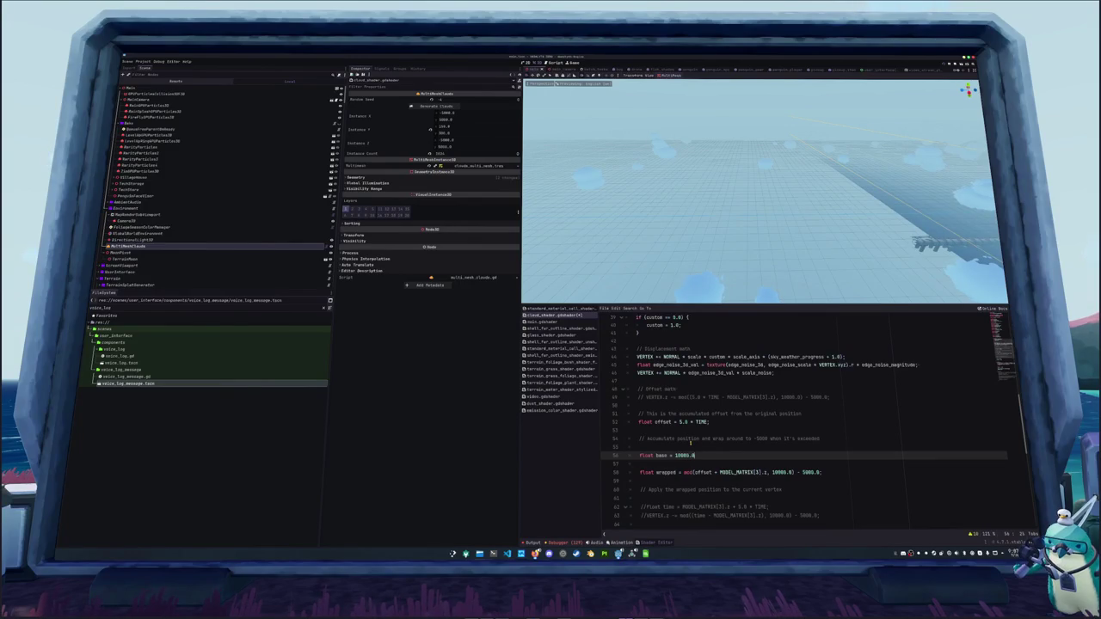
pyautogui.write('0;')
pyautogui.press('Return')
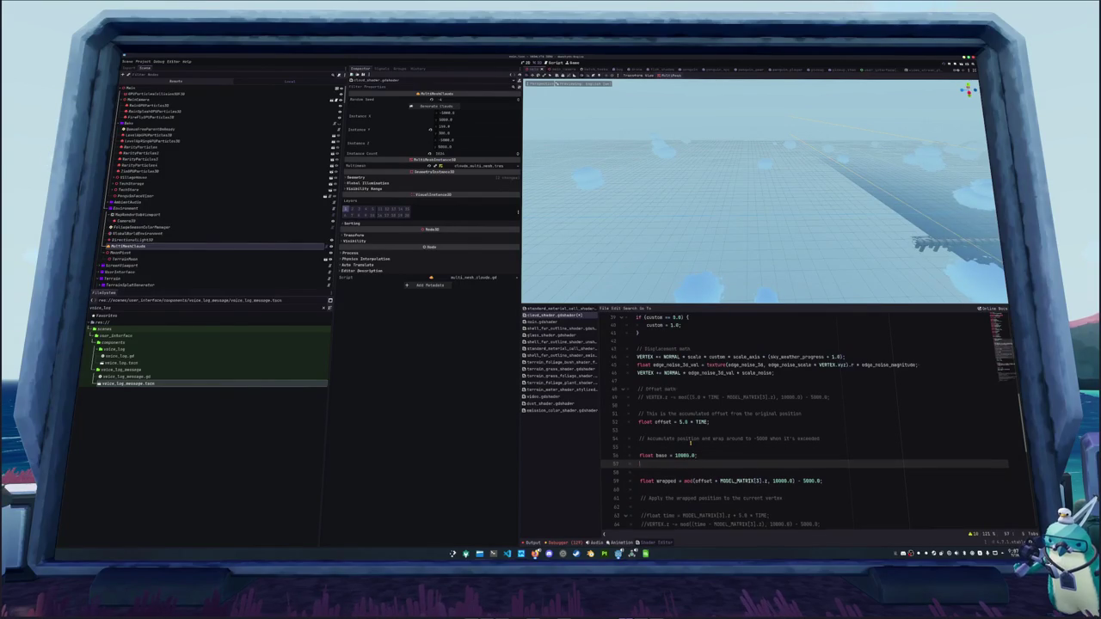
pyautogui.write('float num')
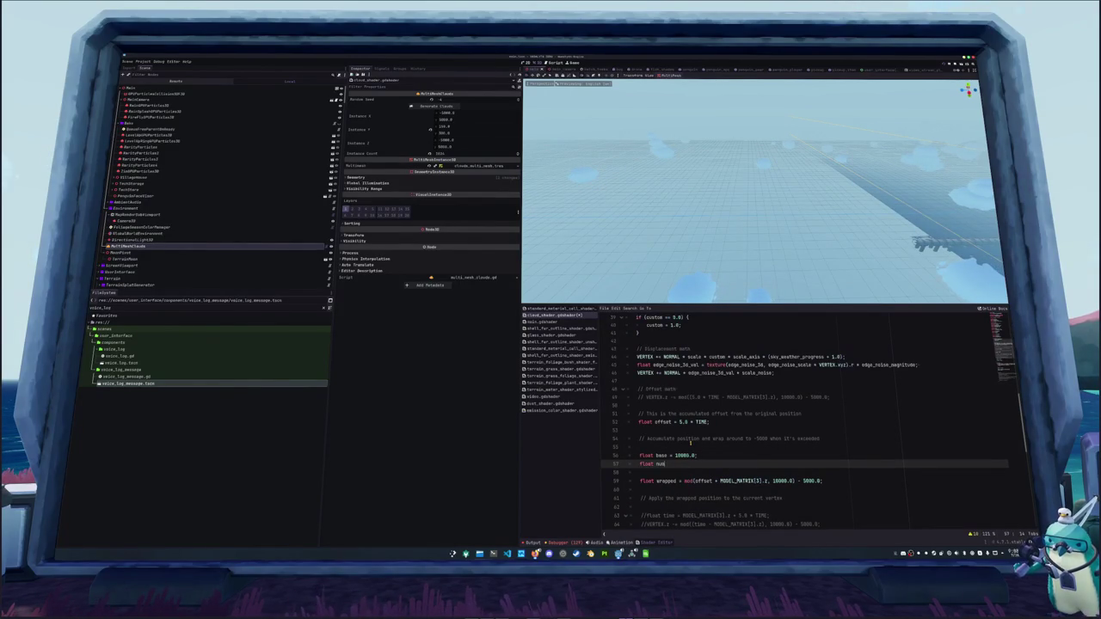
pyautogui.write(' = ')
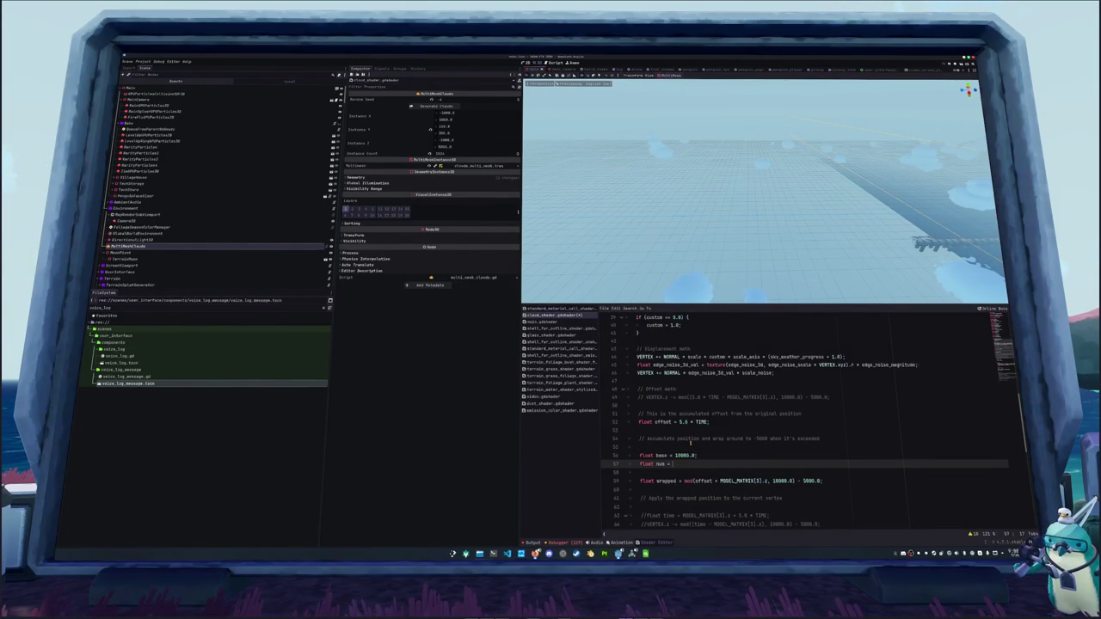
pyautogui.write('offset')
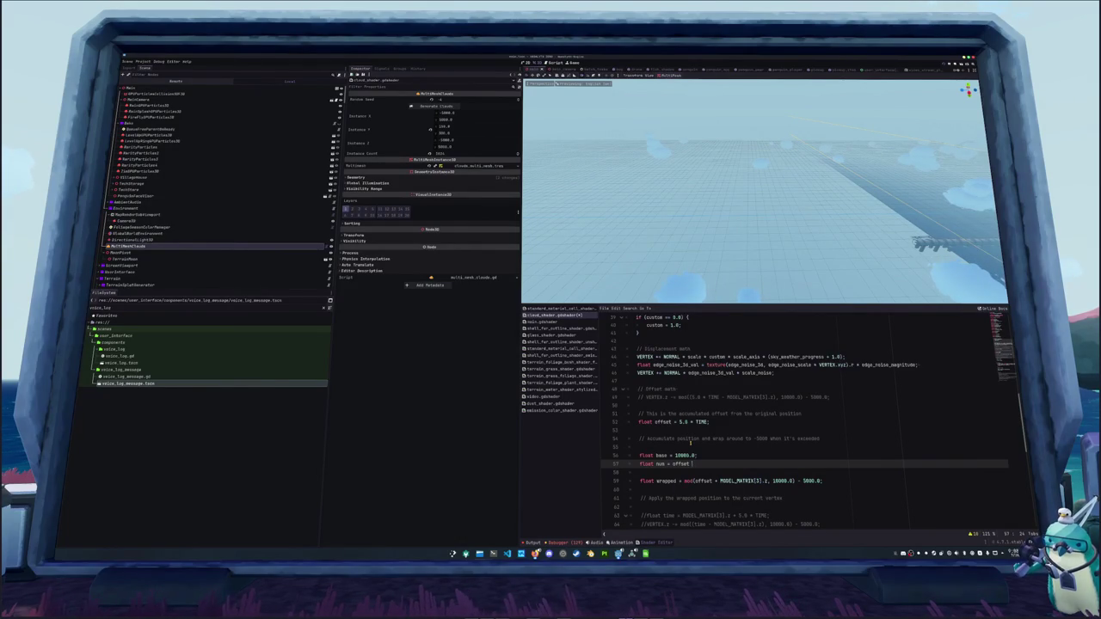
pyautogui.press('BackSpace')
pyautogui.press('BackSpace')
pyautogui.press('BackSpace')
pyautogui.press('Down')
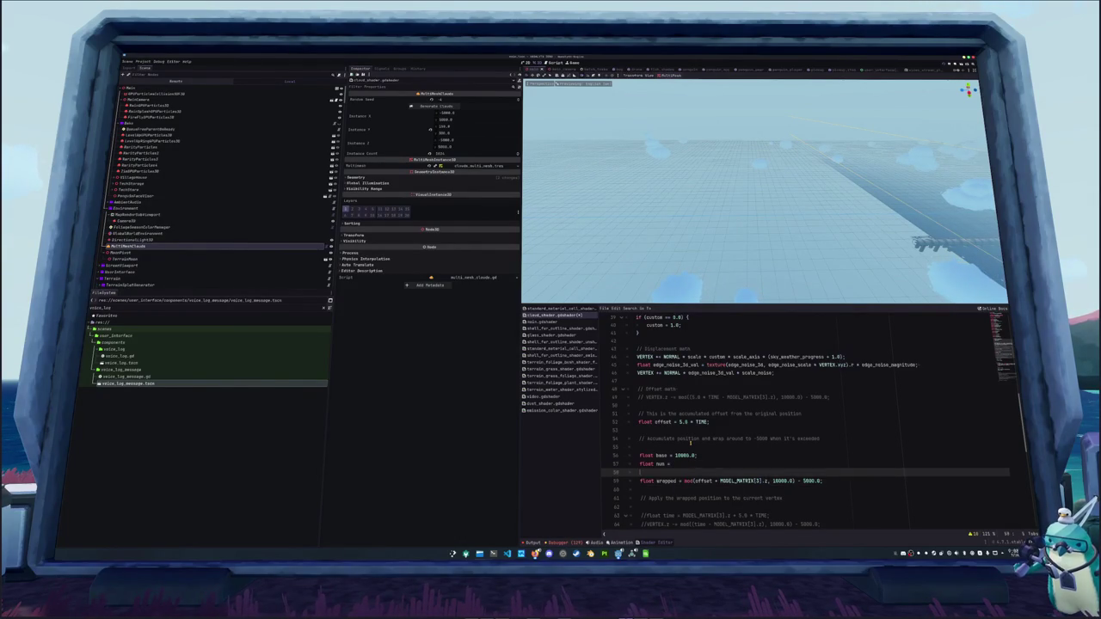
pyautogui.press('Down')
pyautogui.hotkey('ctrl', 'Right')
pyautogui.hotkey('ctrl', 'Right')
pyautogui.hotkey('ctrl', 'Right')
pyautogui.hotkey('ctrl', 'c')
pyautogui.press('Up')
pyautogui.press('Up')
pyautogui.hotkey('ctrl', 'v')
pyautogui.write(';')
# Add spacing before the wrapped calculation and switch to the Wikipedia Modulo article.
pyautogui.press('Down')
pyautogui.press('Return')
pyautogui.press('Return')
pyautogui.press('Up')
pyautogui.scroll(-3, 693, 445)
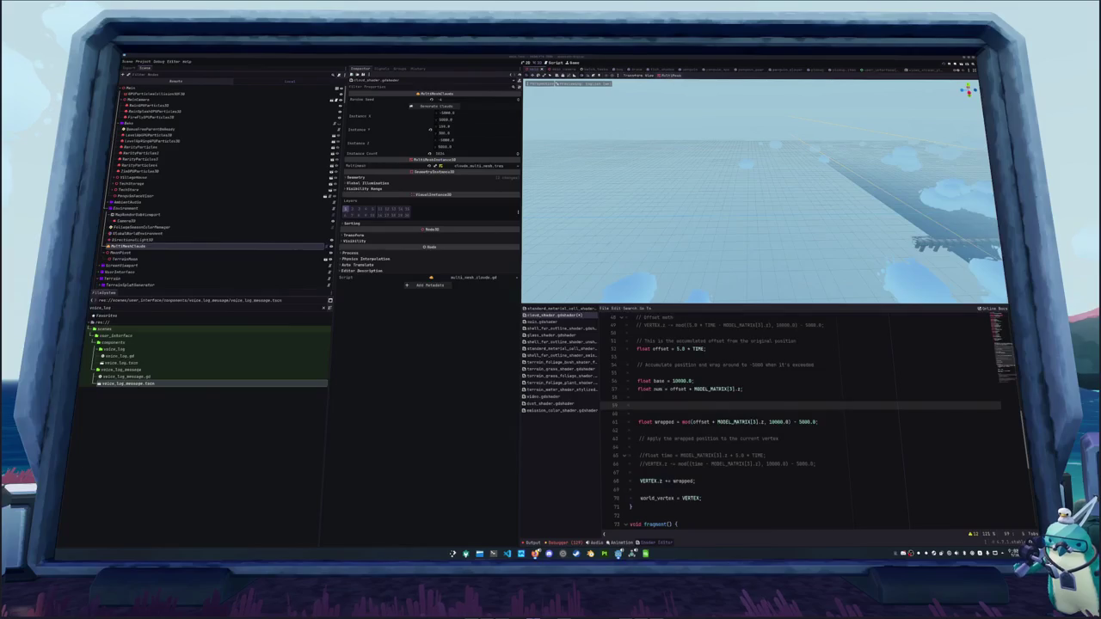
pyautogui.hotkey('alt', 'Tab')
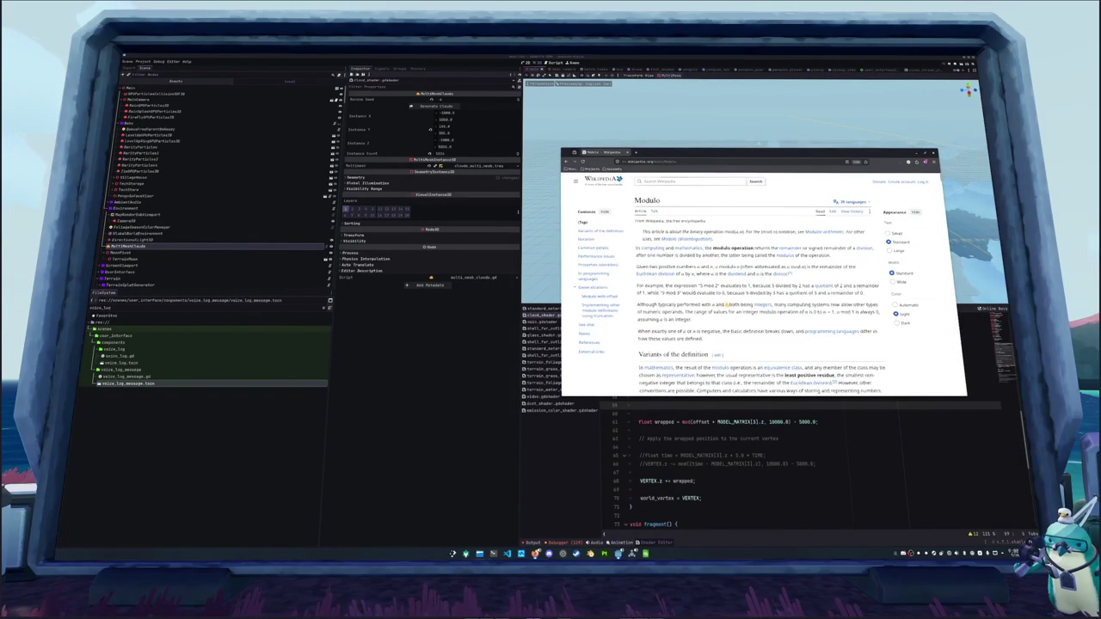
# Scroll down through the Modulo article's definitions and language table, then back up.
pyautogui.scroll(-3, 730, 305)
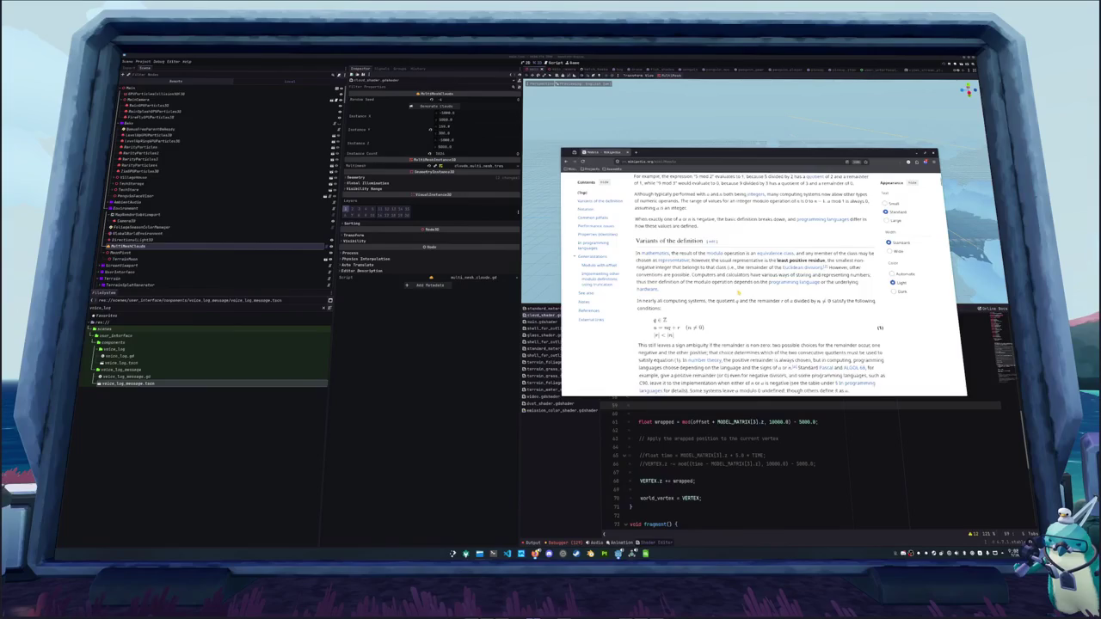
pyautogui.scroll(-10, 738, 292)
pyautogui.scroll(-10, 744, 310)
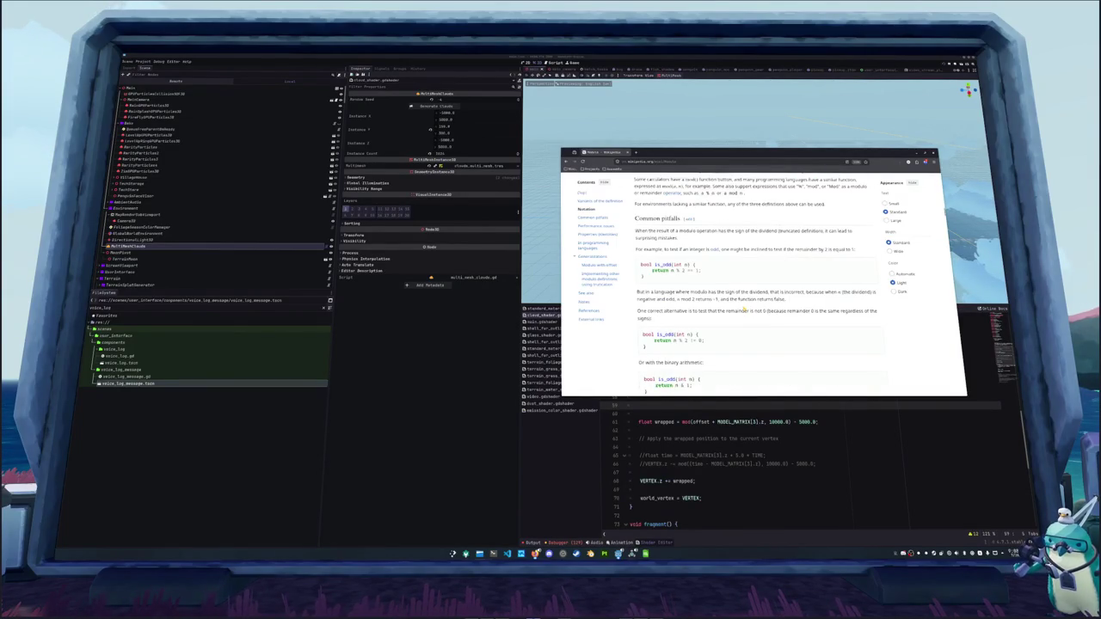
pyautogui.scroll(-8, 744, 309)
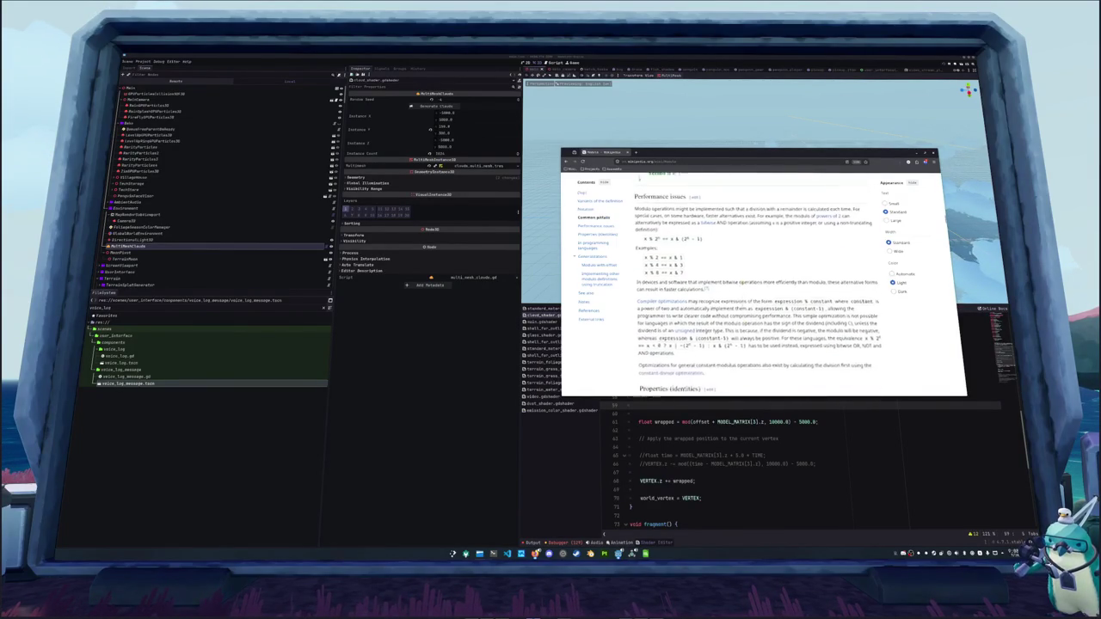
pyautogui.scroll(-5, 750, 297)
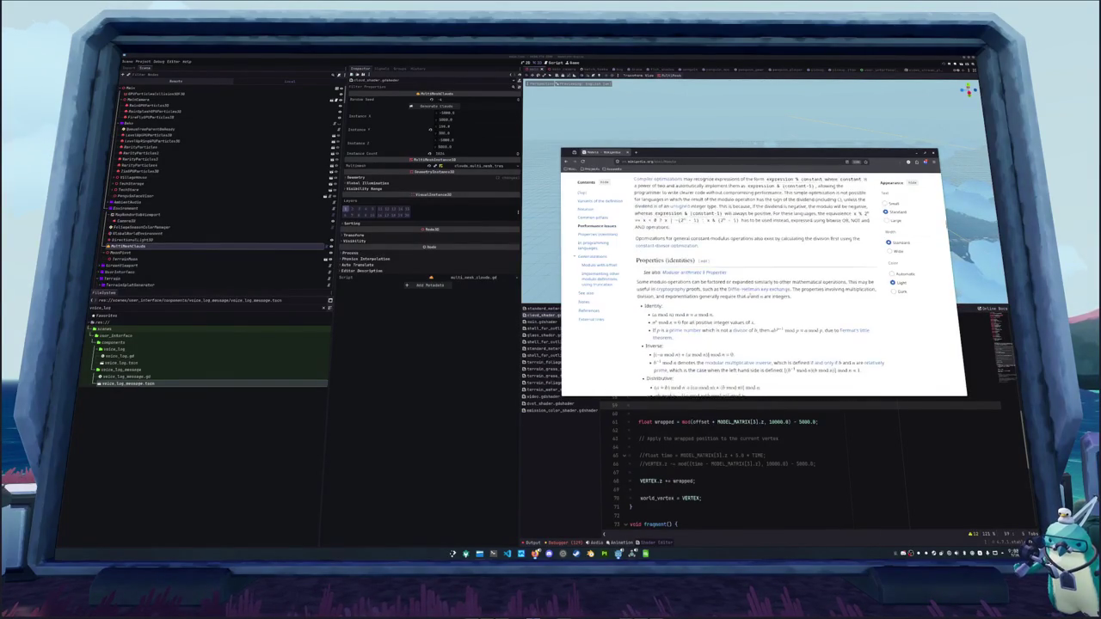
pyautogui.scroll(-5, 750, 297)
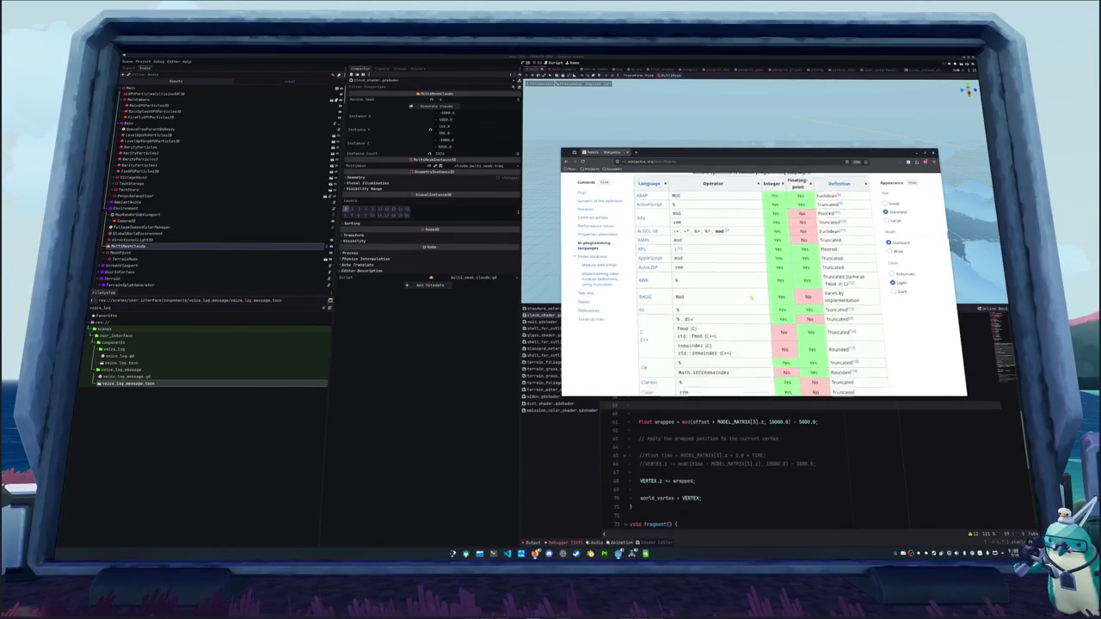
pyautogui.scroll(-2, 751, 298)
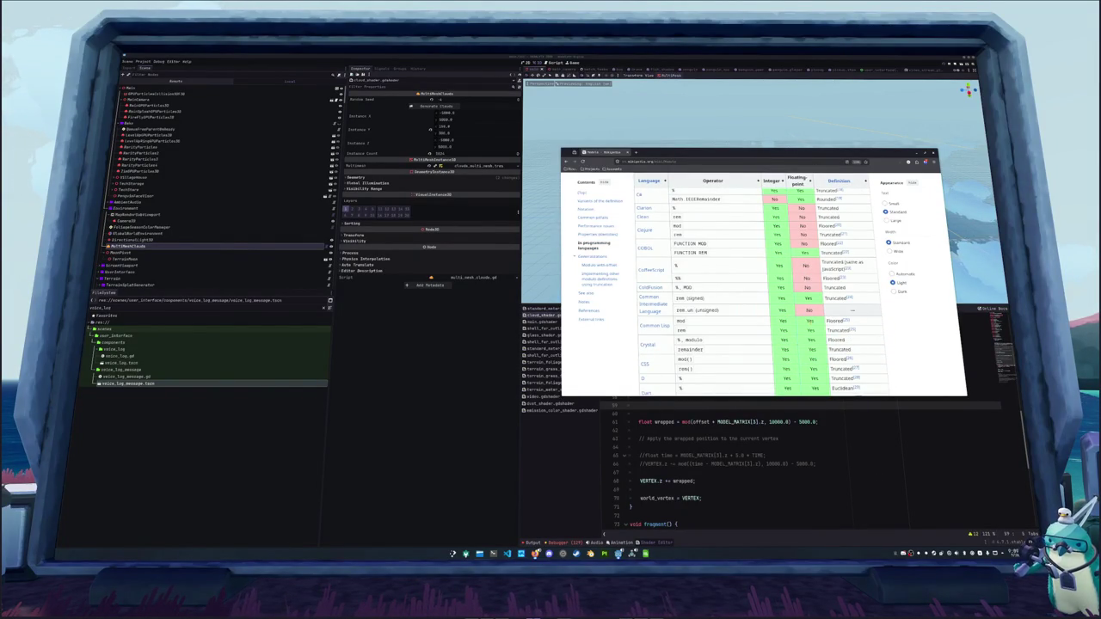
pyautogui.scroll(5, 750, 298)
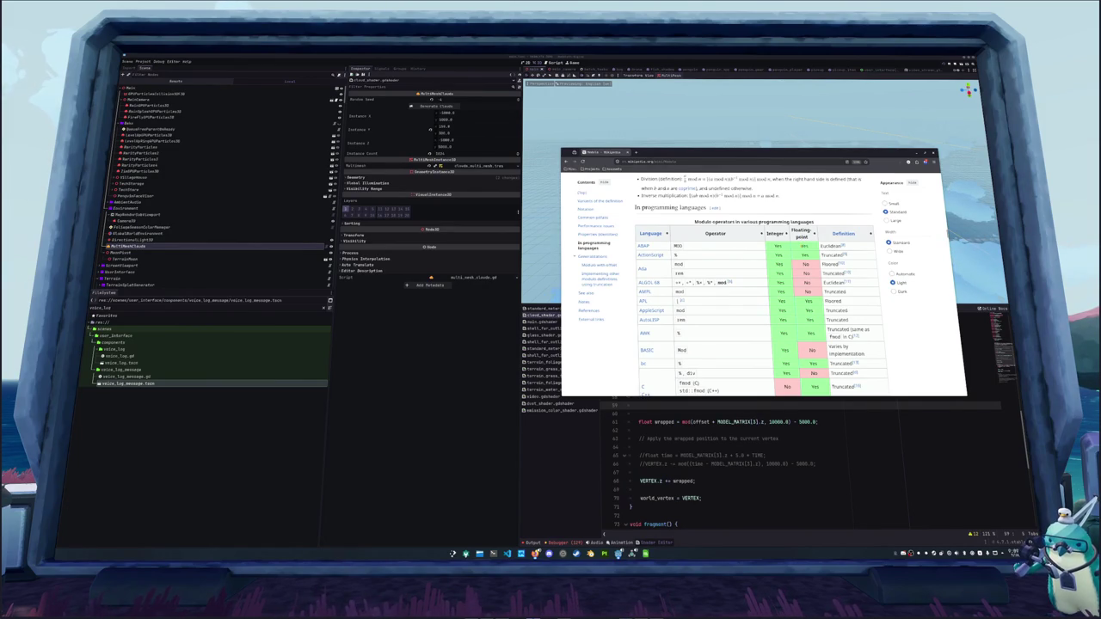
pyautogui.scroll(3, 801, 249)
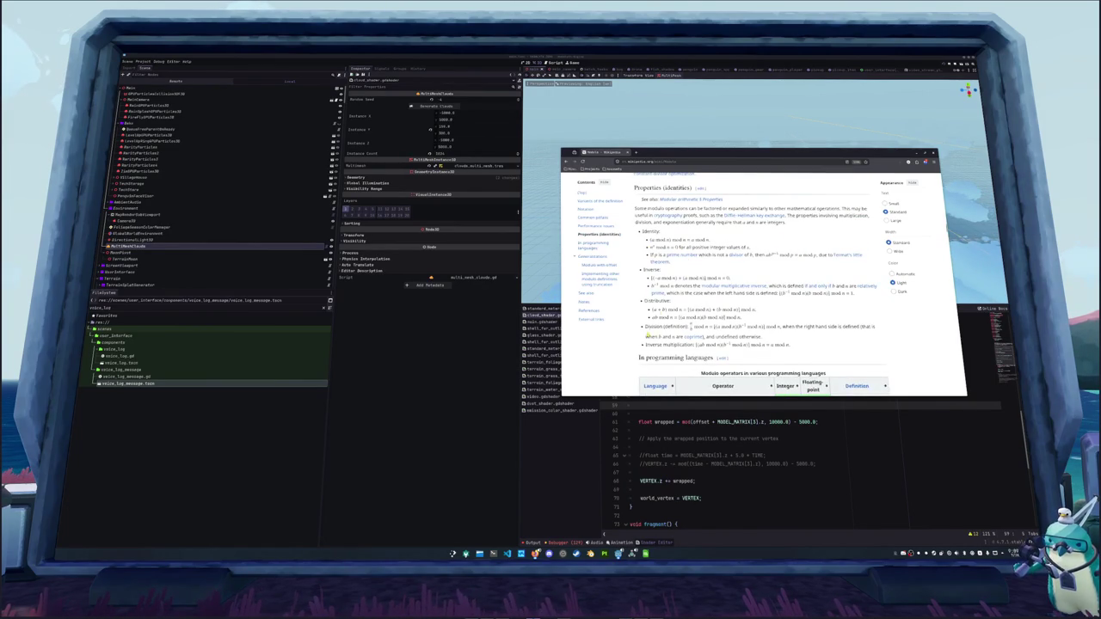
pyautogui.scroll(5, 642, 345)
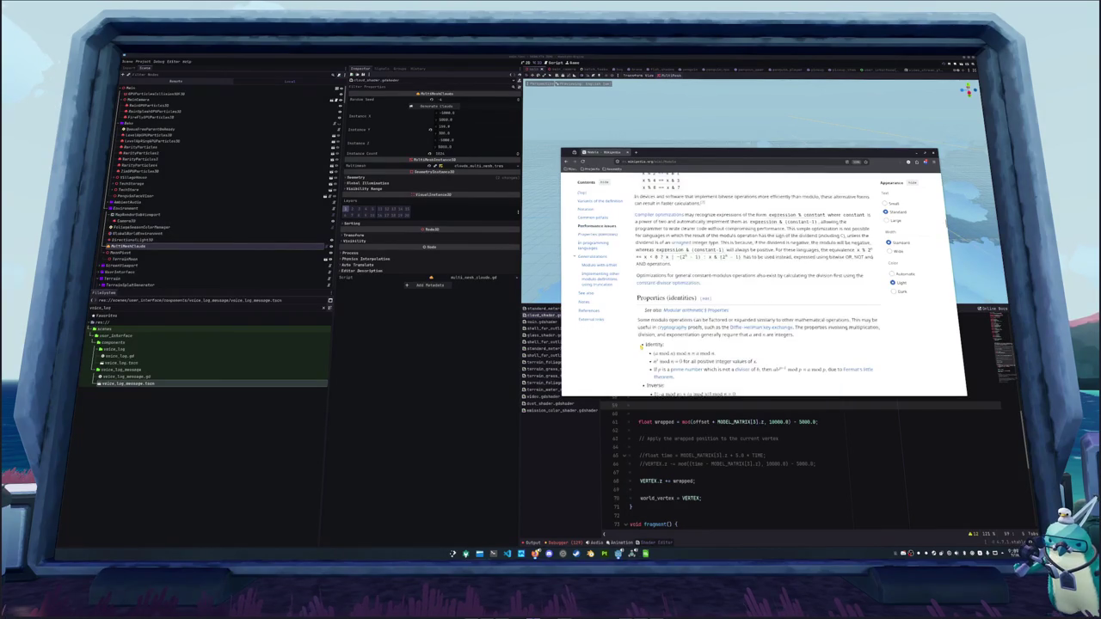
pyautogui.scroll(5, 642, 346)
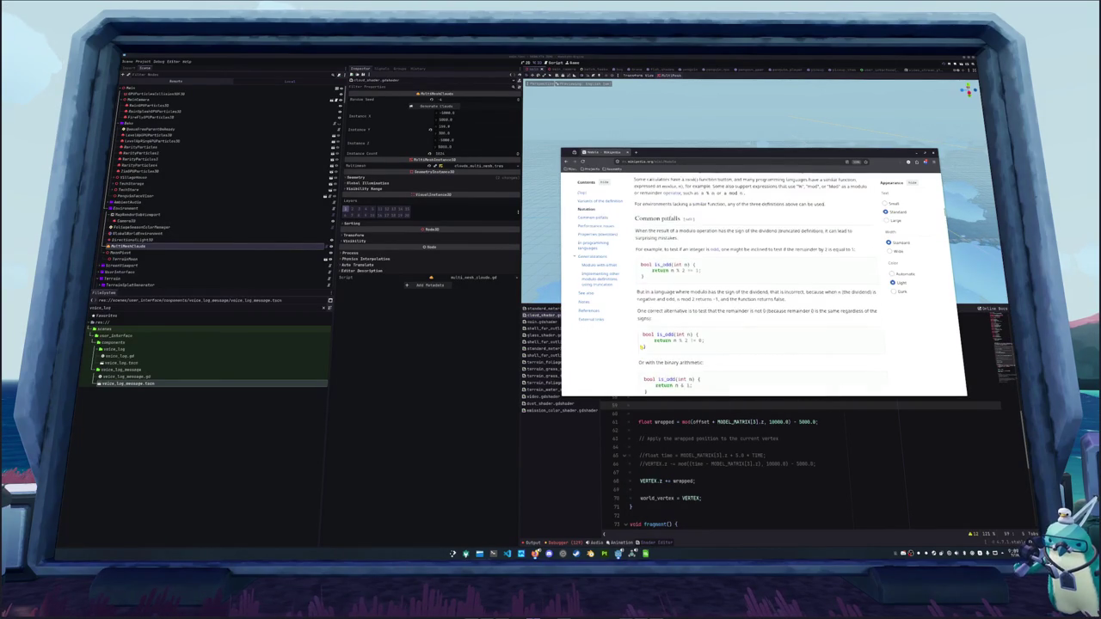
pyautogui.scroll(3, 642, 347)
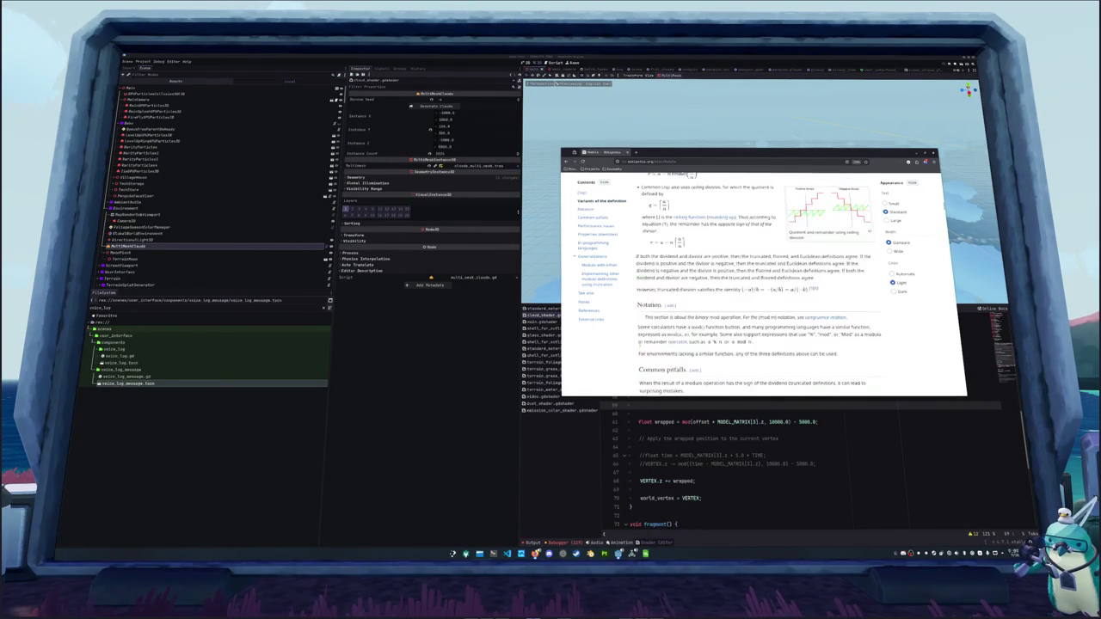
pyautogui.scroll(3, 639, 344)
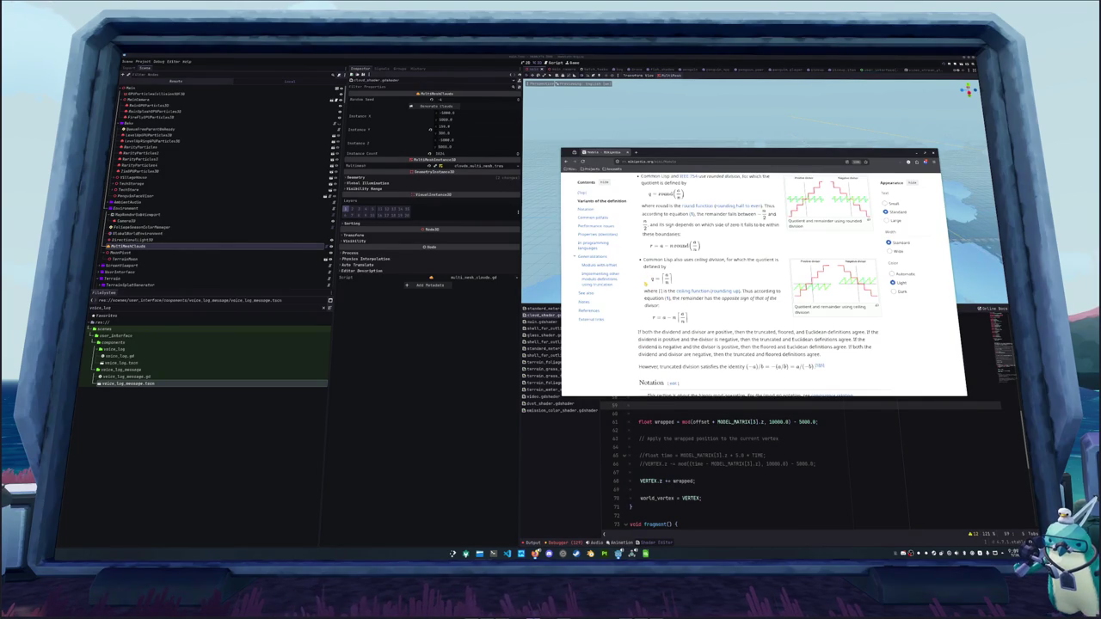
pyautogui.scroll(1, 646, 282)
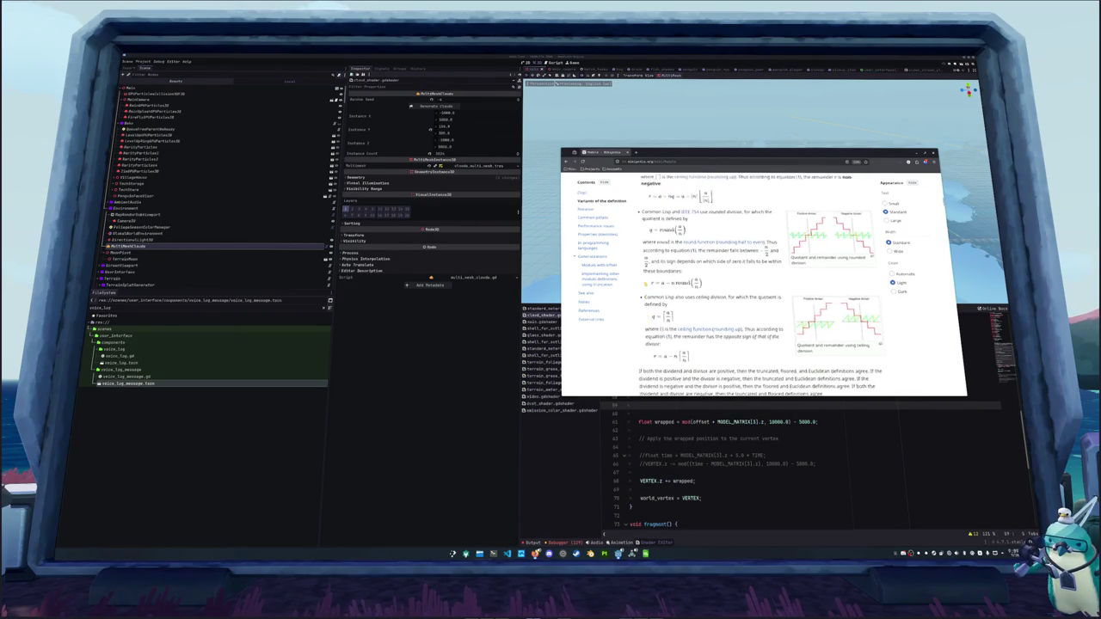
pyautogui.scroll(1, 646, 282)
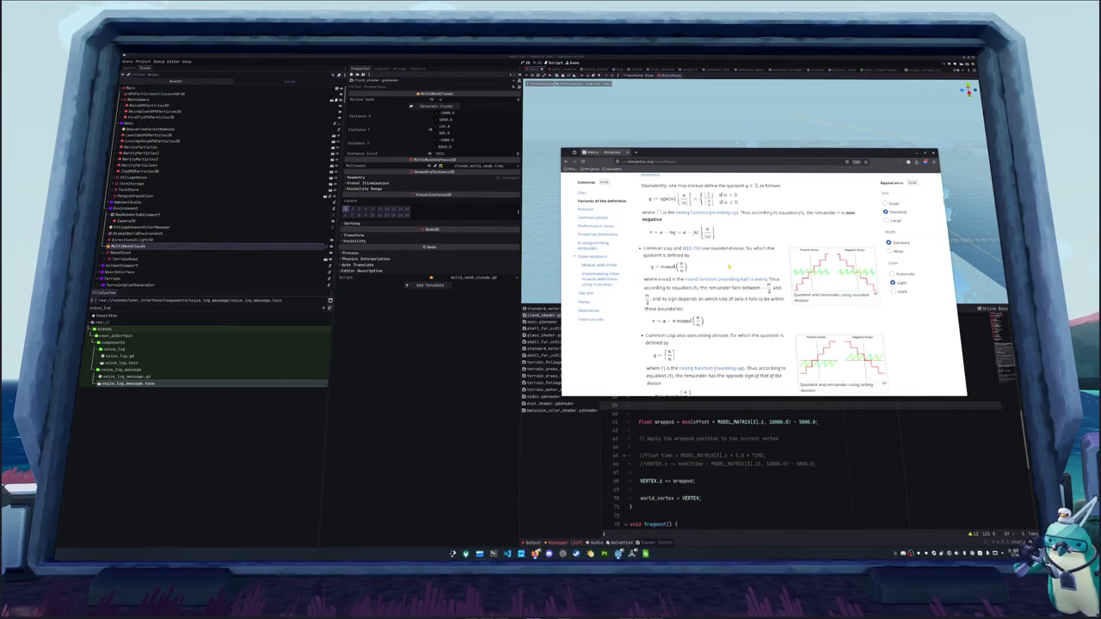
pyautogui.scroll(2, 650, 307)
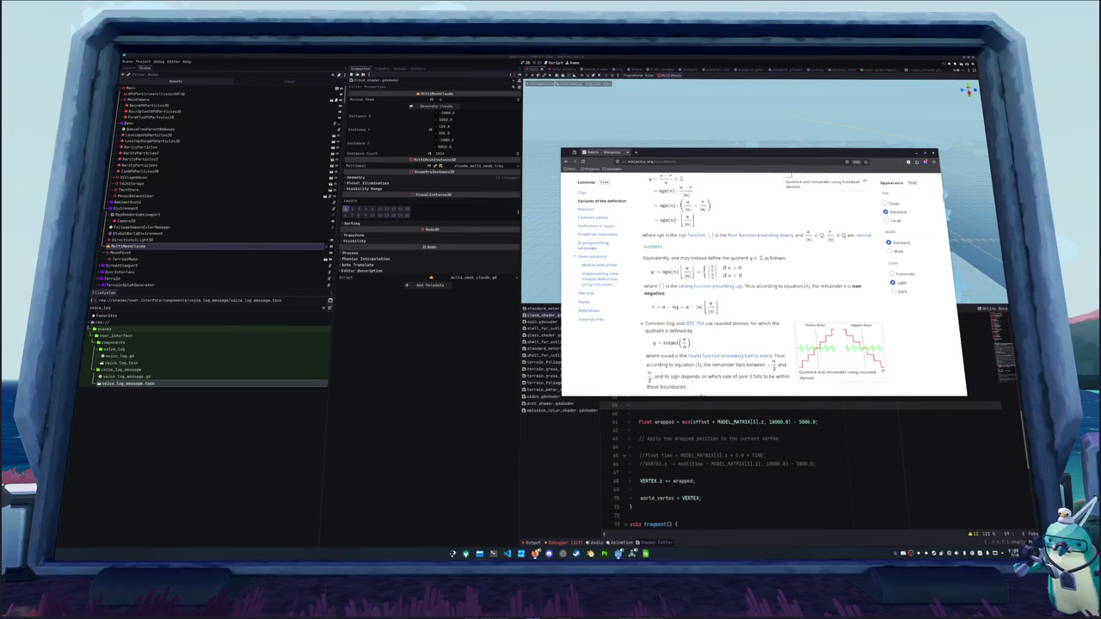
pyautogui.scroll(2, 651, 307)
pyautogui.scroll(5, 647, 307)
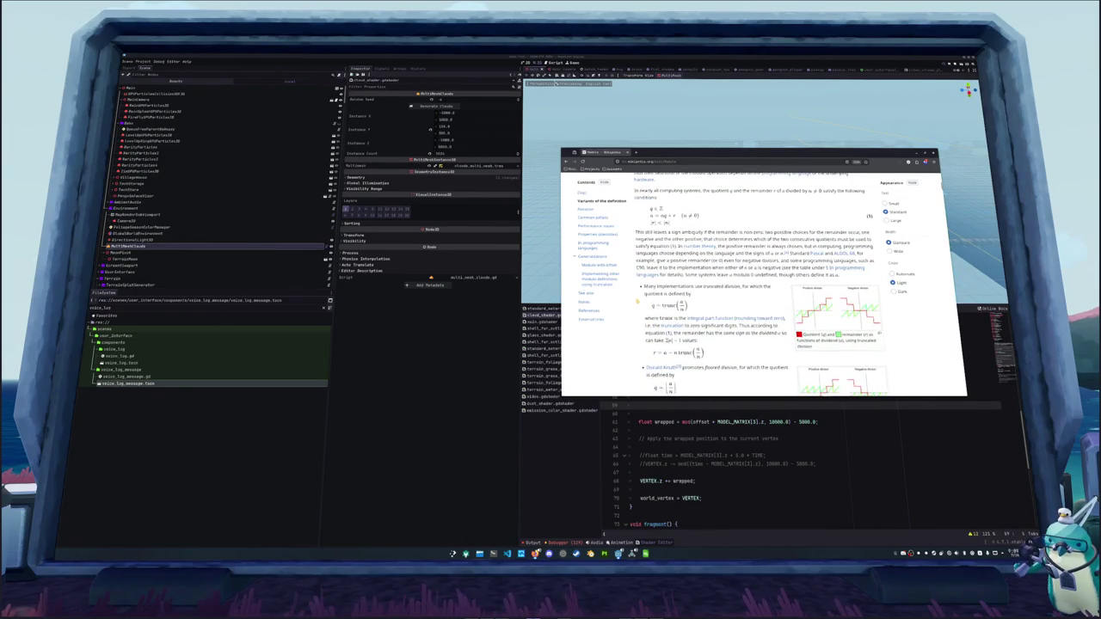
pyautogui.scroll(-1, 639, 303)
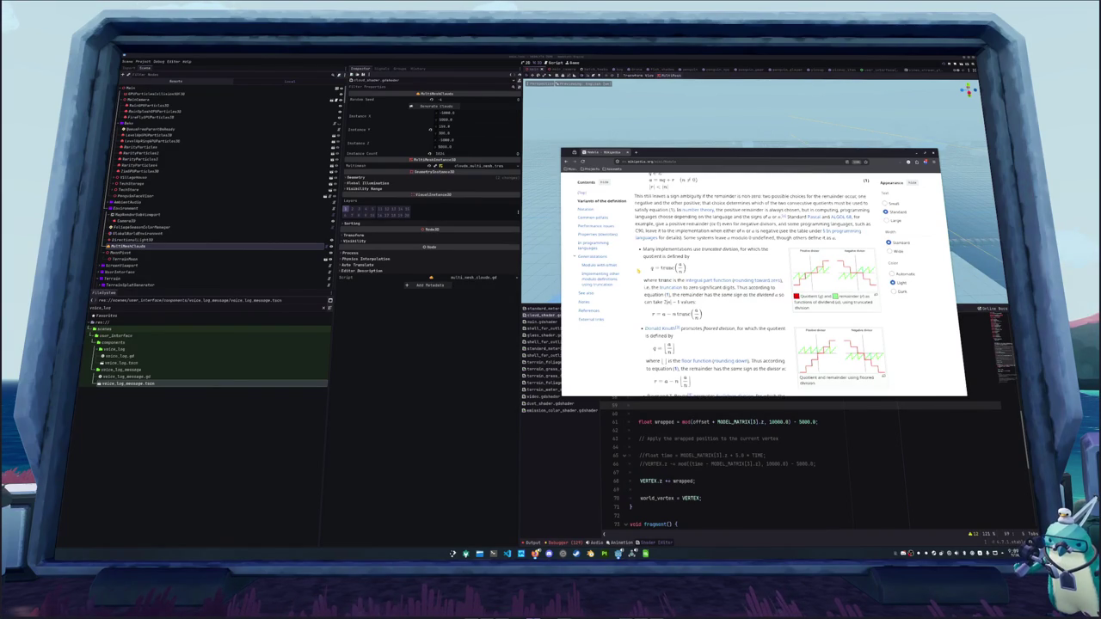
pyautogui.scroll(-2, 638, 270)
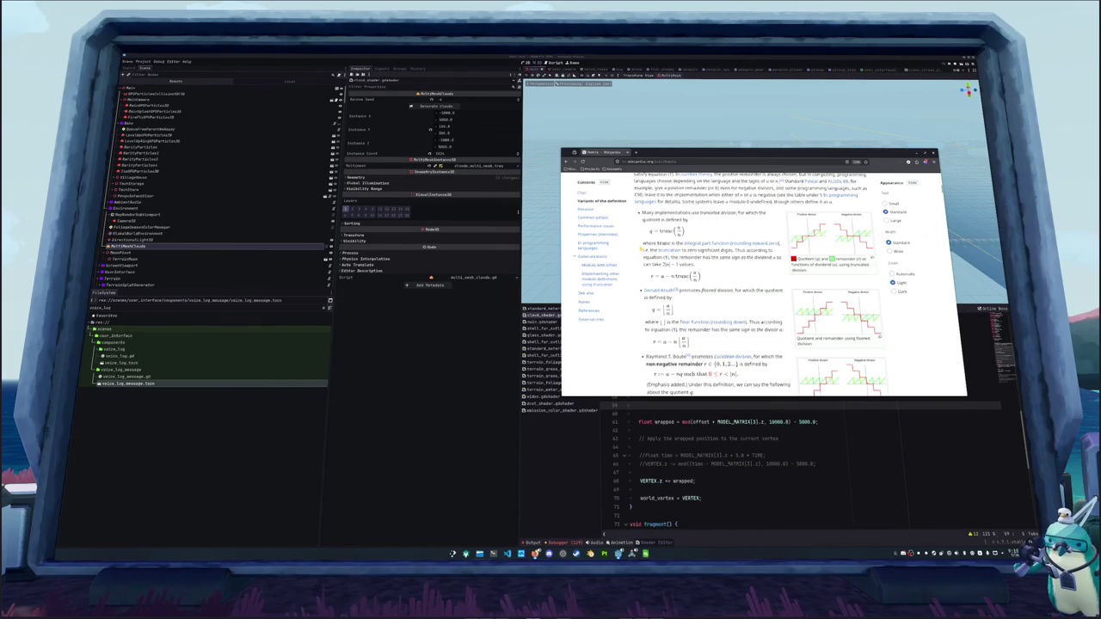
pyautogui.scroll(-3, 641, 247)
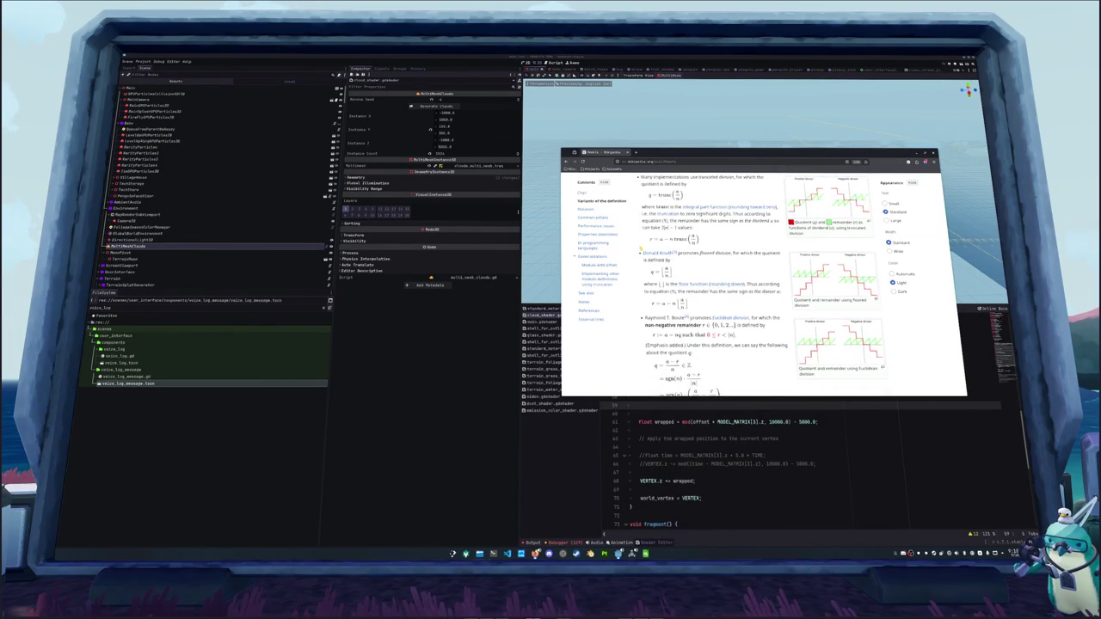
pyautogui.scroll(-3, 640, 248)
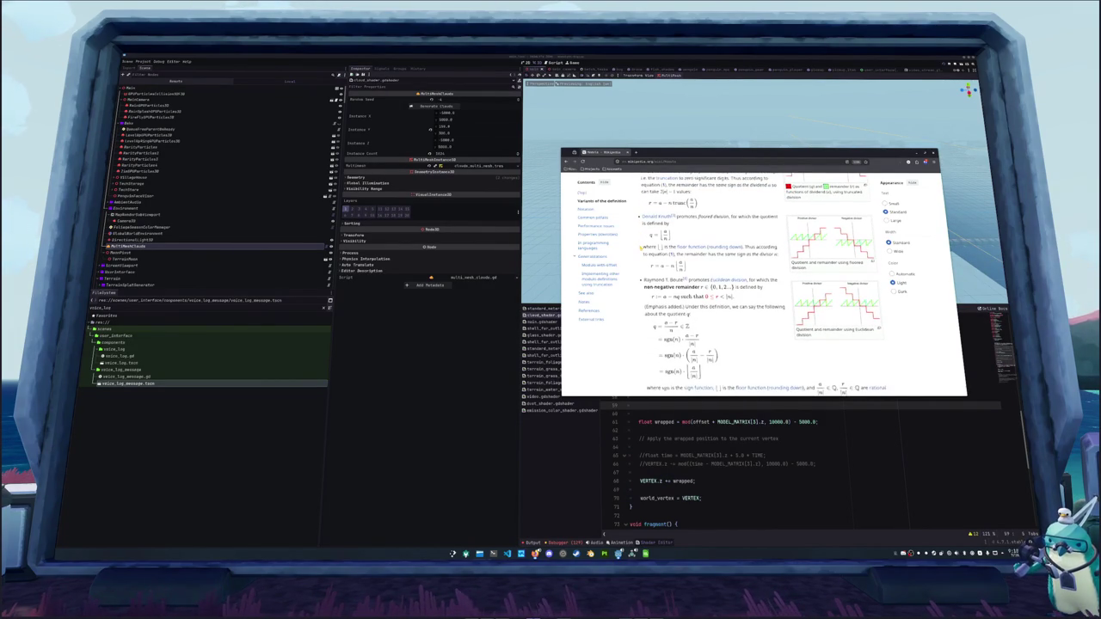
pyautogui.scroll(8, 642, 247)
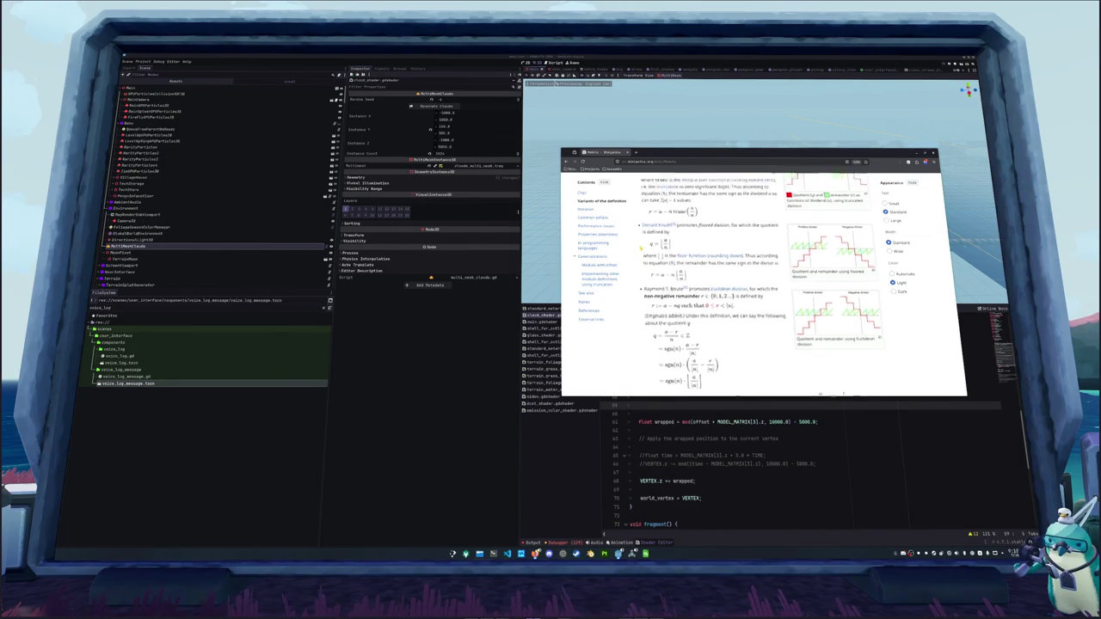
pyautogui.scroll(8, 640, 281)
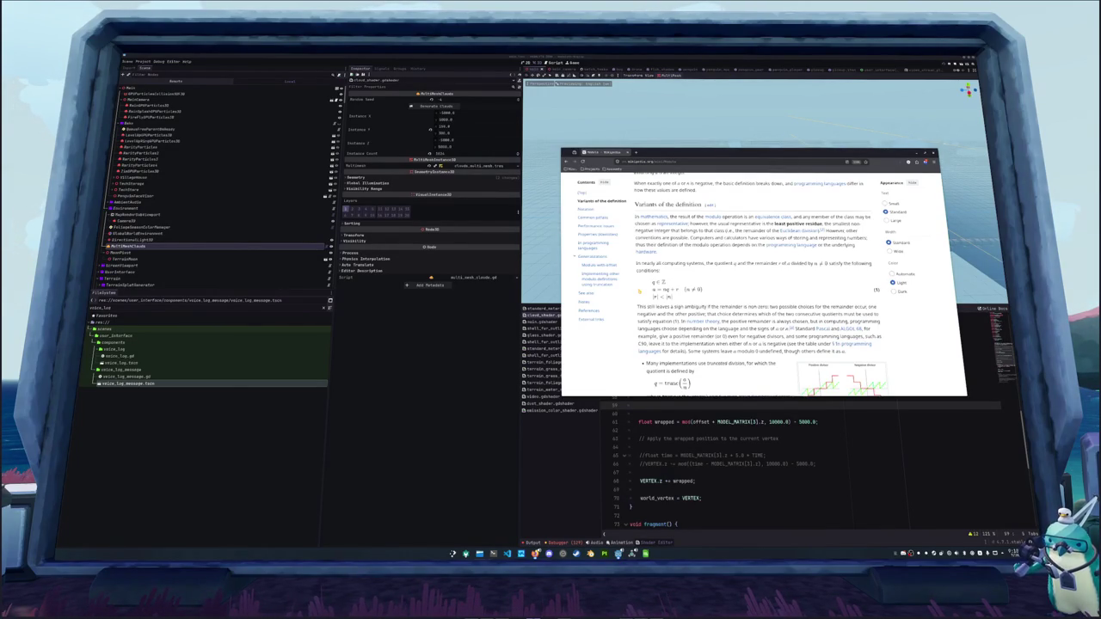
pyautogui.scroll(-10, 761, 284)
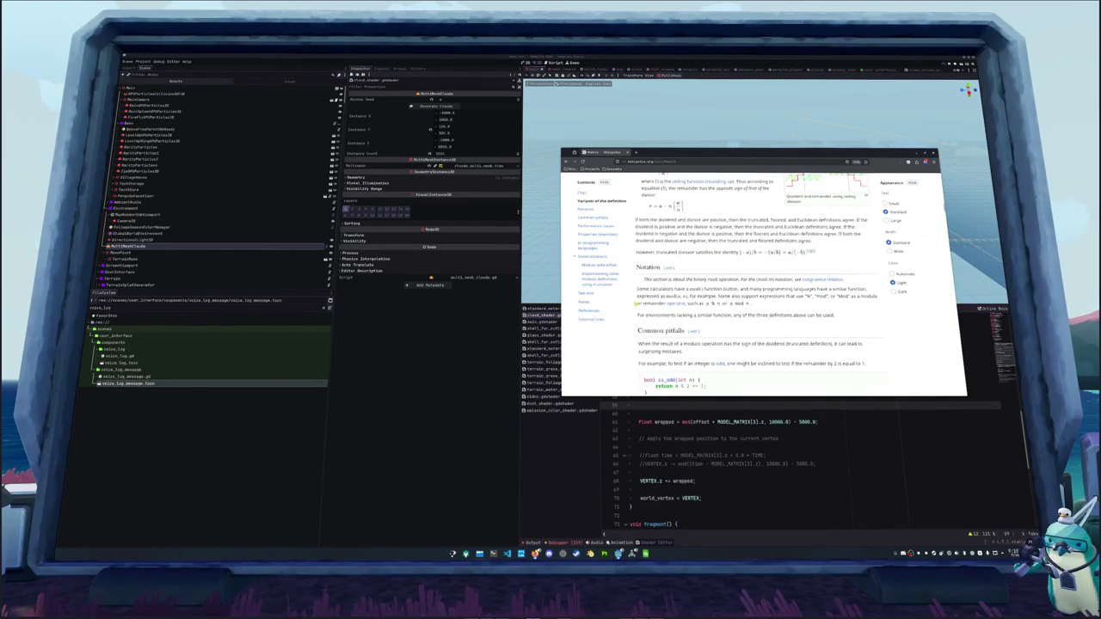
# Scroll past Notation and Common pitfalls to the MATLAB rows of the operator table.
pyautogui.scroll(-3, 761, 284)
pyautogui.scroll(-5, 637, 305)
pyautogui.scroll(-5, 637, 305)
pyautogui.scroll(-10, 636, 304)
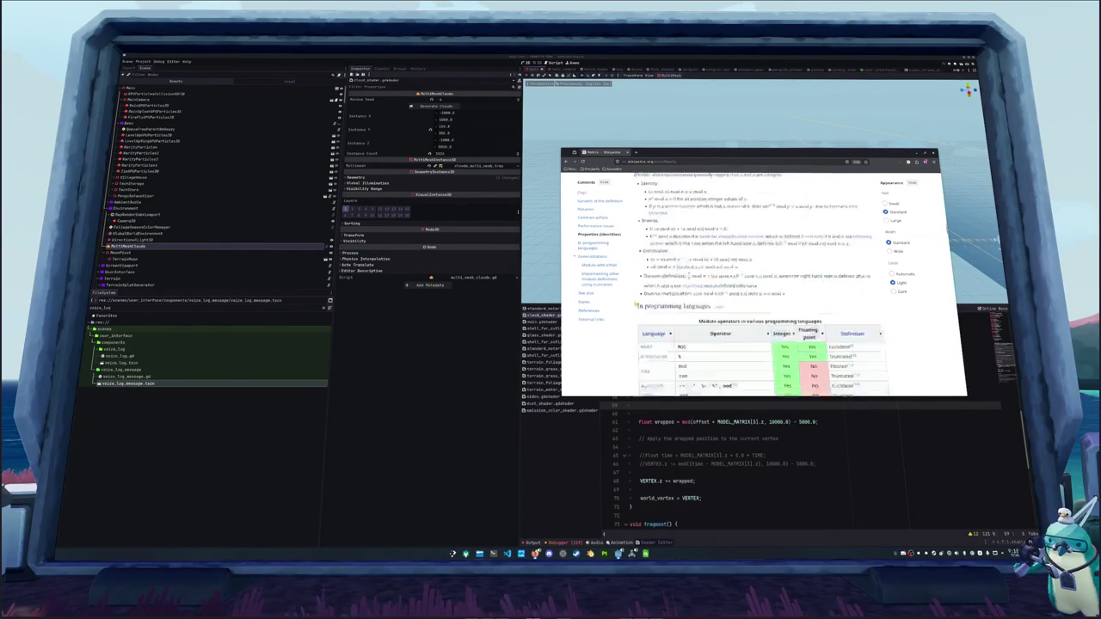
pyautogui.scroll(-3, 636, 305)
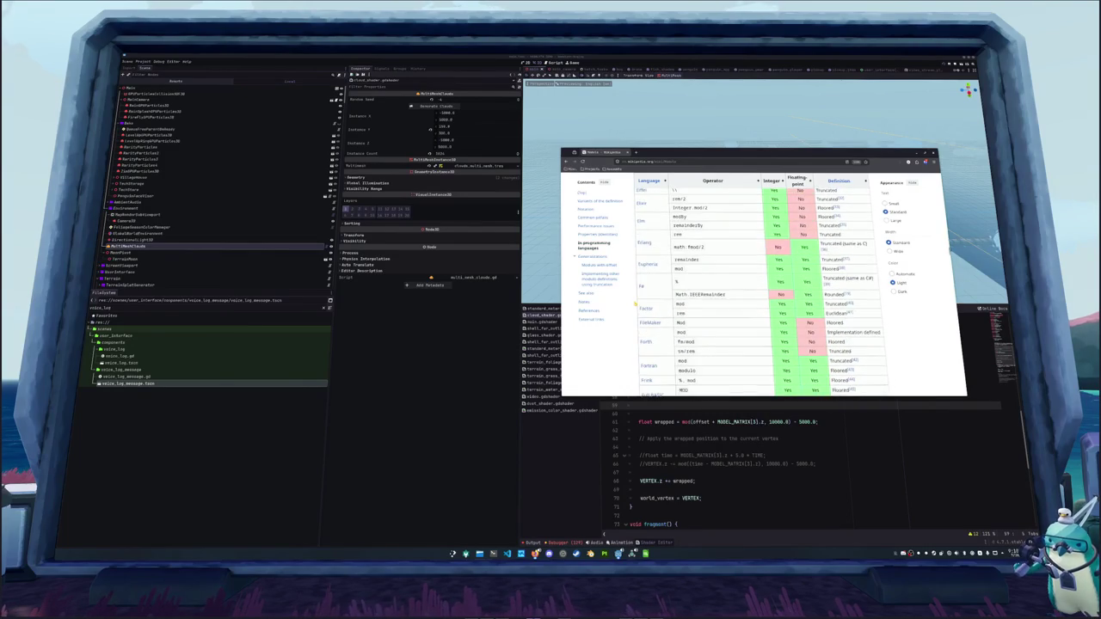
pyautogui.scroll(-3, 637, 304)
pyautogui.scroll(-5, 636, 304)
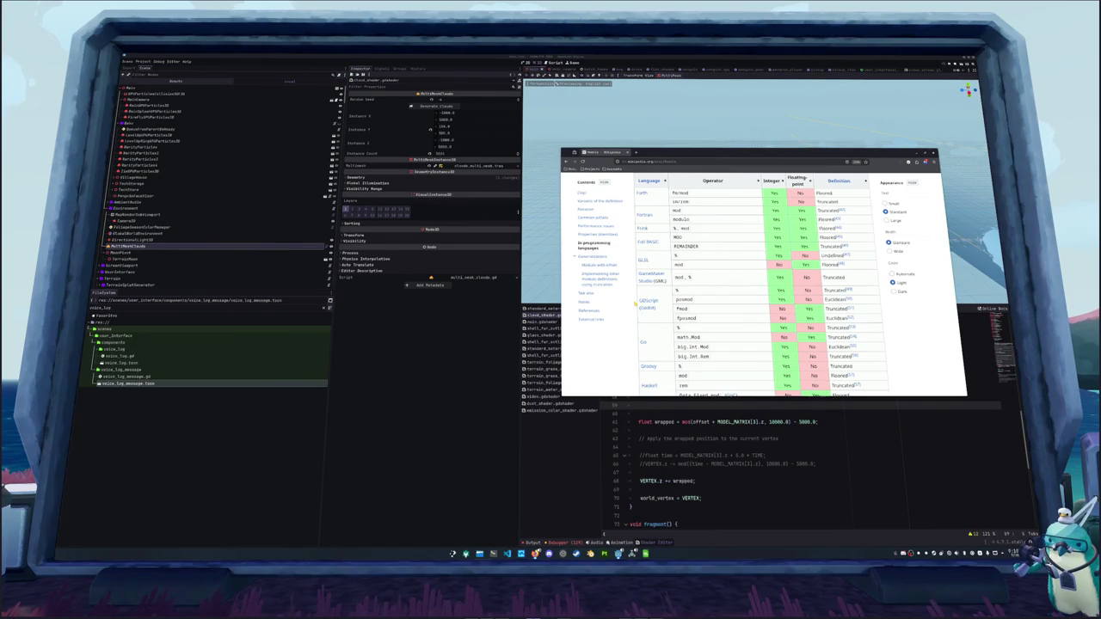
pyautogui.scroll(-2, 636, 304)
pyautogui.scroll(-3, 638, 303)
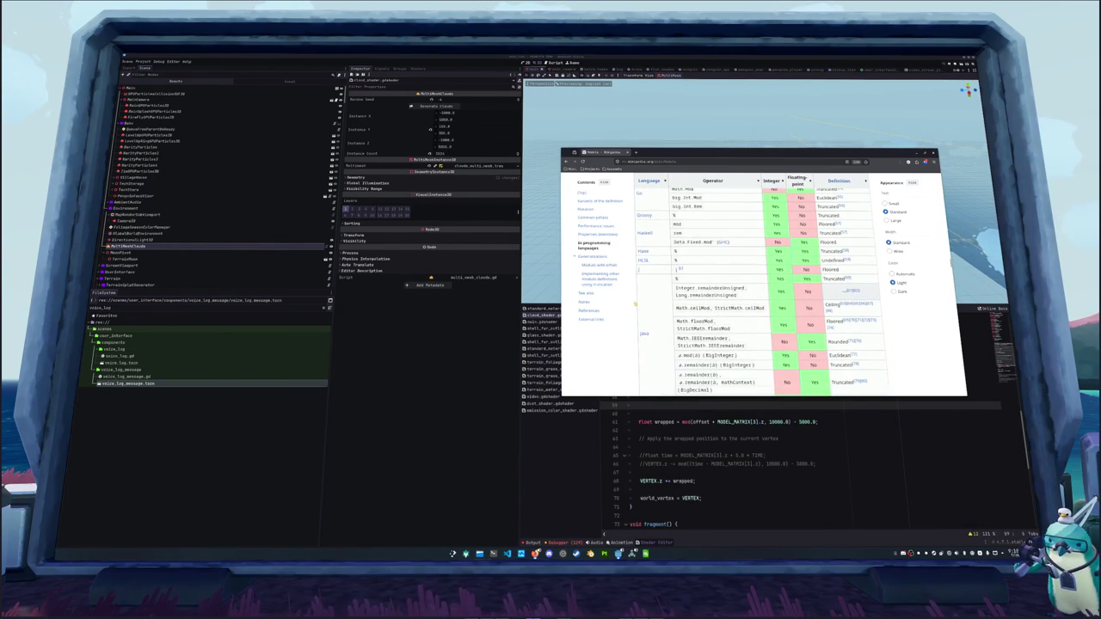
pyautogui.scroll(-3, 636, 304)
pyautogui.scroll(-4, 636, 304)
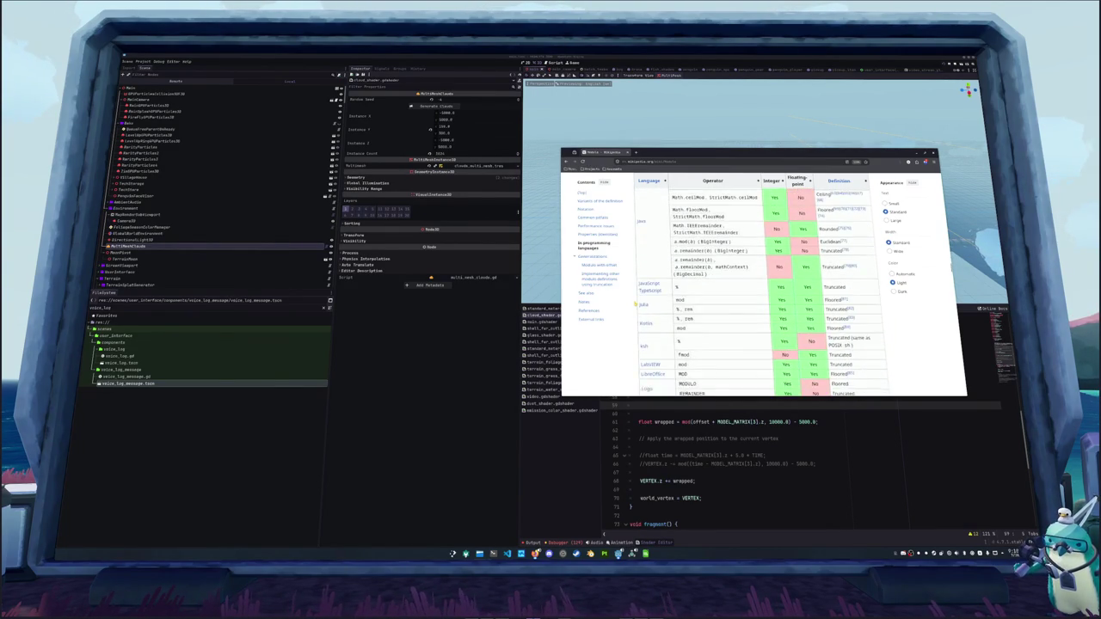
pyautogui.scroll(-4, 636, 303)
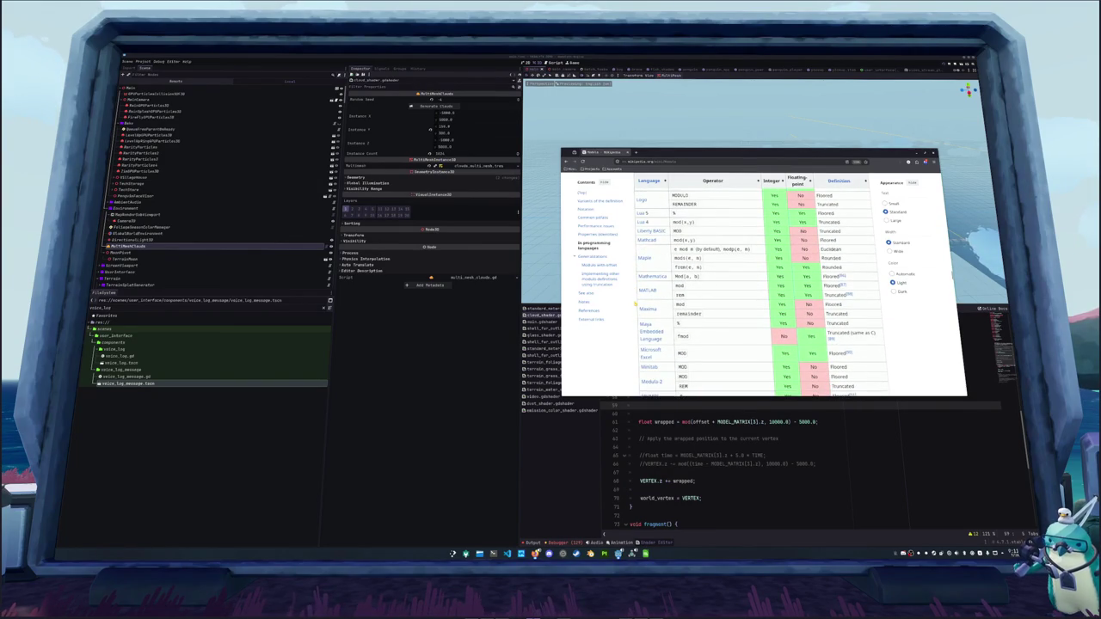
# Follow the MATLAB row's cited reference to the archived MathWorks mod documentation.
pyautogui.click(647, 292)
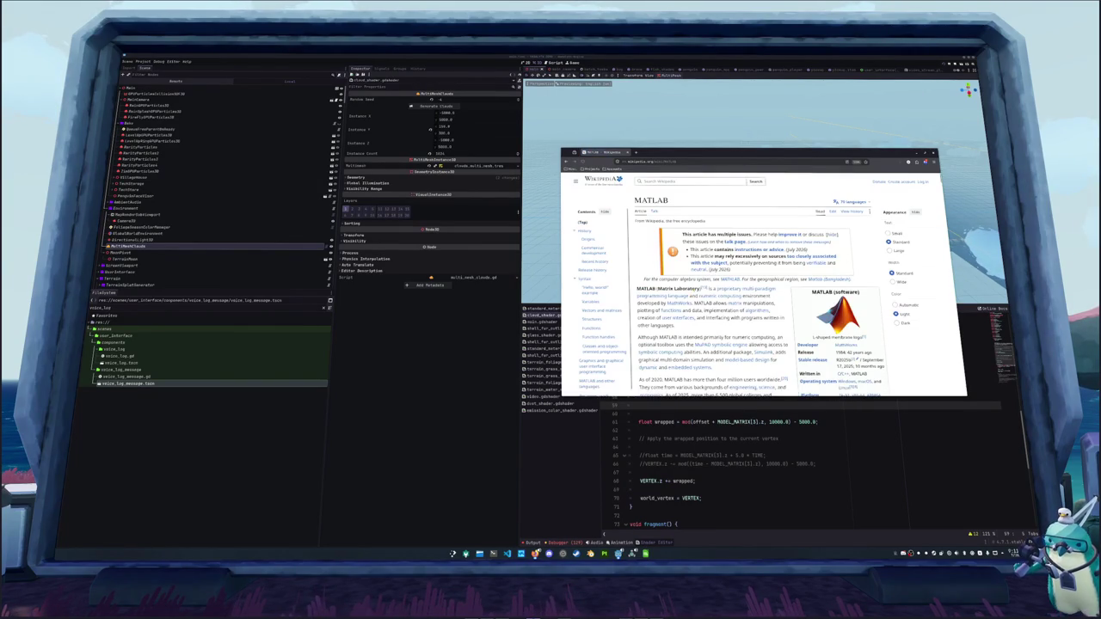
pyautogui.click(566, 162)
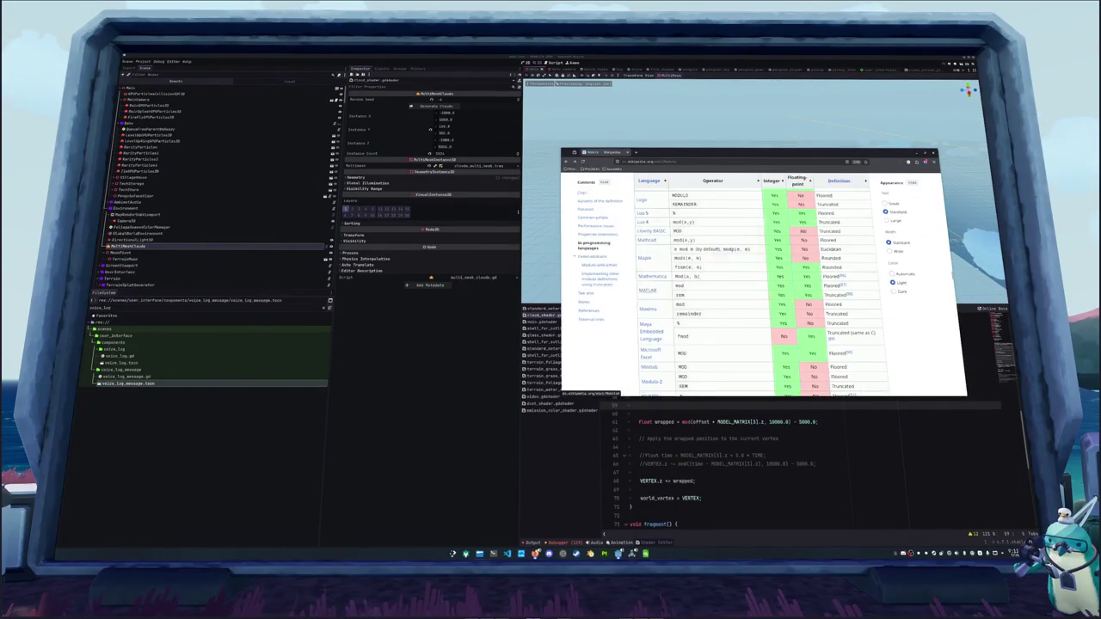
pyautogui.click(846, 286)
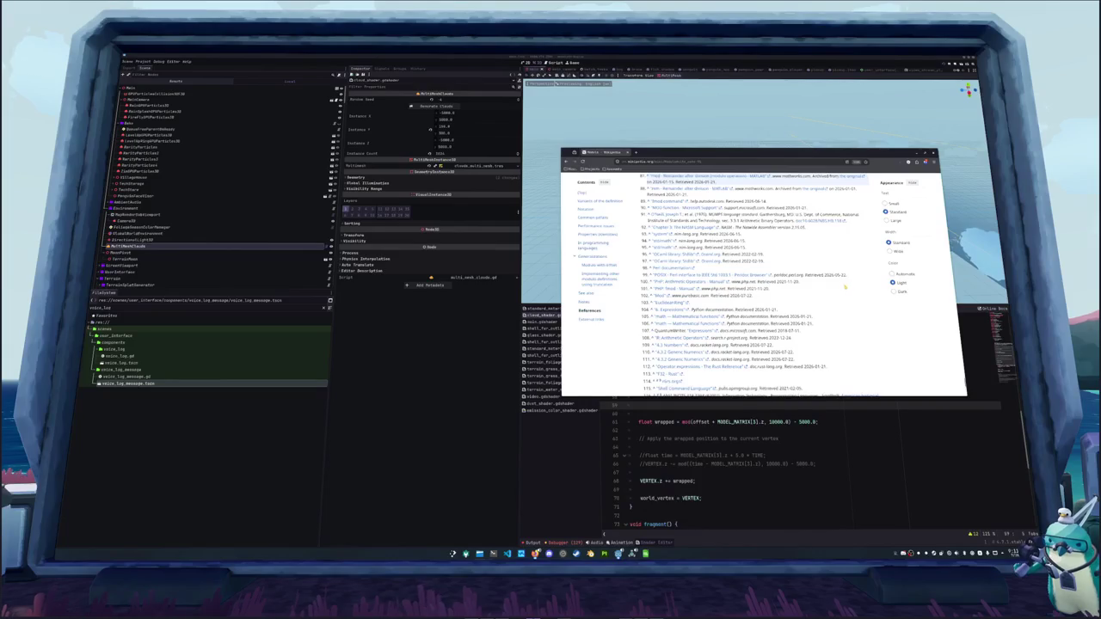
pyautogui.click(847, 175)
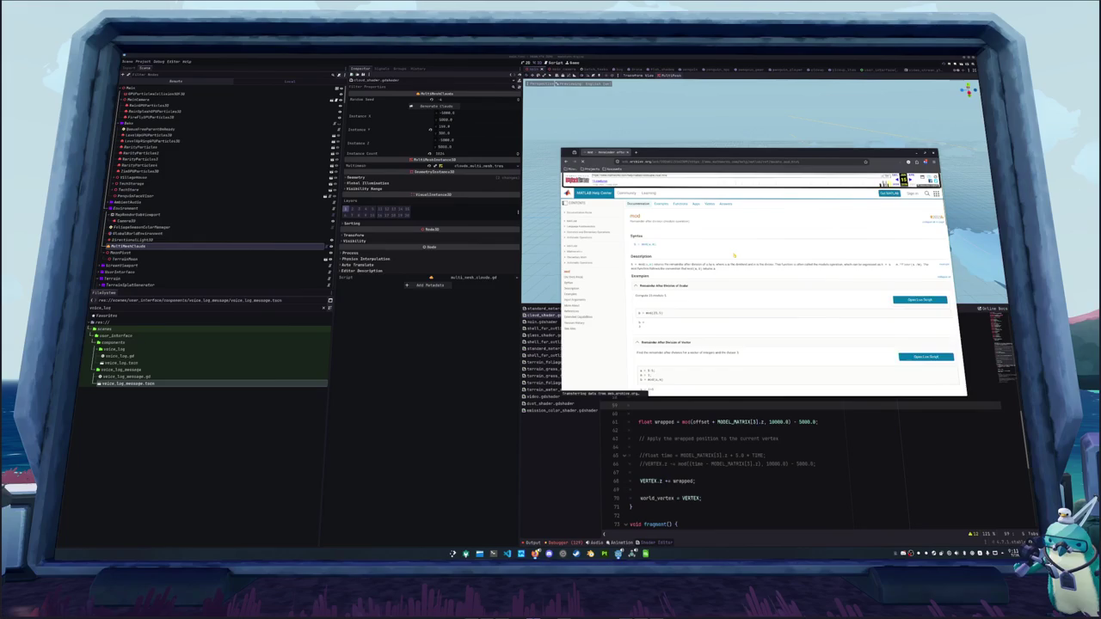
# Scroll through the mod page's syntax, description and examples, then back to the top.
pyautogui.scroll(-10, 729, 255)
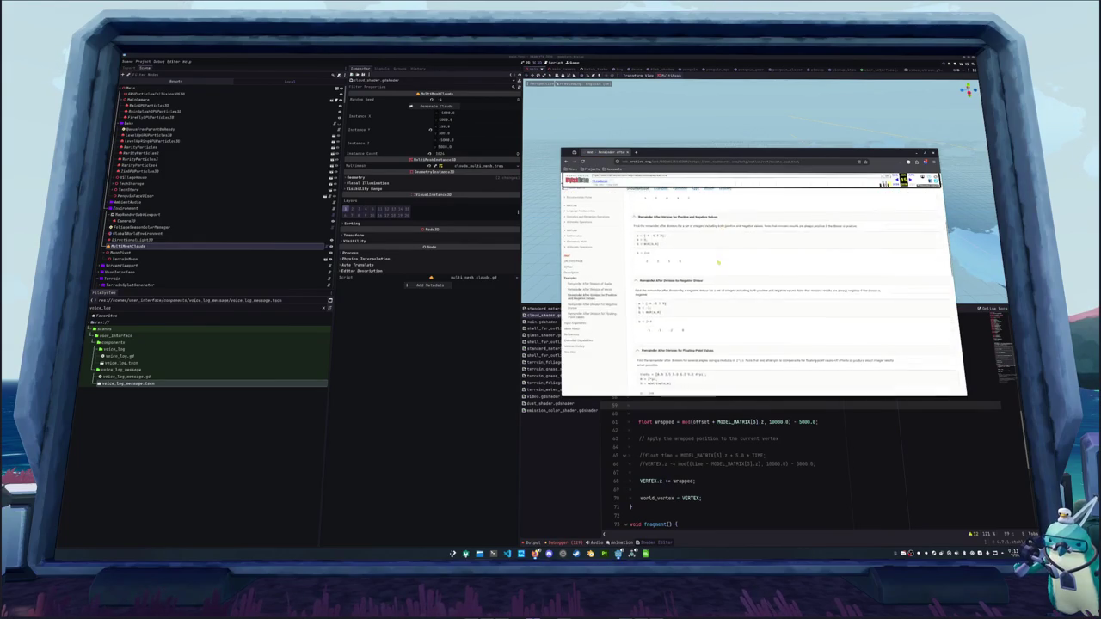
pyautogui.scroll(-5, 765, 283)
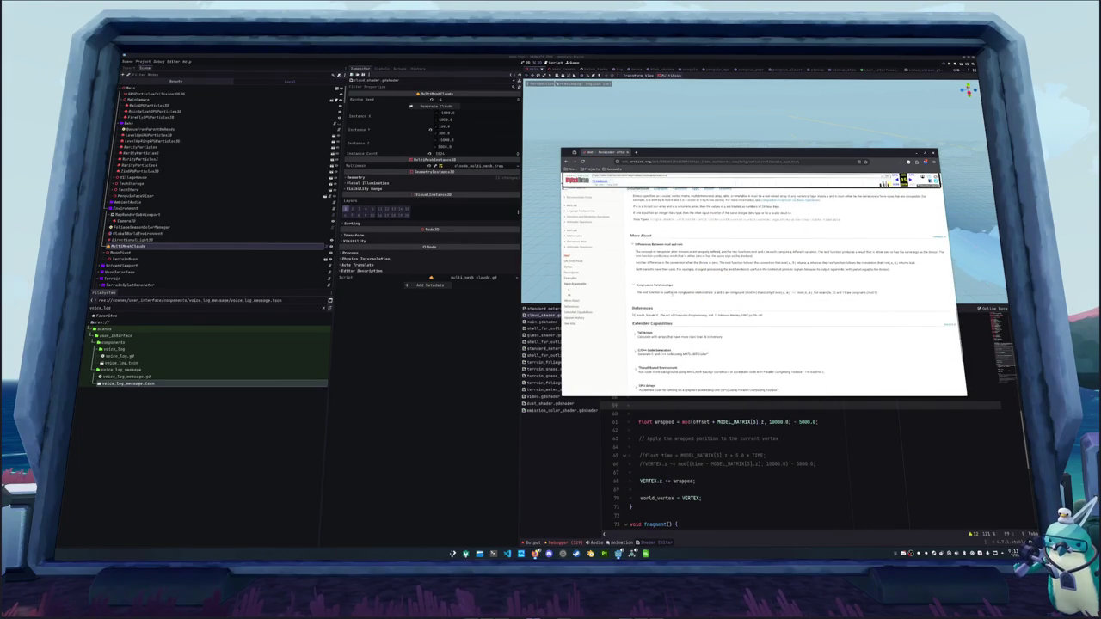
pyautogui.scroll(-3, 766, 284)
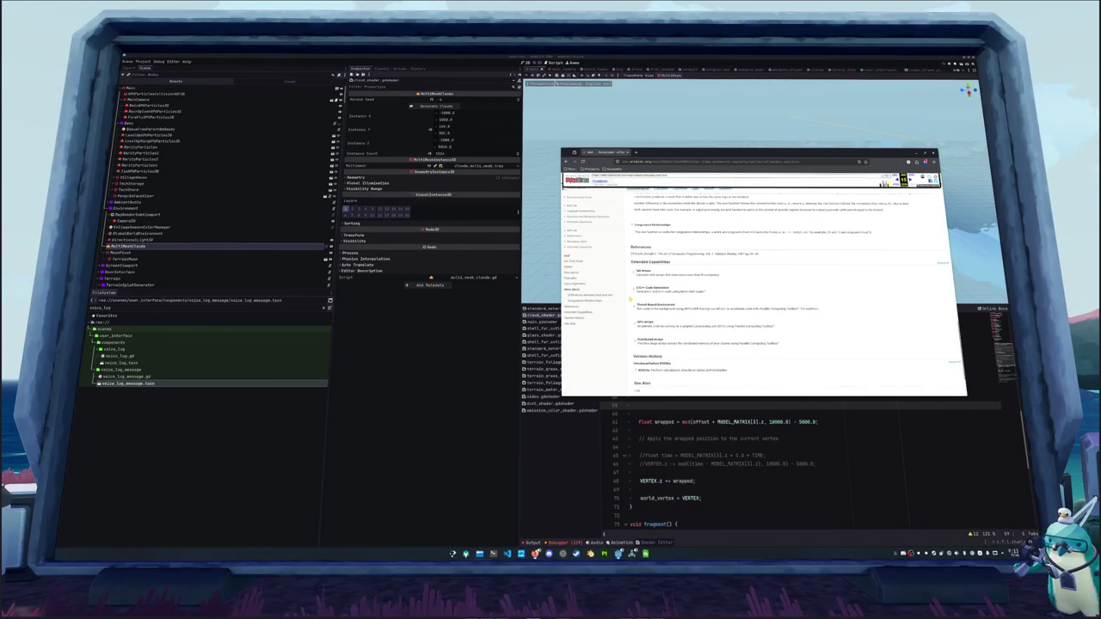
pyautogui.scroll(-2, 631, 300)
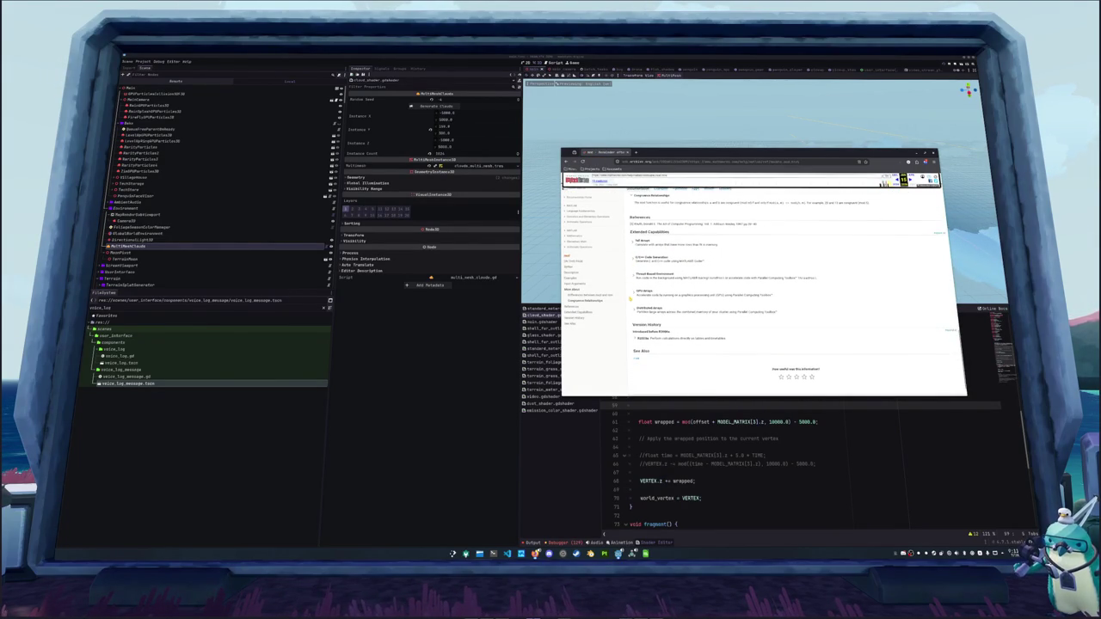
pyautogui.scroll(10, 630, 297)
pyautogui.scroll(3, 631, 298)
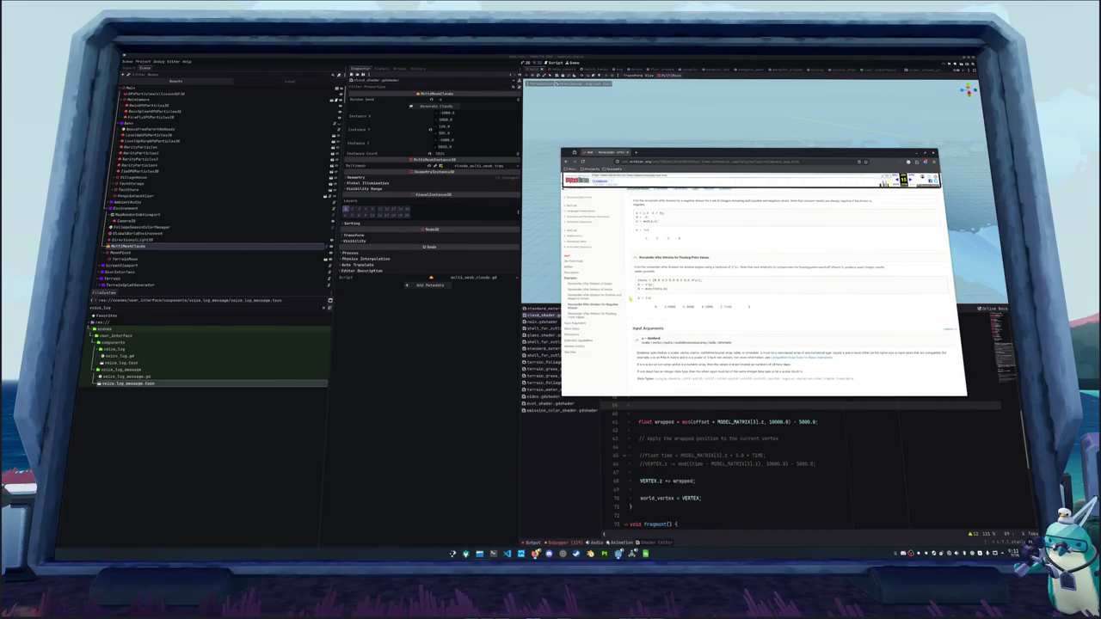
pyautogui.scroll(8, 630, 297)
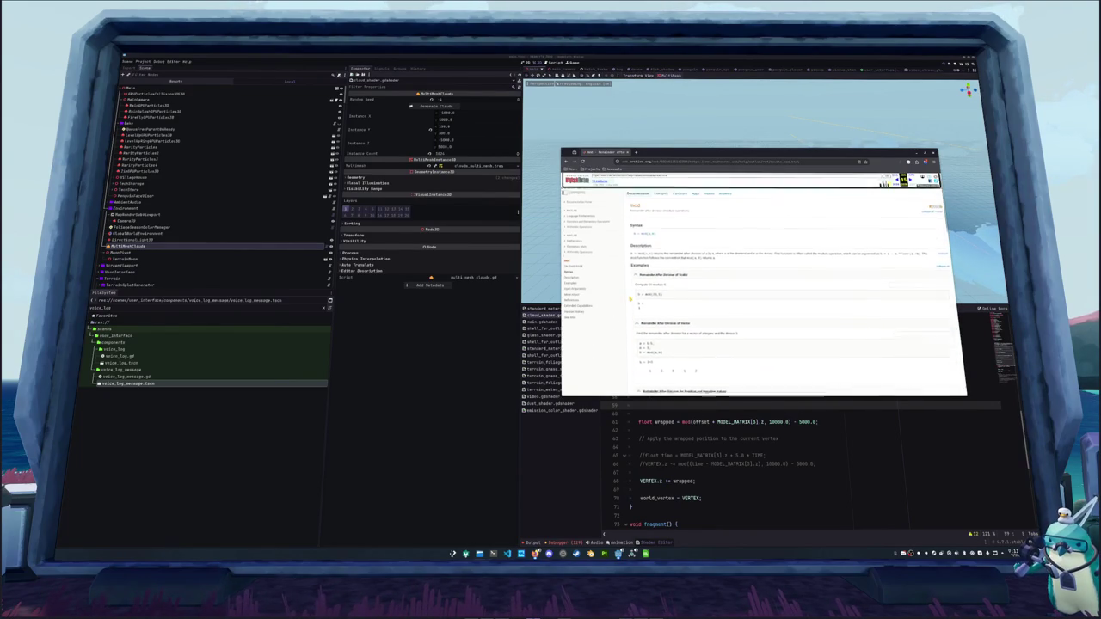
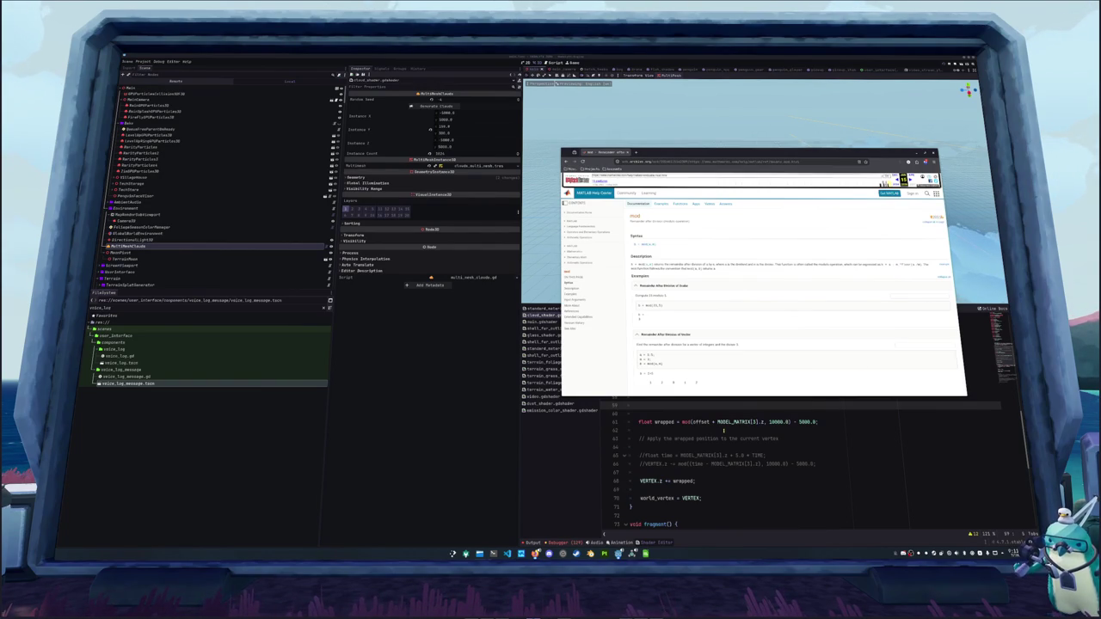
# Insert float remainder = base - floor(num/base)*base; on the empty line above the wrapped calculation.
pyautogui.click(724, 430)
pyautogui.press('Up')
pyautogui.press('Up')
pyautogui.press('Up')
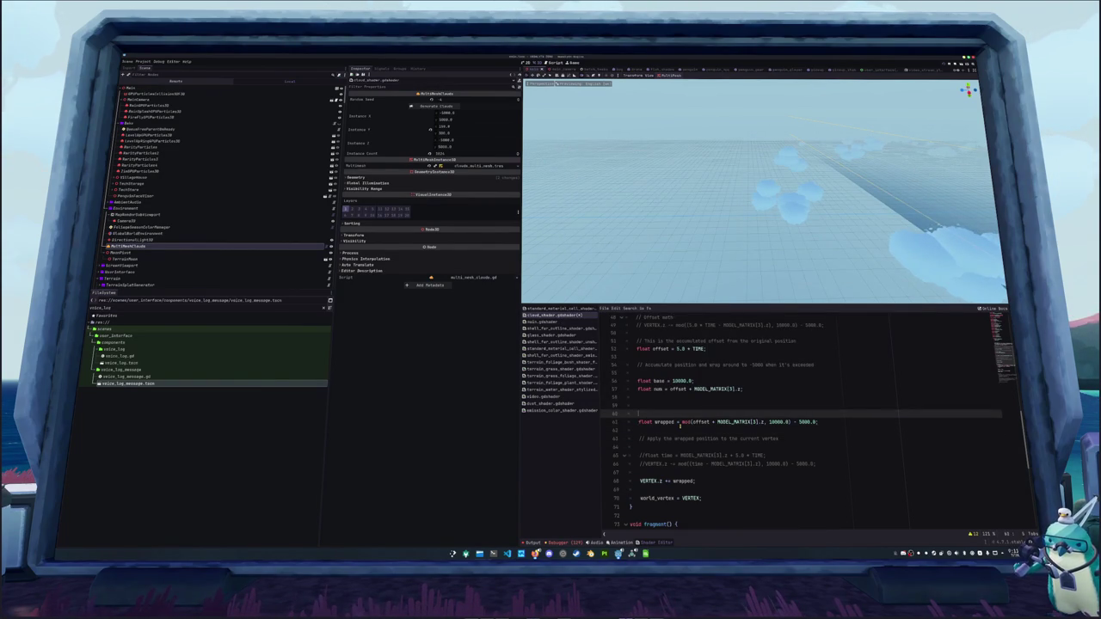
pyautogui.press('Down')
pyautogui.write('float re')
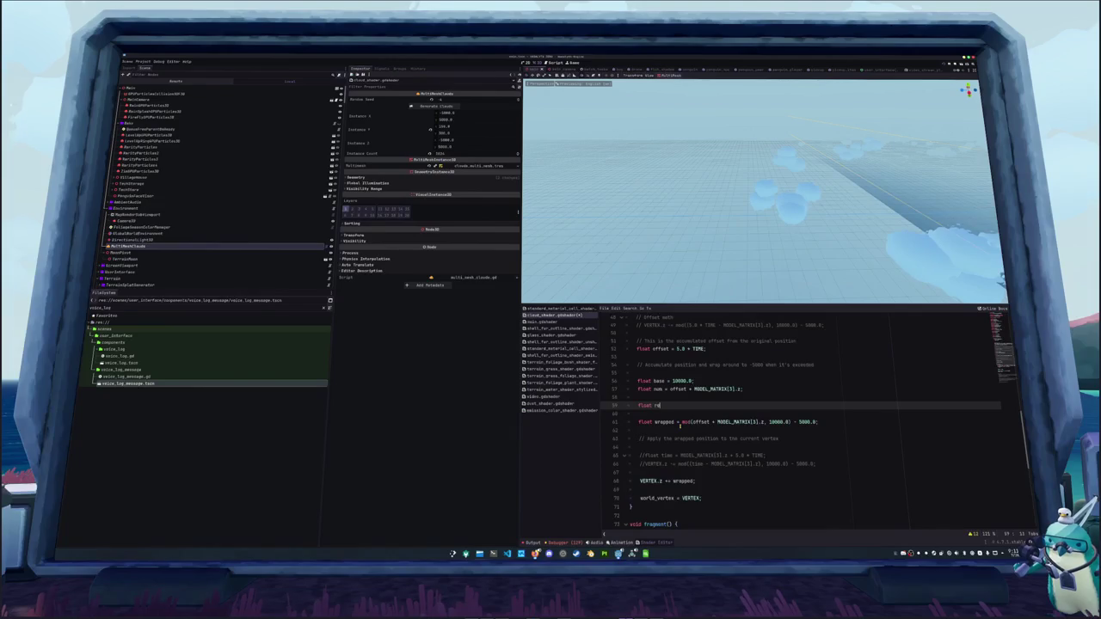
pyautogui.write('mainder = ')
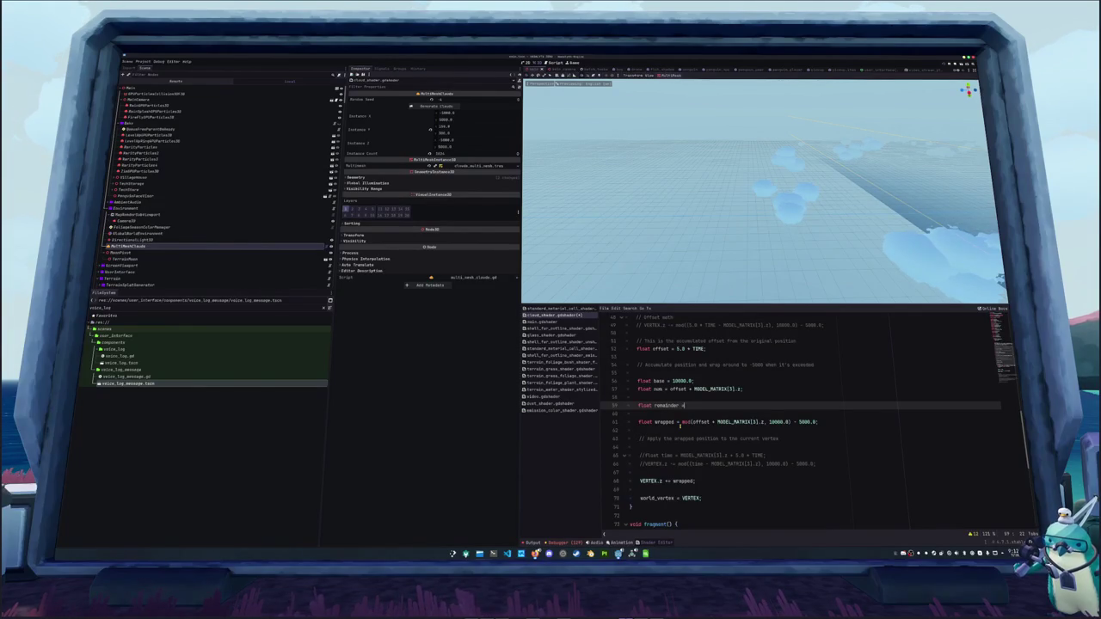
pyautogui.write('bas')
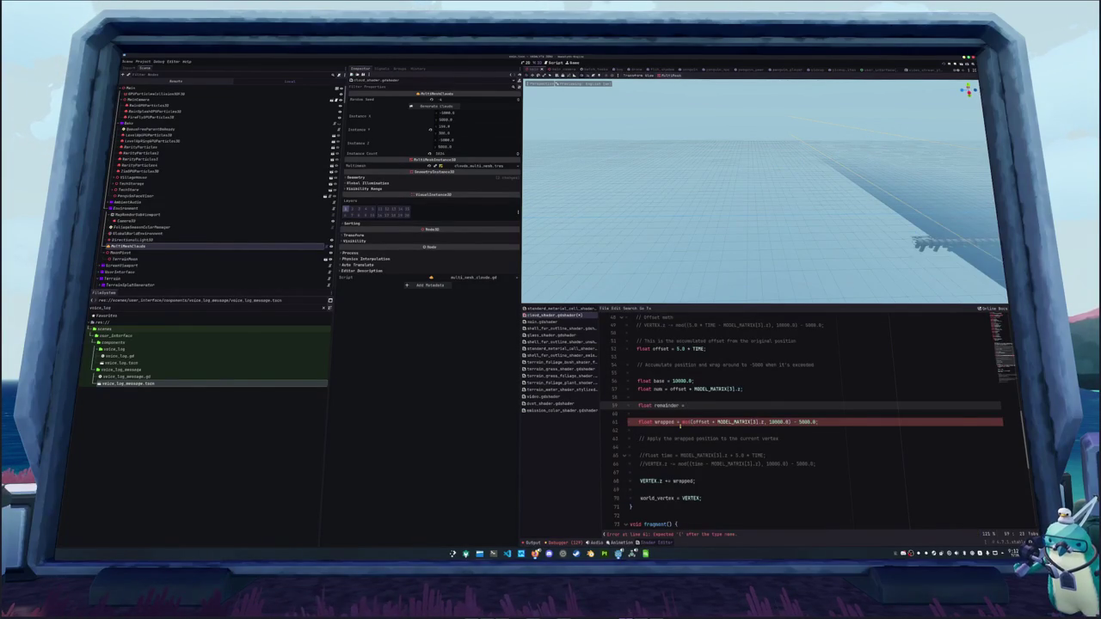
pyautogui.write('e - ')
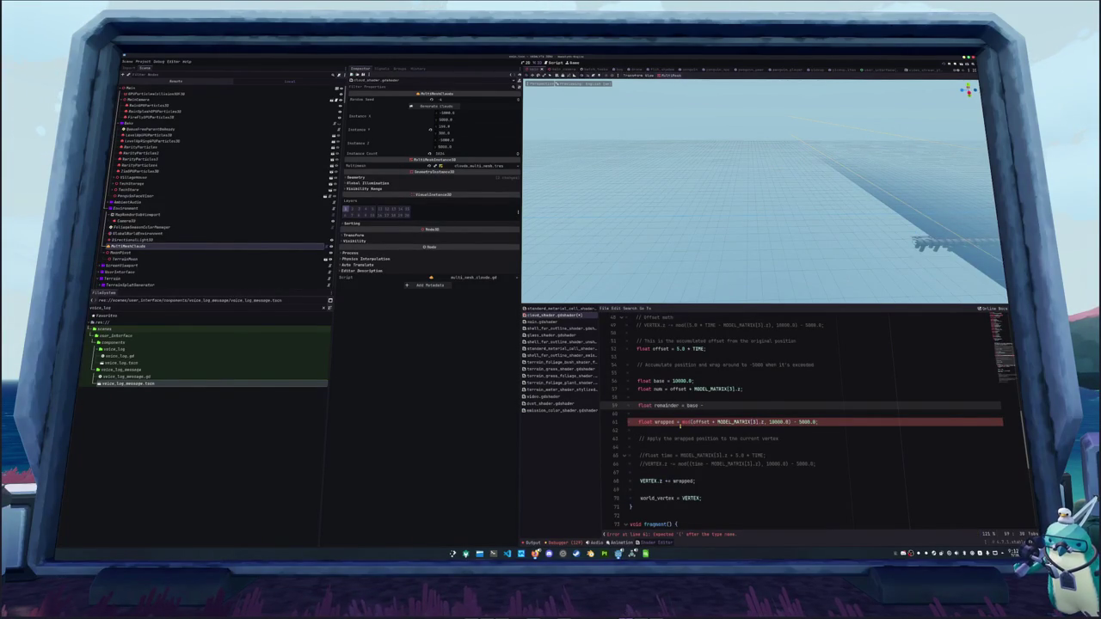
pyautogui.write('floor(')
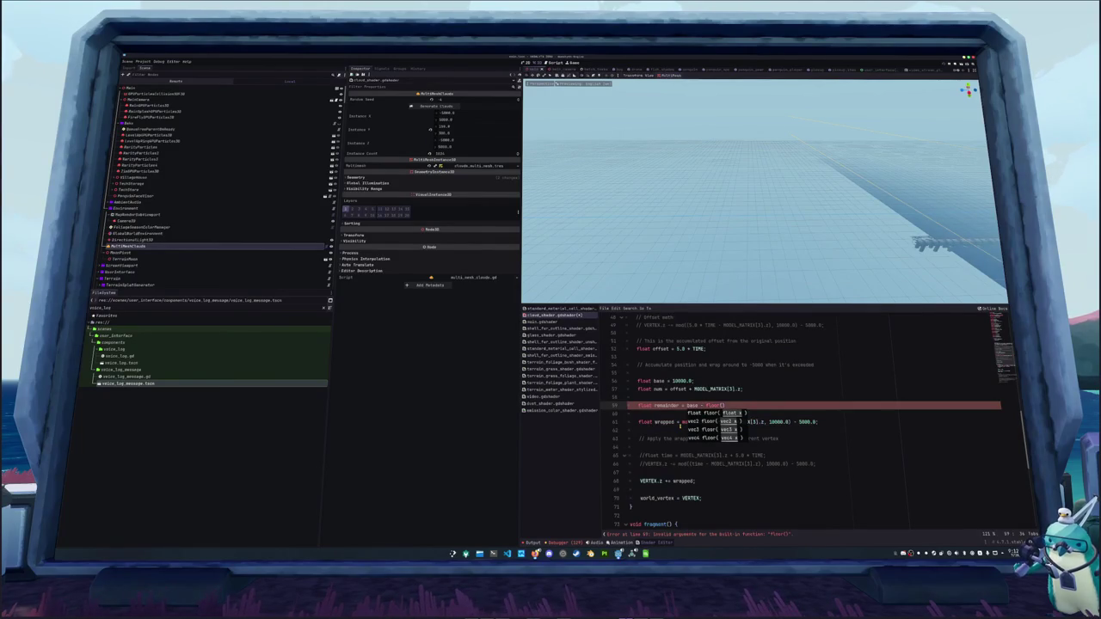
pyautogui.press('Escape')
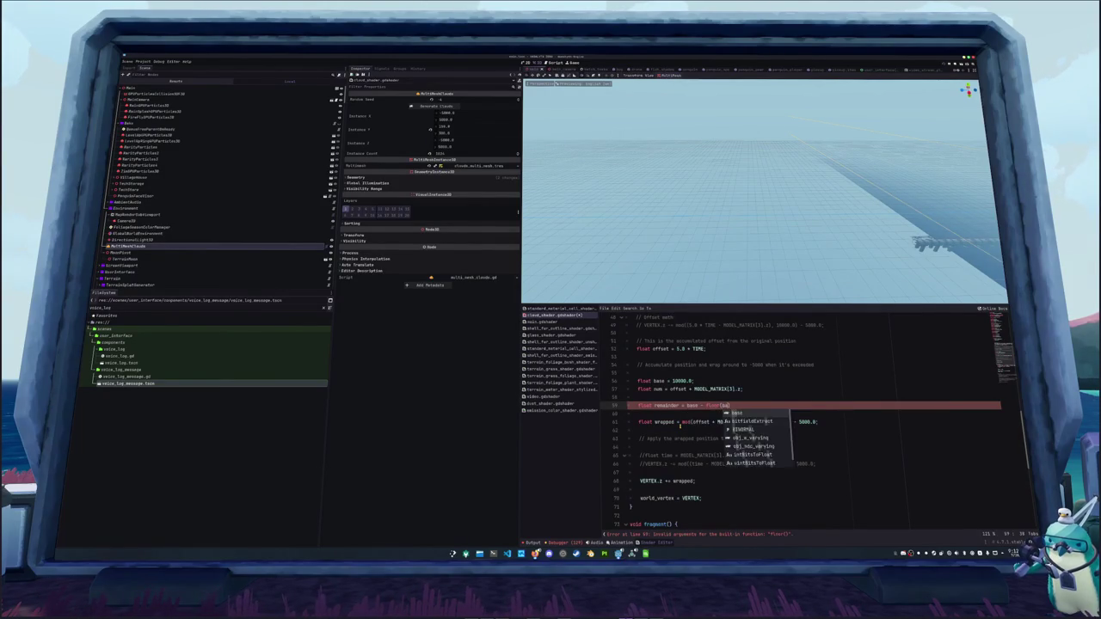
pyautogui.write('/base)')
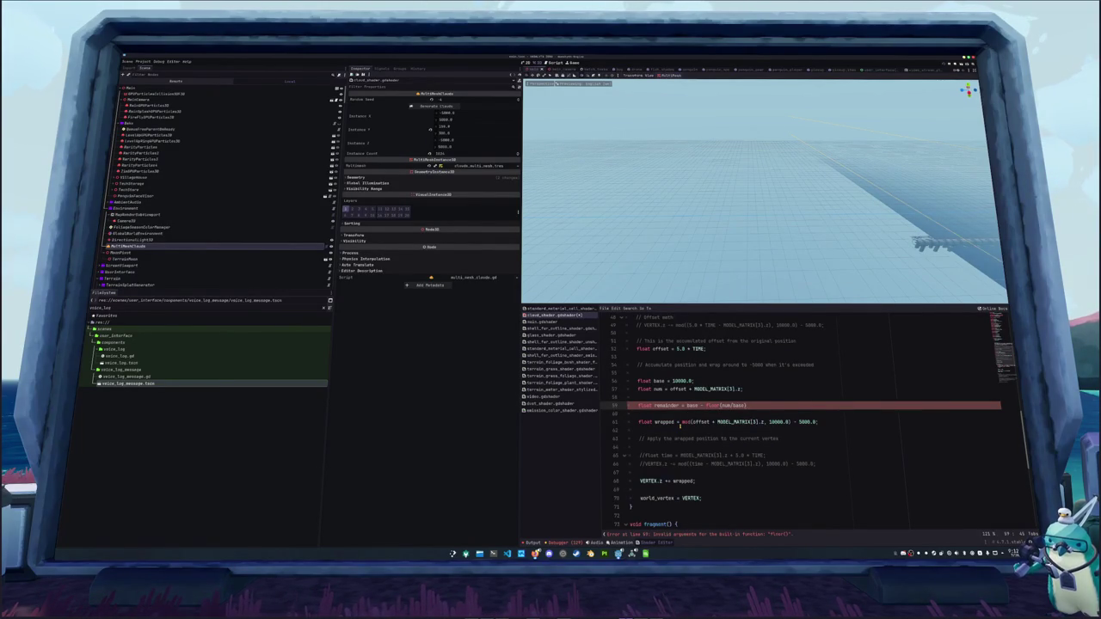
pyautogui.write('*base;')
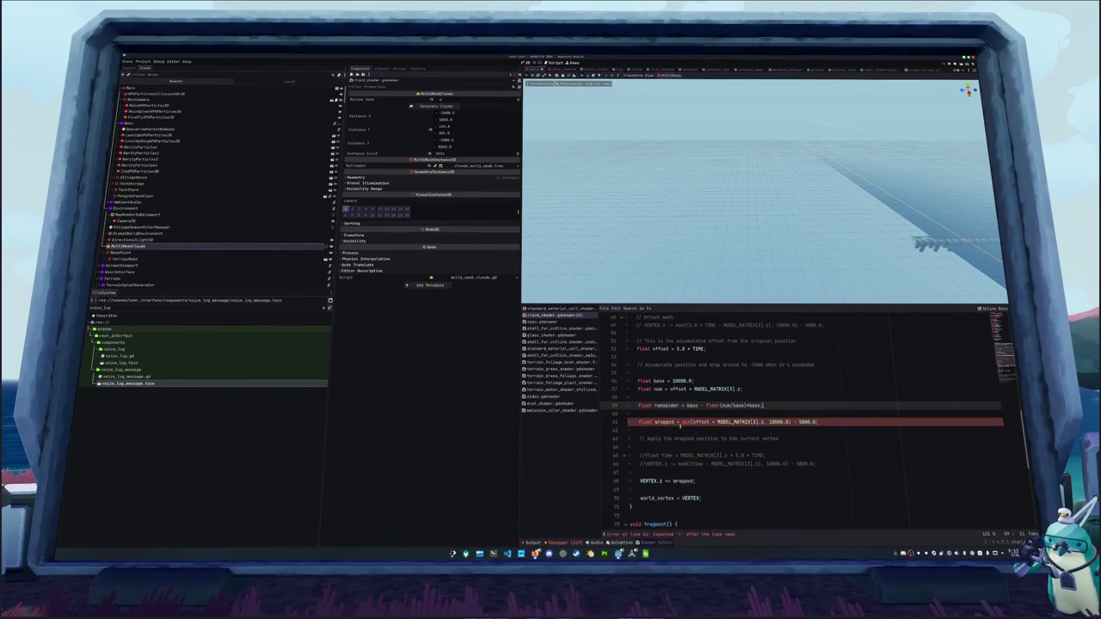
pyautogui.hotkey('alt', 'Tab')
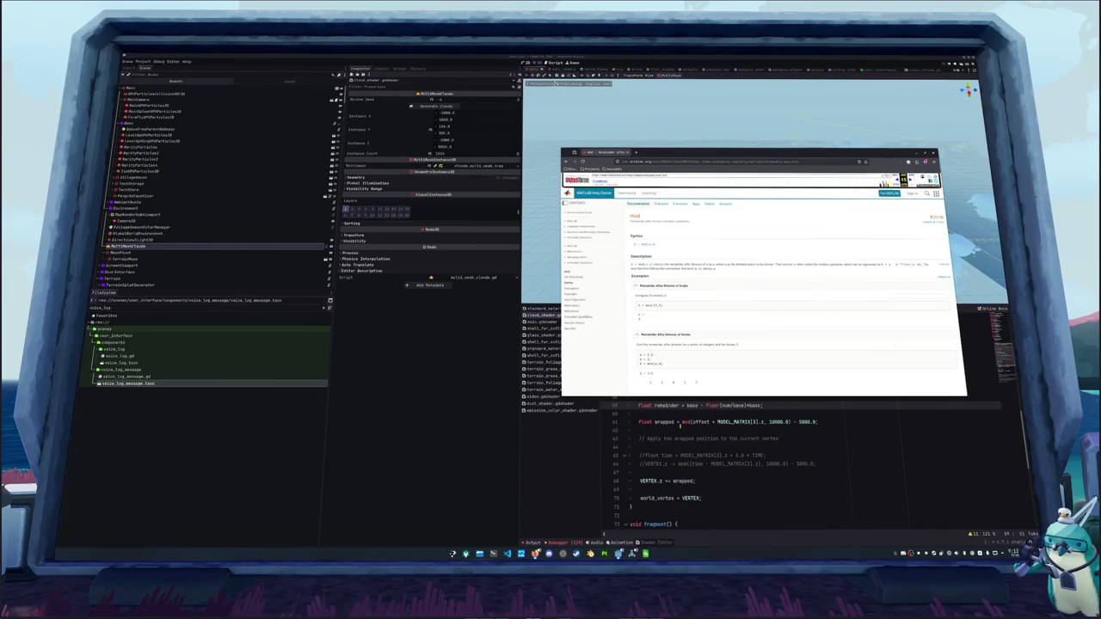
# Compare the shader's remainder formula against MATLAB's mod documentation page.
pyautogui.hotkey('alt', 'Tab')
pyautogui.hotkey('alt', 'Tab')
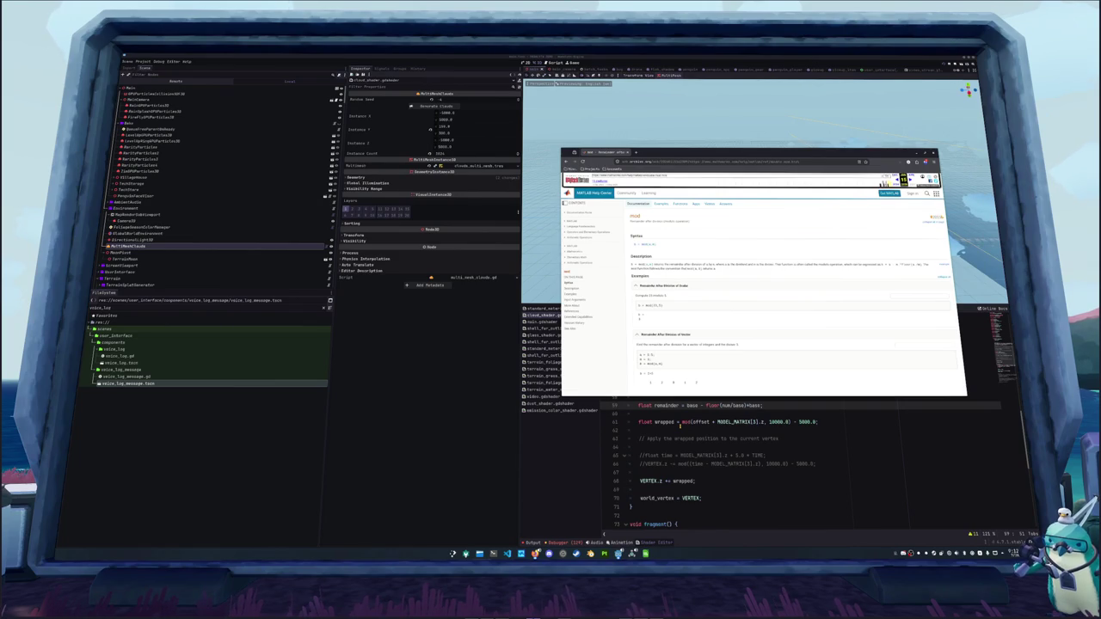
pyautogui.hotkey('alt', 'Tab')
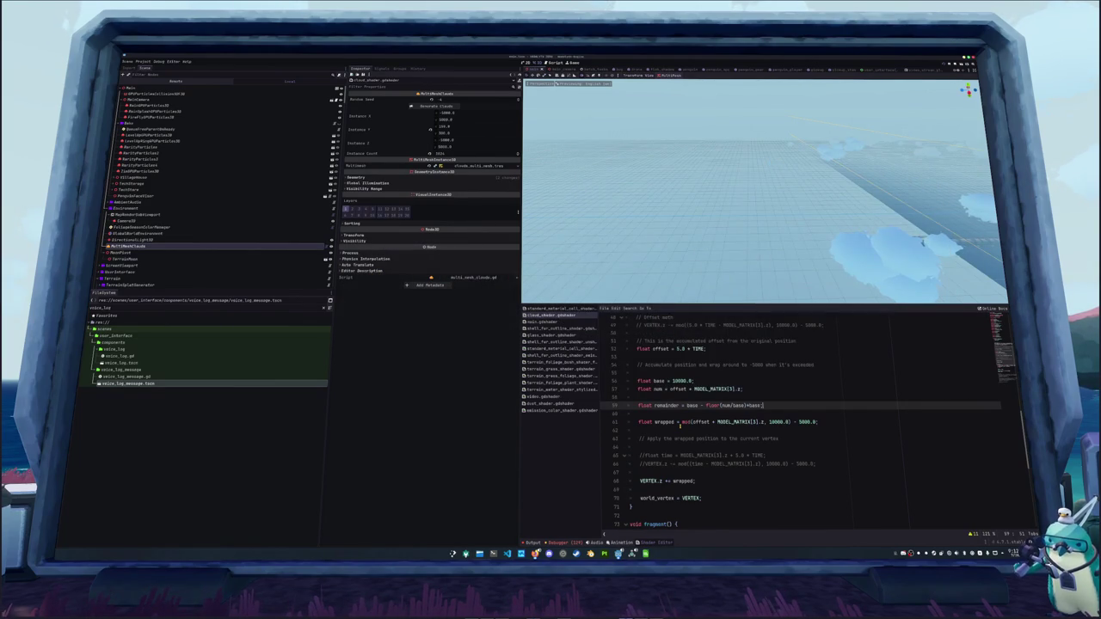
pyautogui.hotkey('alt', 'Tab')
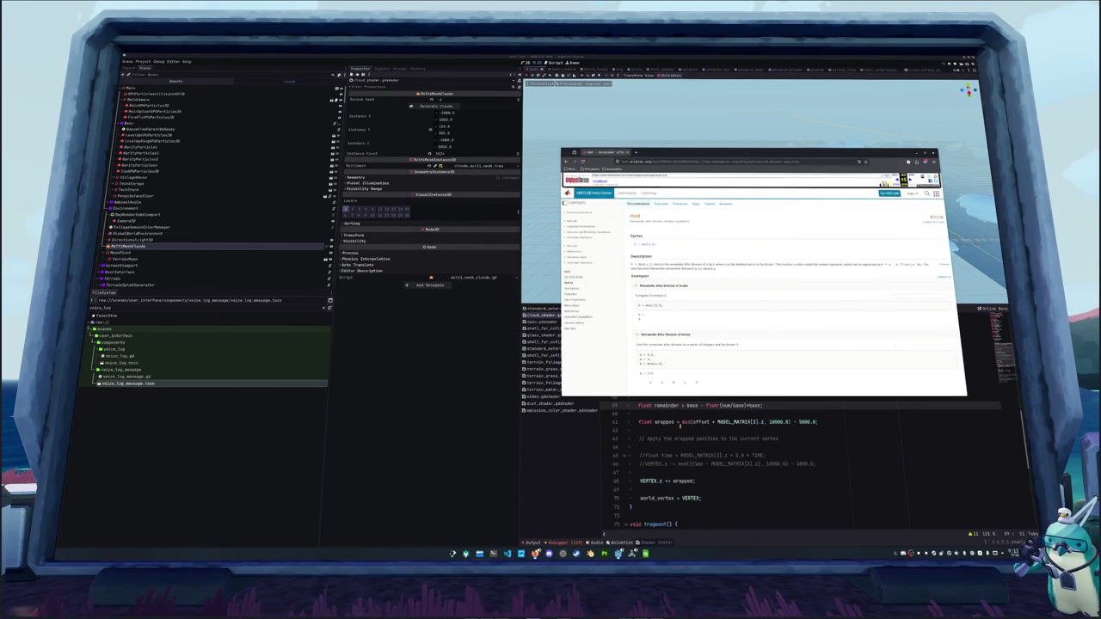
pyautogui.hotkey('alt', 'Tab')
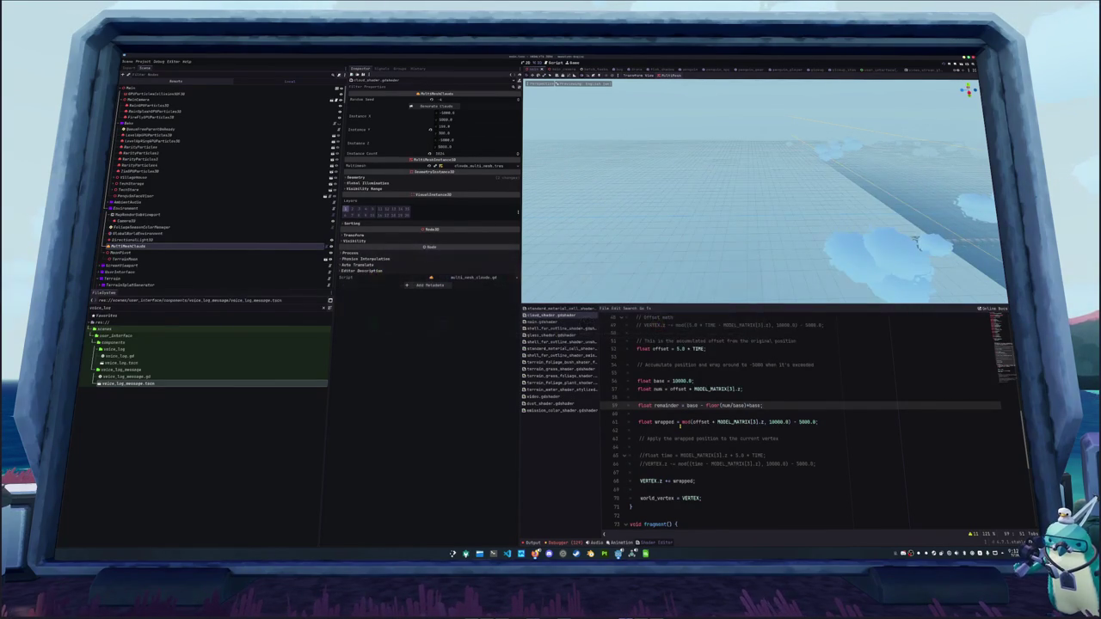
pyautogui.hotkey('alt', 'Tab')
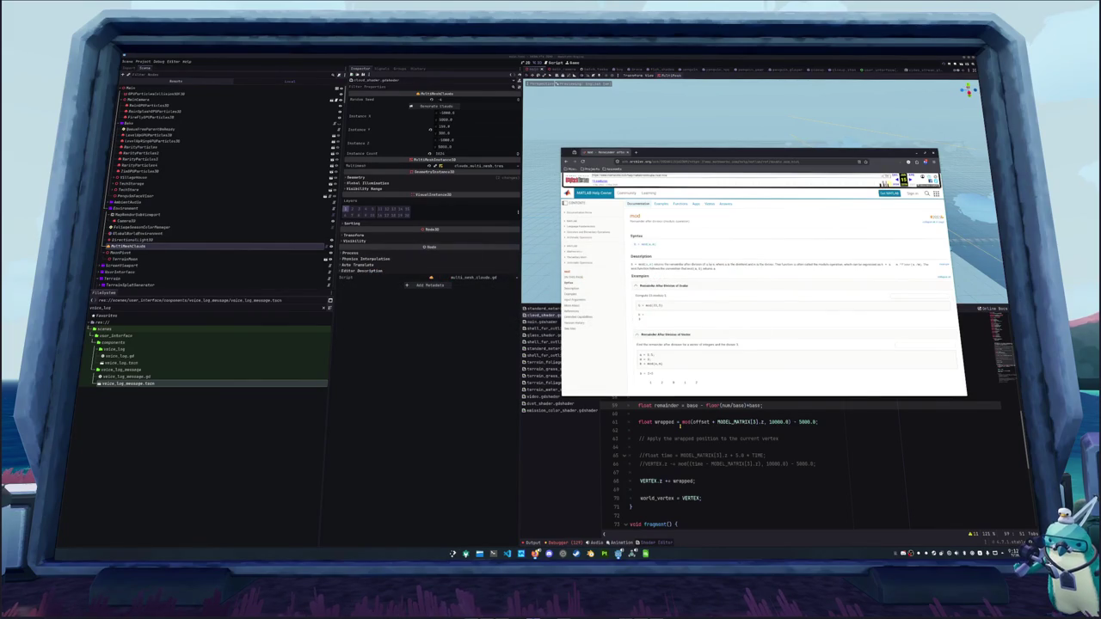
pyautogui.hotkey('alt', 'Tab')
# Make the remainder expression start with num instead of base, then save.
pyautogui.hotkey('ctrl', 'shift', 'Left')
pyautogui.write('num')
pyautogui.hotkey('ctrl', 's')
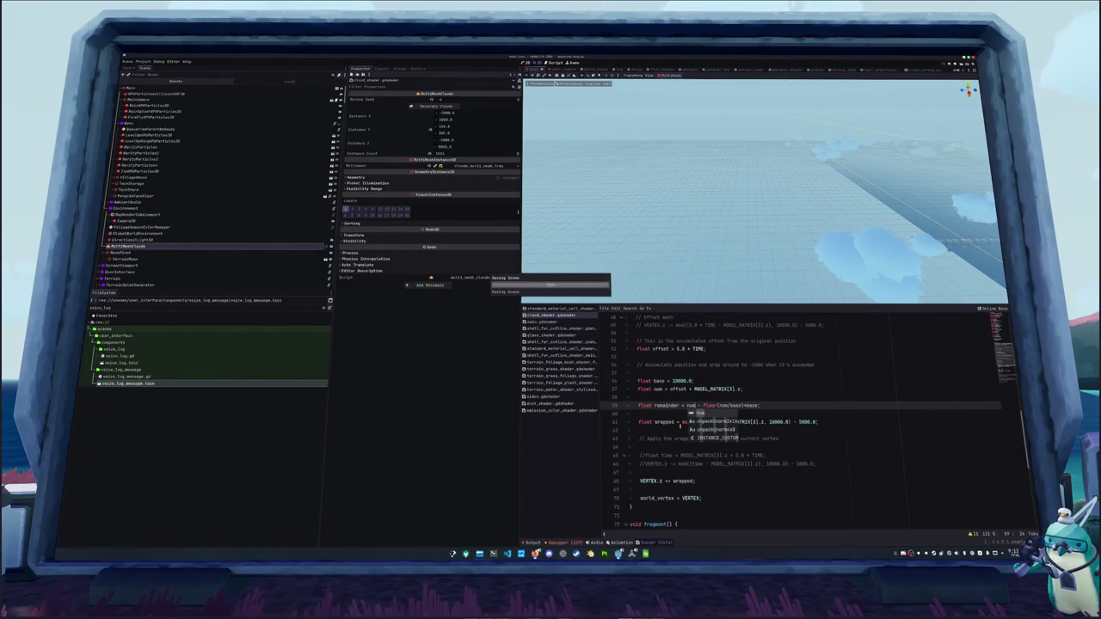
# Remove the blank line between the remainder line and the wrapped line.
pyautogui.press('Escape')
pyautogui.press('Down')
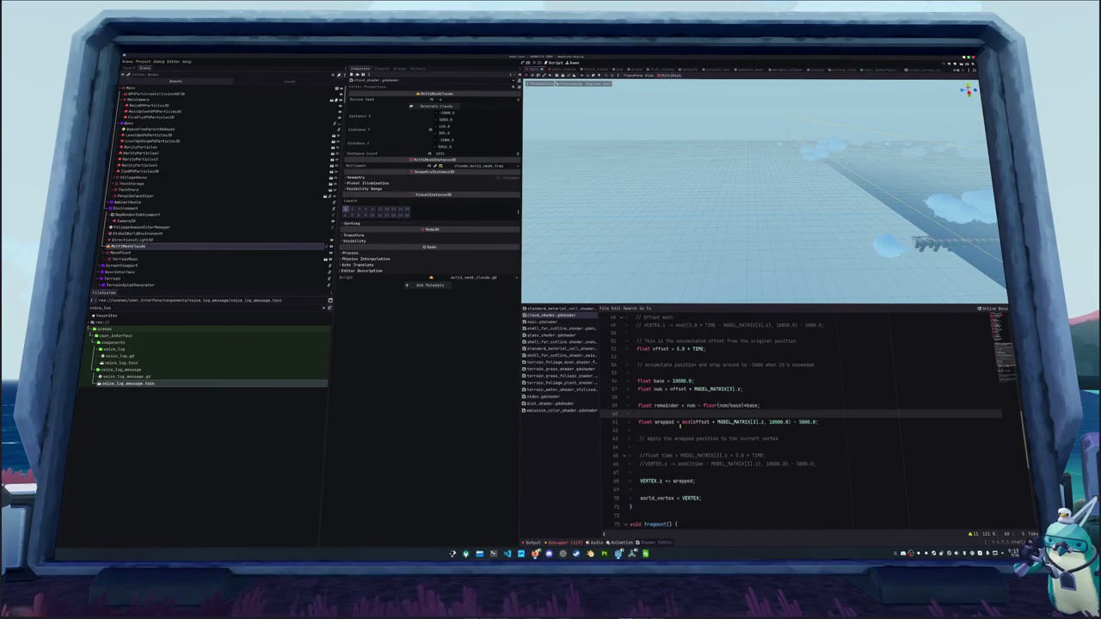
pyautogui.press('BackSpace')
# Review the num definition and wrapped lines, highlighting every use of num.
pyautogui.press('Down')
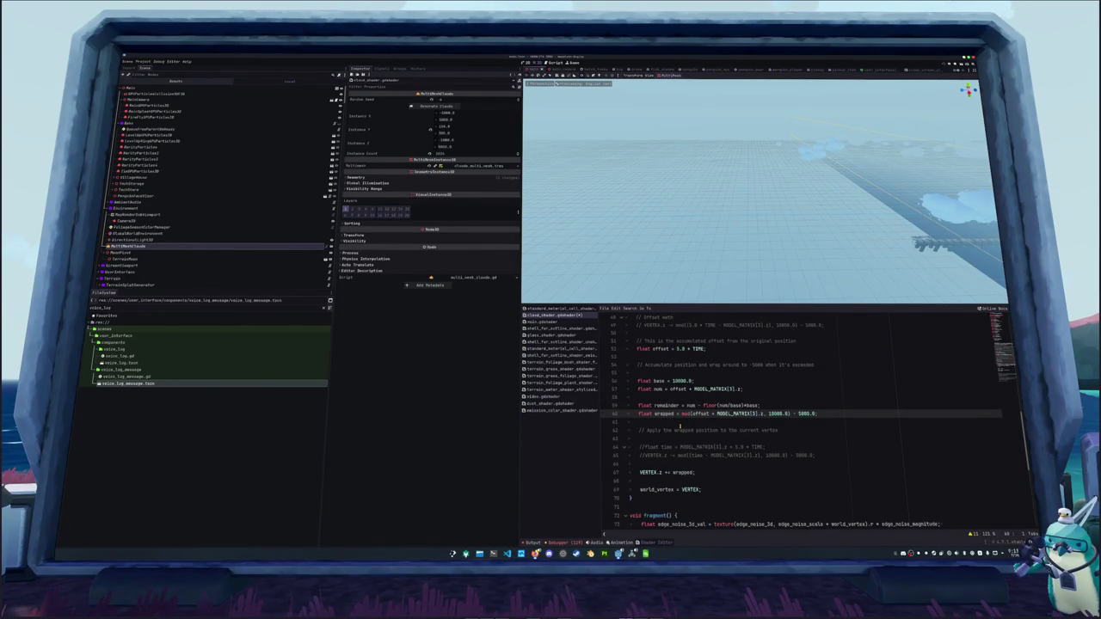
pyautogui.press('Up')
pyautogui.press('Up')
pyautogui.press('Up')
pyautogui.press('Right')
pyautogui.press('Down')
pyautogui.press('Down')
pyautogui.press('Down')
pyautogui.press('Home')
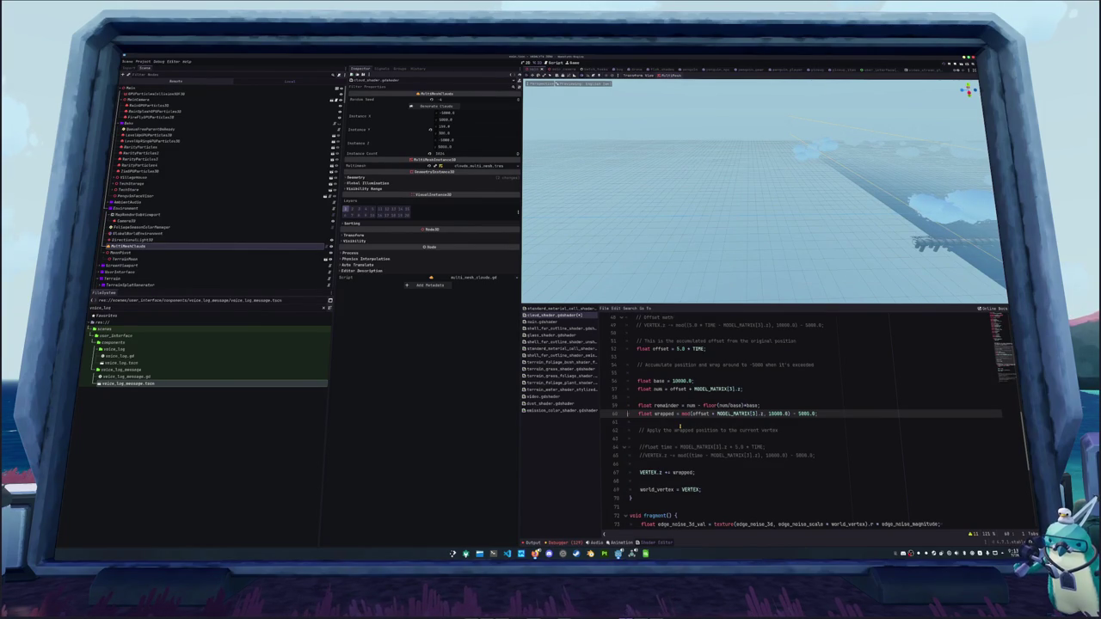
# Start a new float wrapped line below the num definition.
pyautogui.press('Up')
pyautogui.press('Up')
pyautogui.press('Return')
pyautogui.press('Return')
pyautogui.press('Up')
pyautogui.write('f')
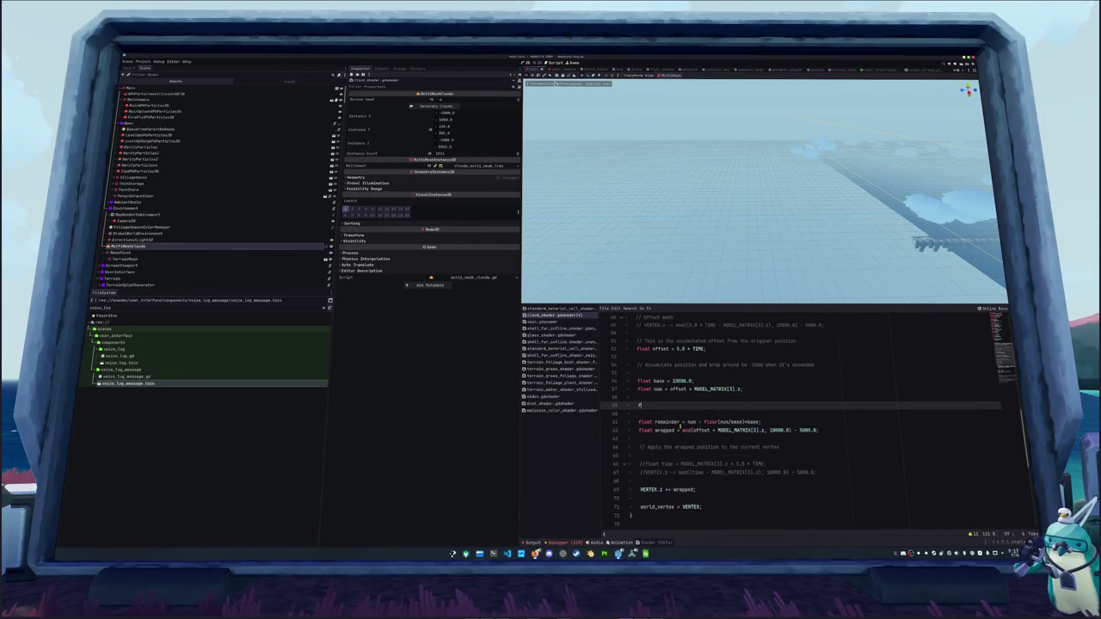
pyautogui.write('loat wrapped = num')
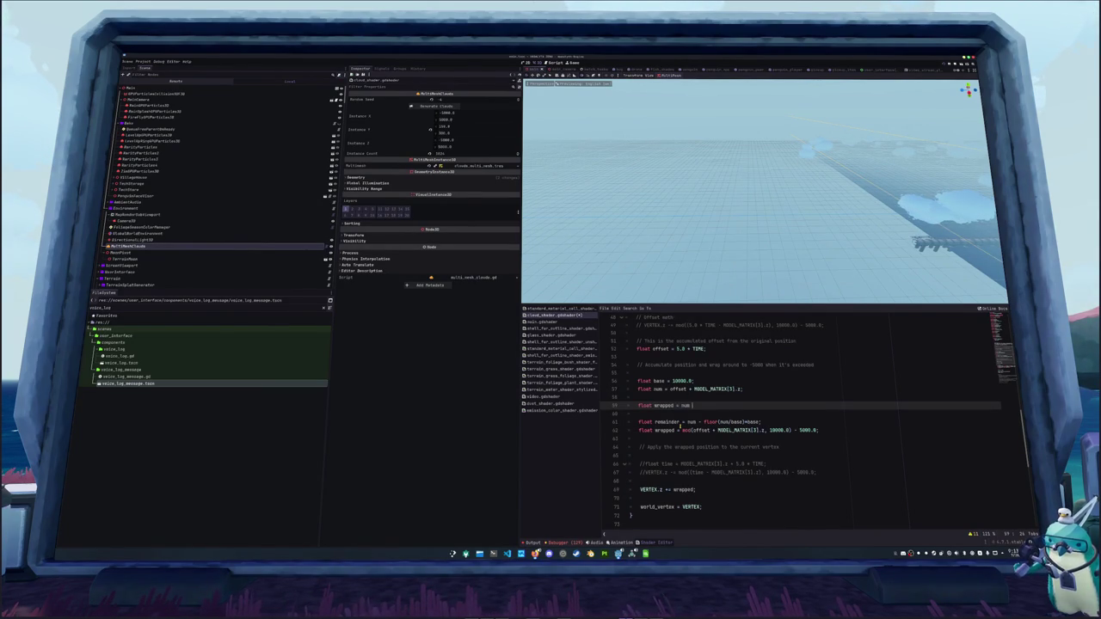
pyautogui.write('(')
pyautogui.write('0')
# Delete the old mod-based wrapped line and move the new wrapped line below remainder.
pyautogui.press('Down')
pyautogui.press('Down')
pyautogui.press('Down')
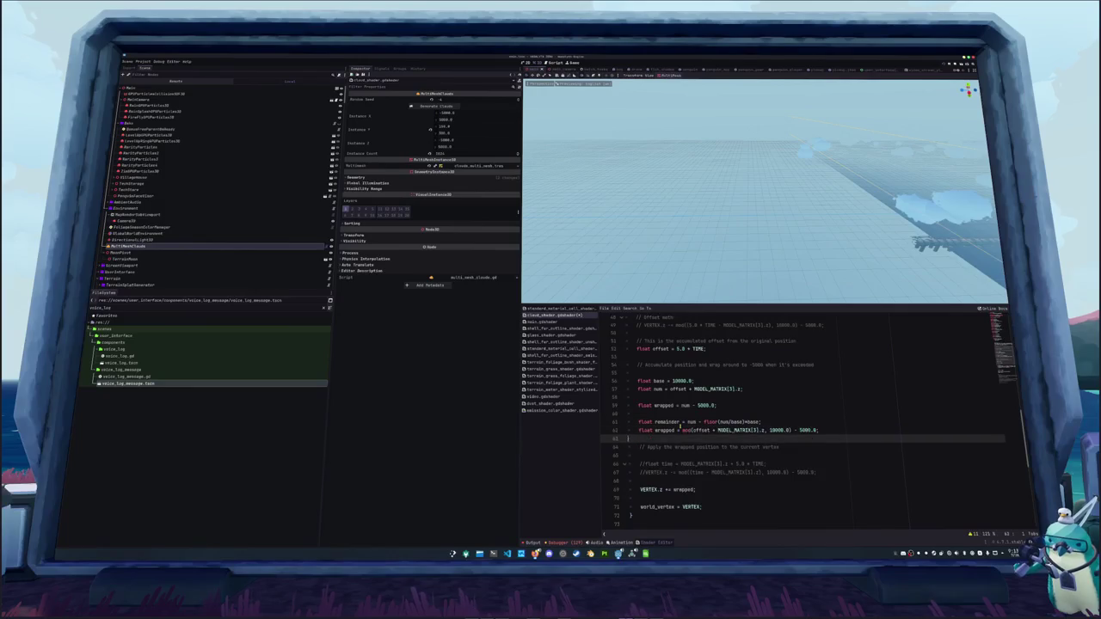
pyautogui.press('Up')
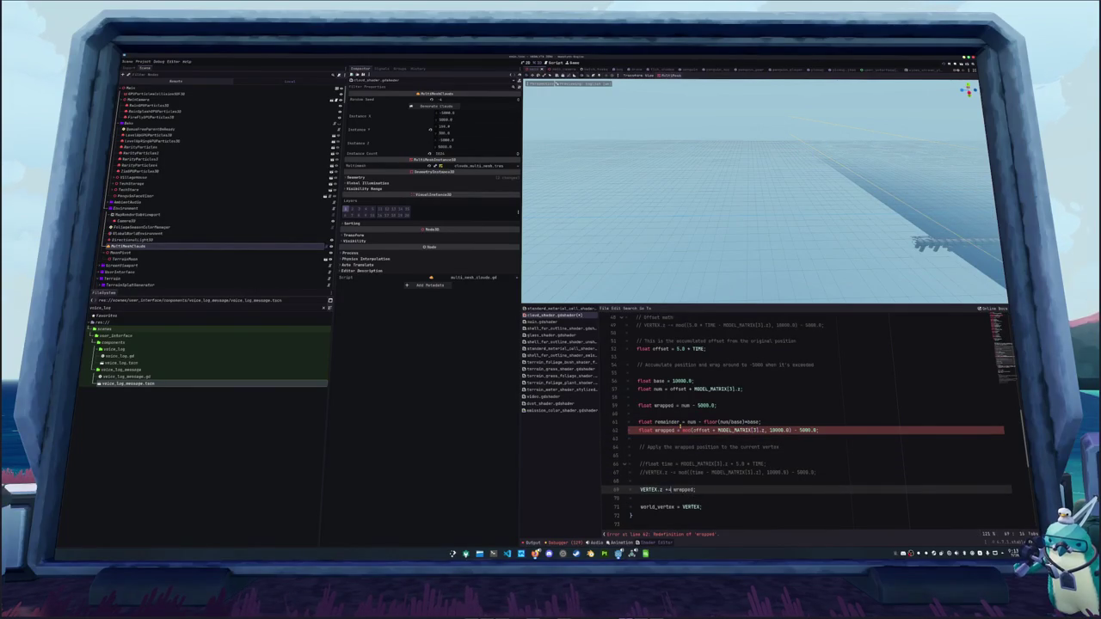
pyautogui.press('Up')
pyautogui.press('Up')
pyautogui.press('Up')
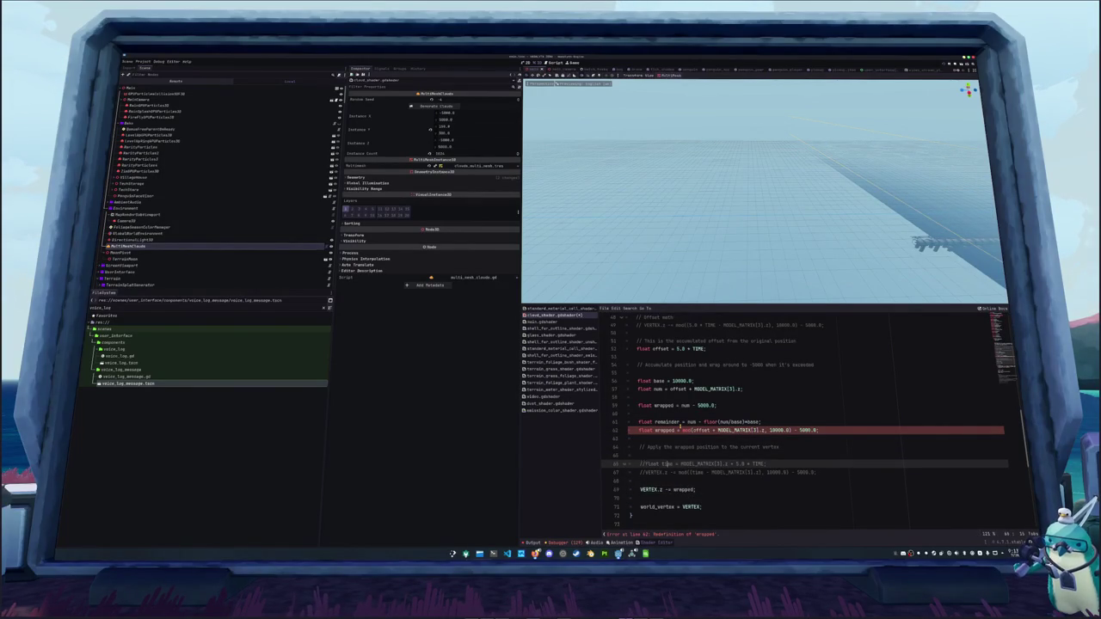
pyautogui.hotkey('shift', 'Up')
pyautogui.hotkey('shift', 'Up')
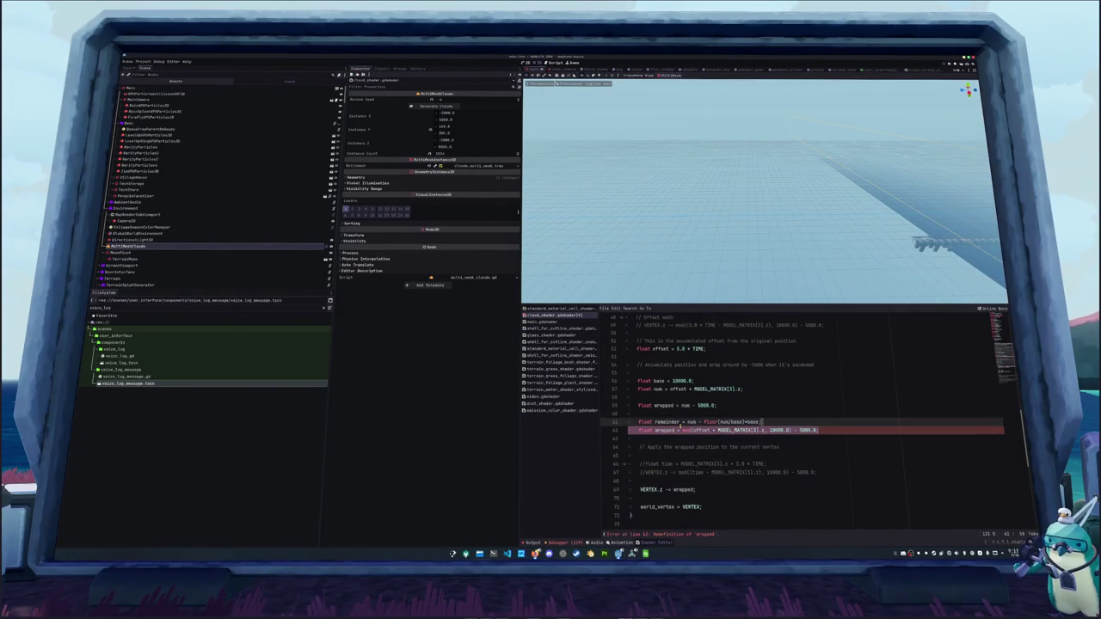
pyautogui.click(681, 423)
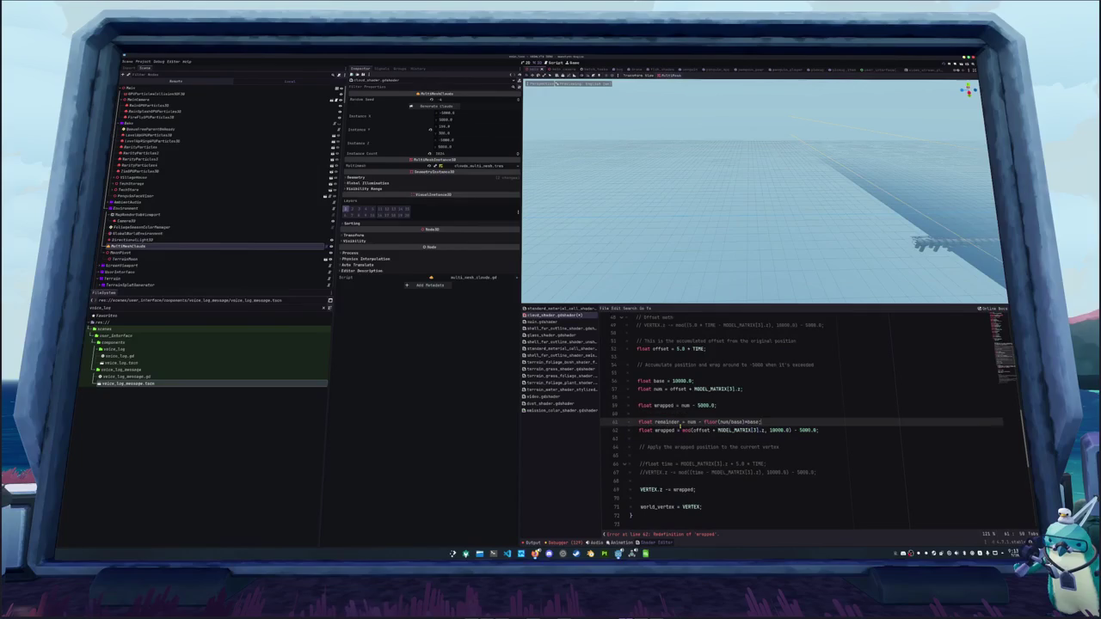
pyautogui.press('Down')
pyautogui.hotkey('ctrl', 'shift', 'k')
pyautogui.press('Up')
pyautogui.press('Up')
pyautogui.press('Up')
pyautogui.hotkey('alt', 'Down')
pyautogui.hotkey('alt', 'Down')
pyautogui.hotkey('alt', 'Down')
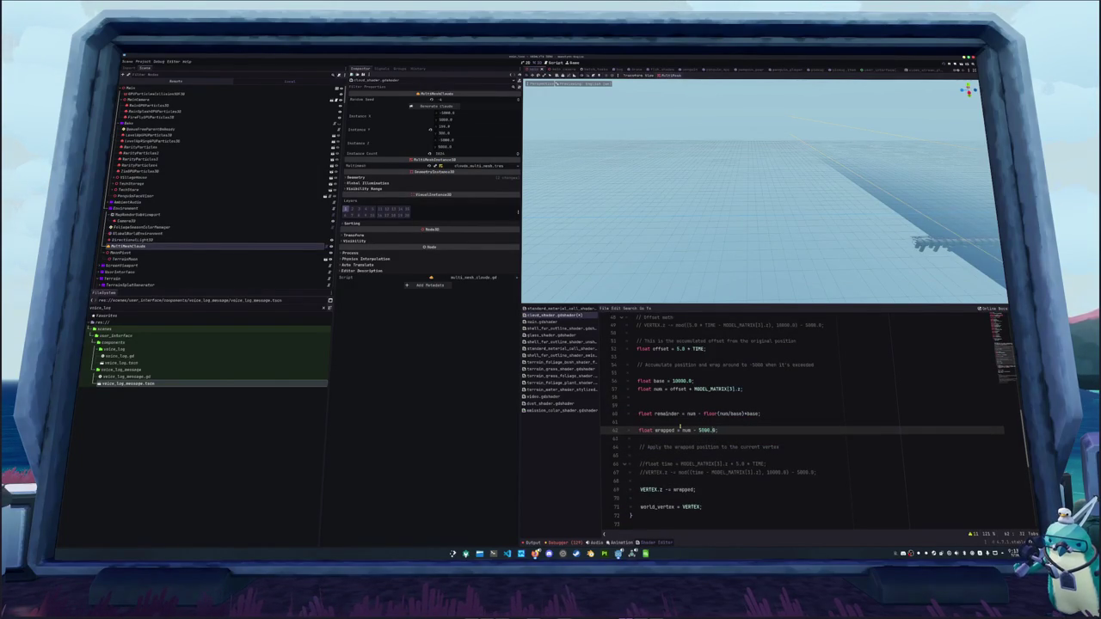
# Set wrapped to remainder - 5000.0, correcting the misspelled 'remained' identifier.
pyautogui.write('remainde')
pyautogui.press('Down')
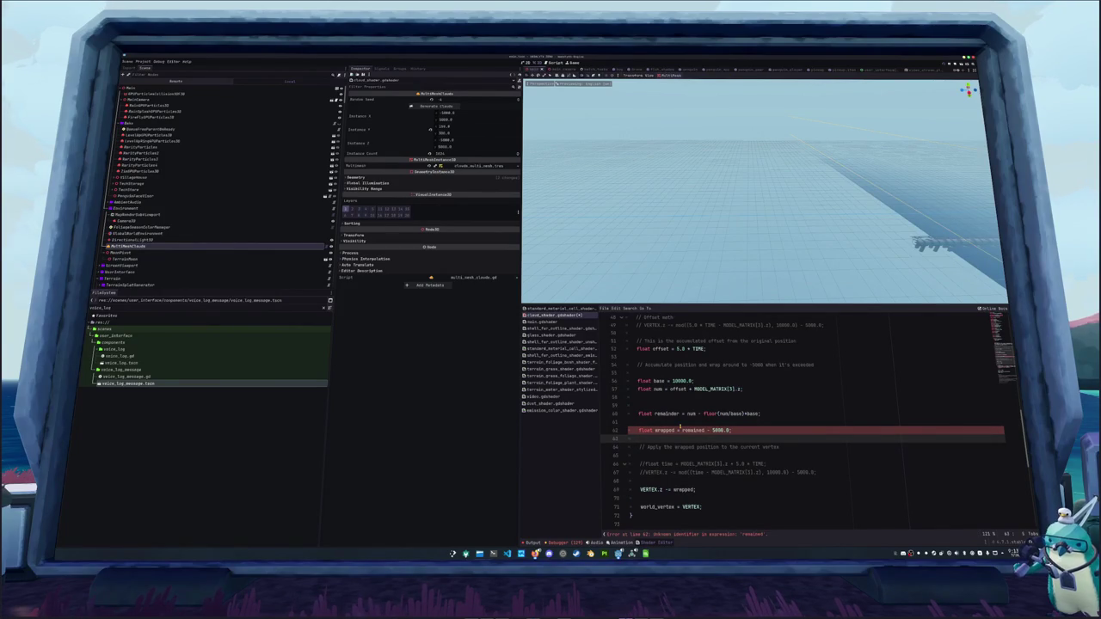
pyautogui.click(680, 428)
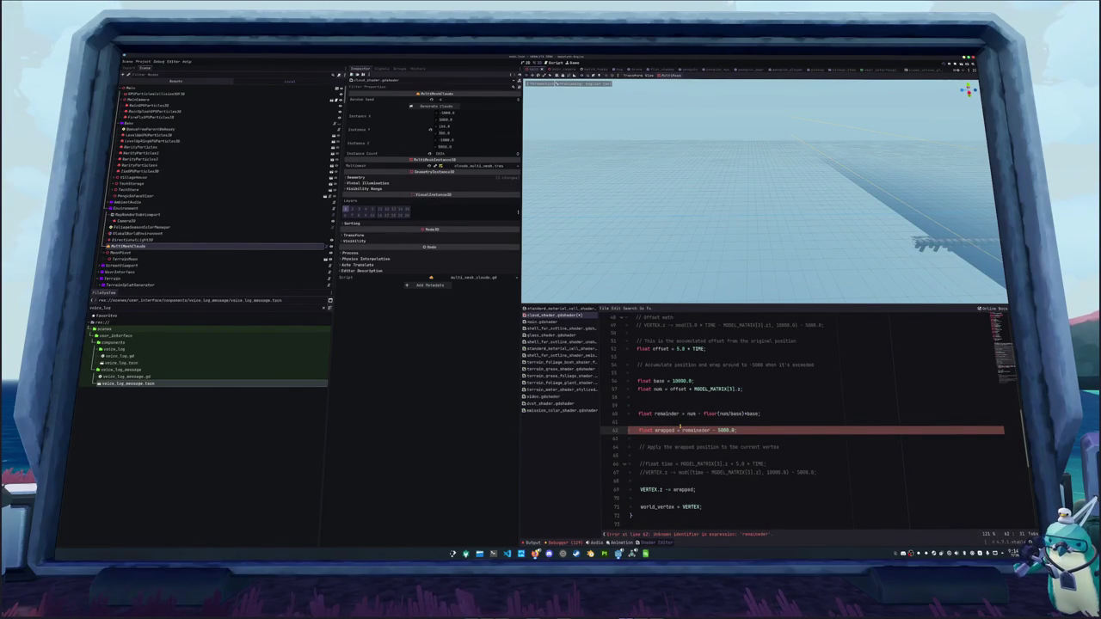
pyautogui.press('BackSpace')
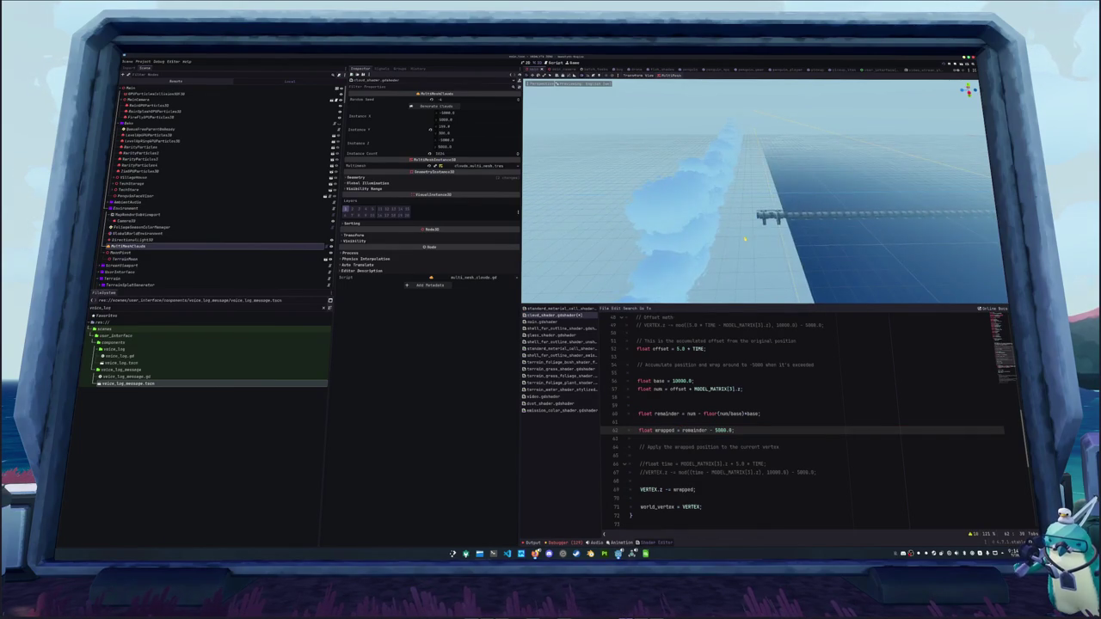
# Delete the extra blank lines above the float remainder line.
pyautogui.click(676, 403)
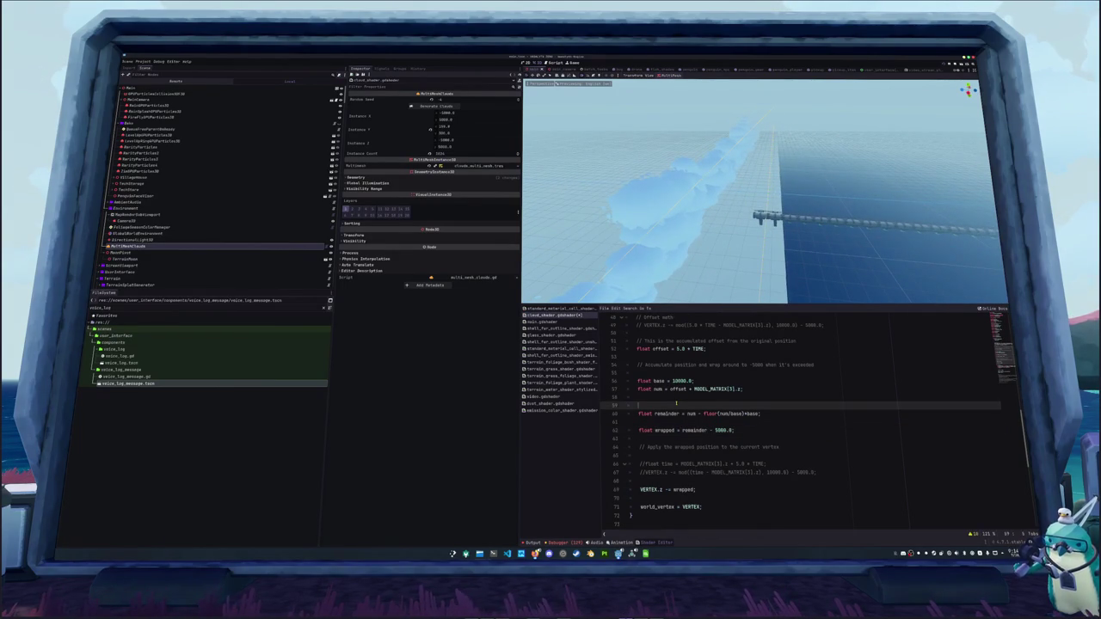
pyautogui.press('Up')
pyautogui.press('Delete')
pyautogui.press('Down')
pyautogui.press('Down')
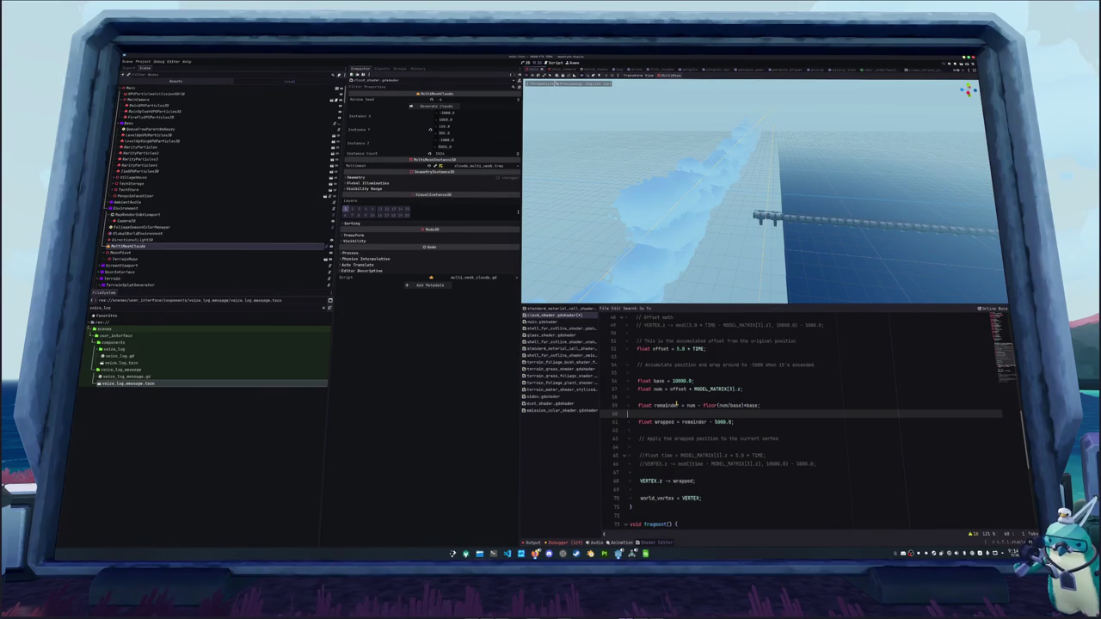
pyautogui.press('Up')
pyautogui.press('Up')
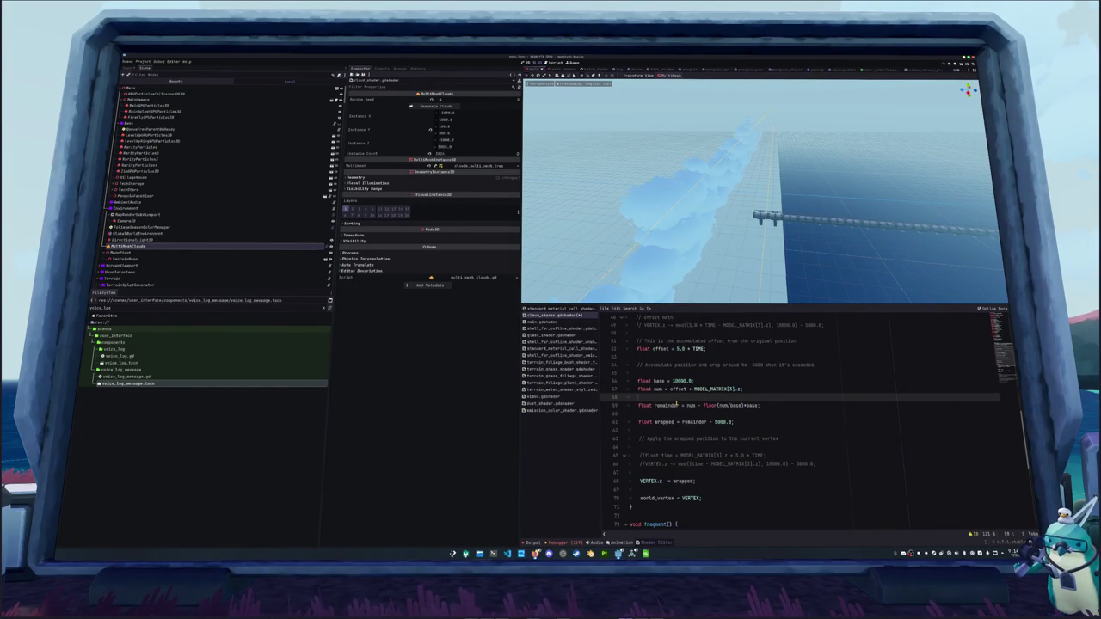
pyautogui.press('Down')
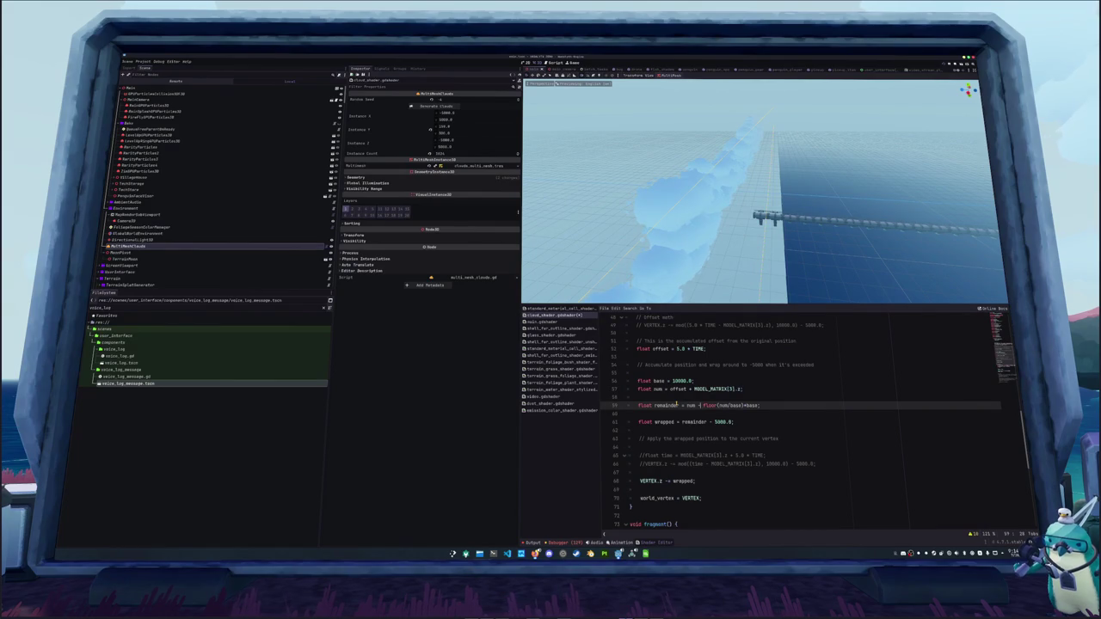
# Copy the TIME-based drift expression from the offset definition line.
pyautogui.hotkey('ctrl', 'Right')
pyautogui.hotkey('ctrl', 'Right')
pyautogui.hotkey('ctrl', 'Right')
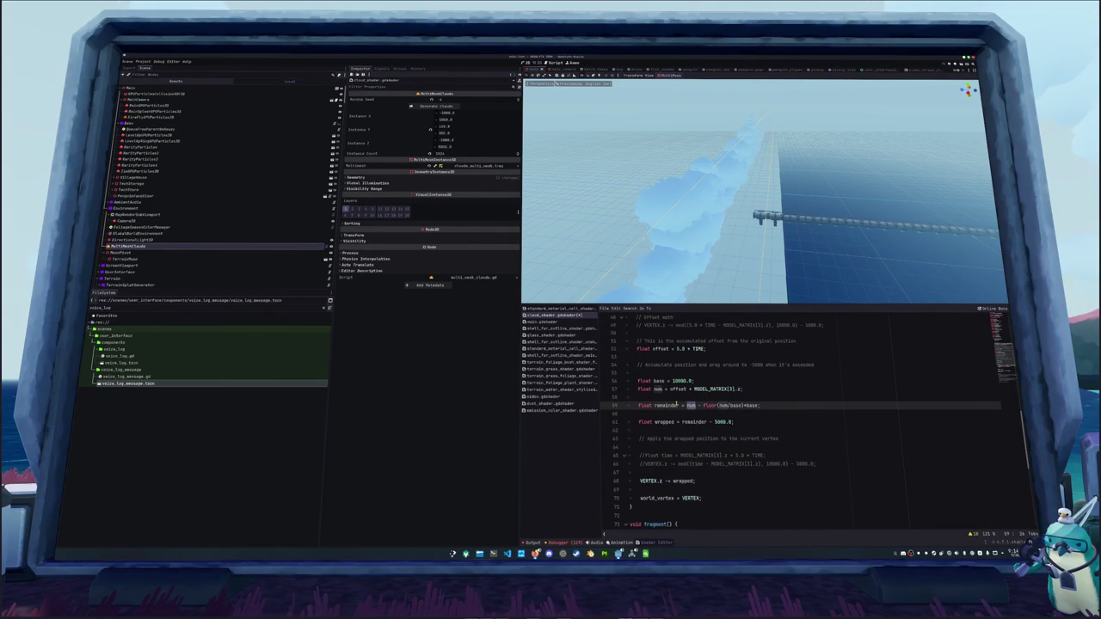
pyautogui.press('Up')
pyautogui.press('Up')
pyautogui.press('Up')
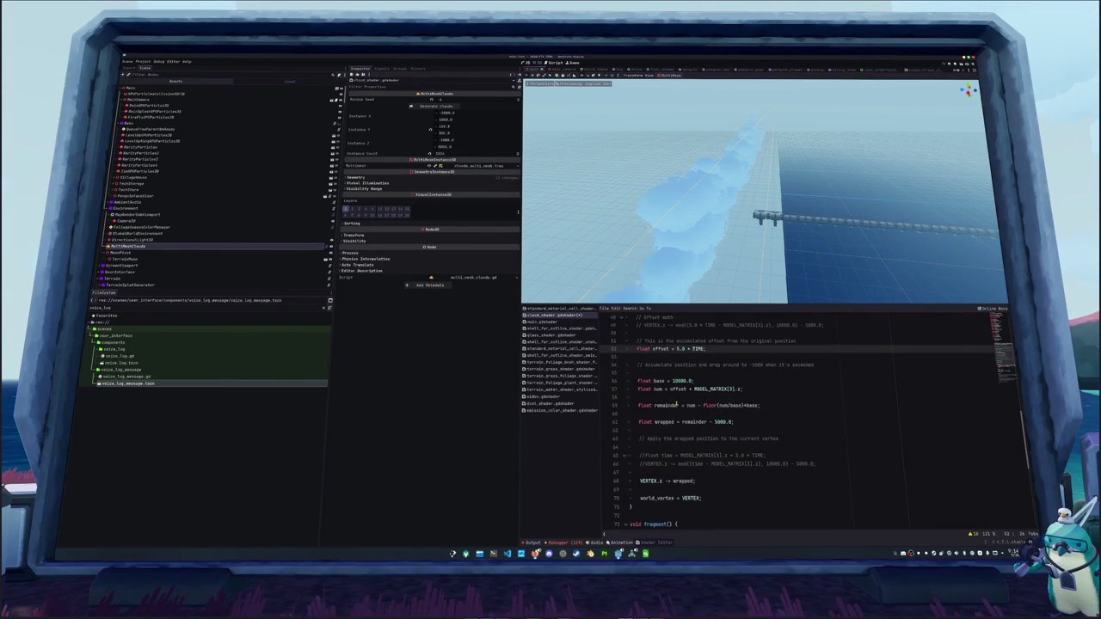
pyautogui.hotkey('ctrl', 'shift', 'Right')
pyautogui.hotkey('ctrl', 'shift', 'Right')
pyautogui.hotkey('ctrl', 'shift', 'Right')
pyautogui.hotkey('ctrl', 'c')
pyautogui.press('Down')
pyautogui.press('Down')
pyautogui.press('Down')
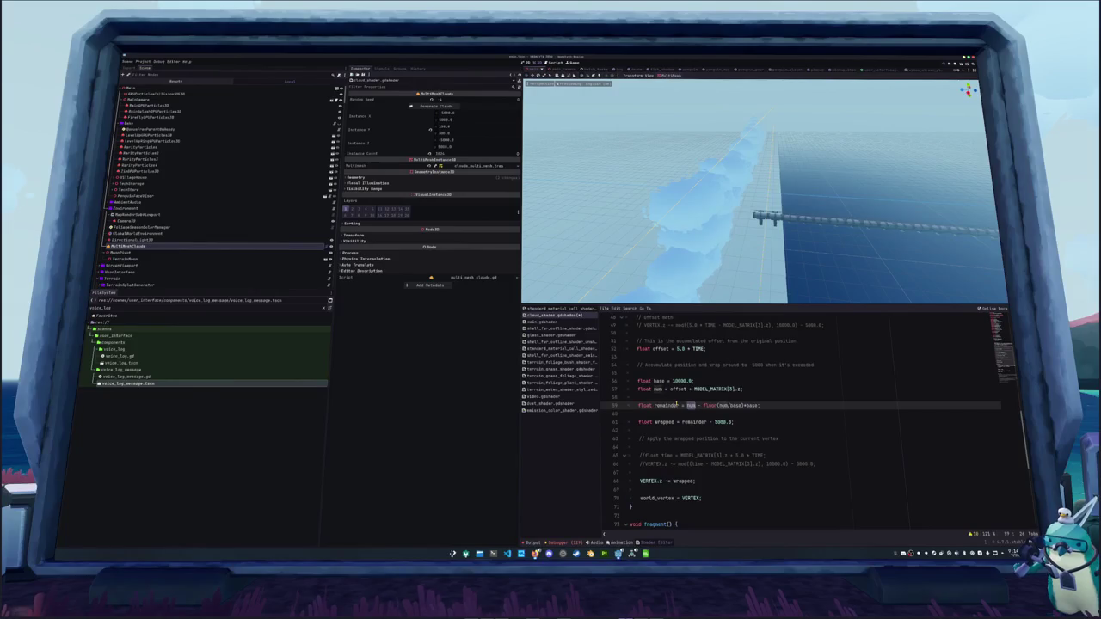
# Replace offset in the num line with the copied 5.0 * TIME expression.
pyautogui.press('Up')
pyautogui.press('Up')
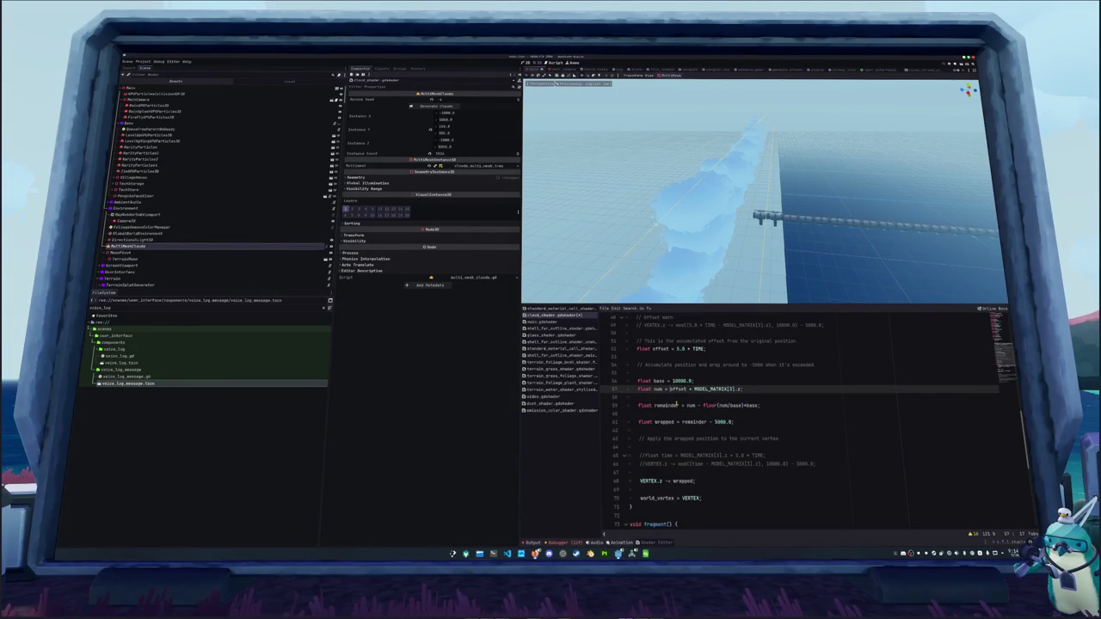
pyautogui.hotkey('ctrl', 'shift', 'Right')
pyautogui.hotkey('ctrl', 'v')
pyautogui.press('Up')
pyautogui.press('Up')
pyautogui.press('Up')
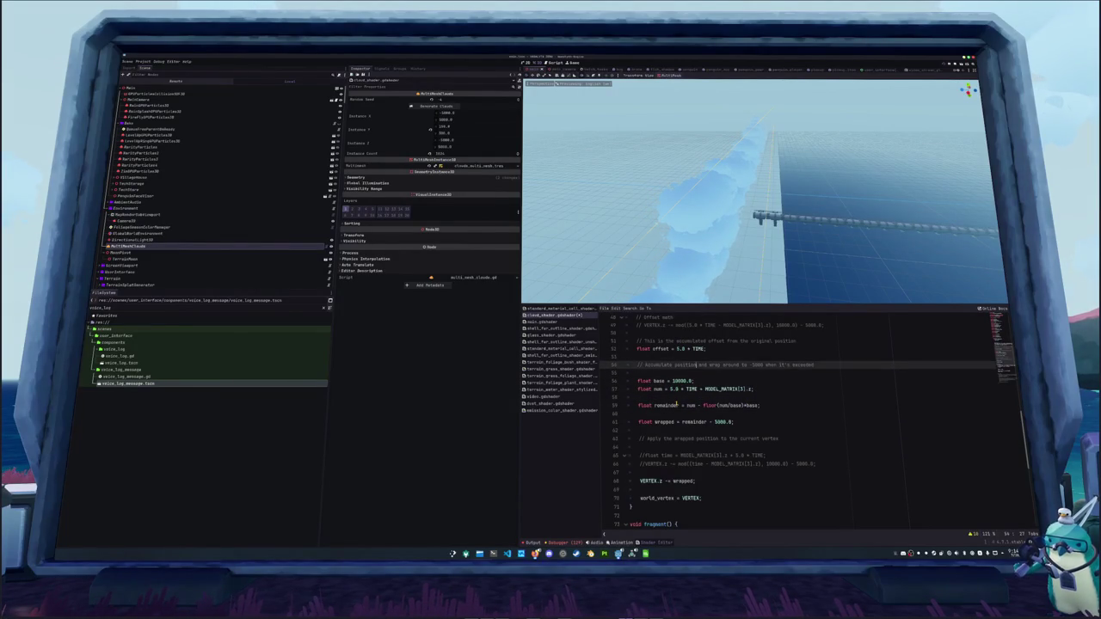
# Delete the offset line, its comments, and the blank lines between the float declarations.
pyautogui.press('BackSpace')
pyautogui.press('BackSpace')
pyautogui.press('BackSpace')
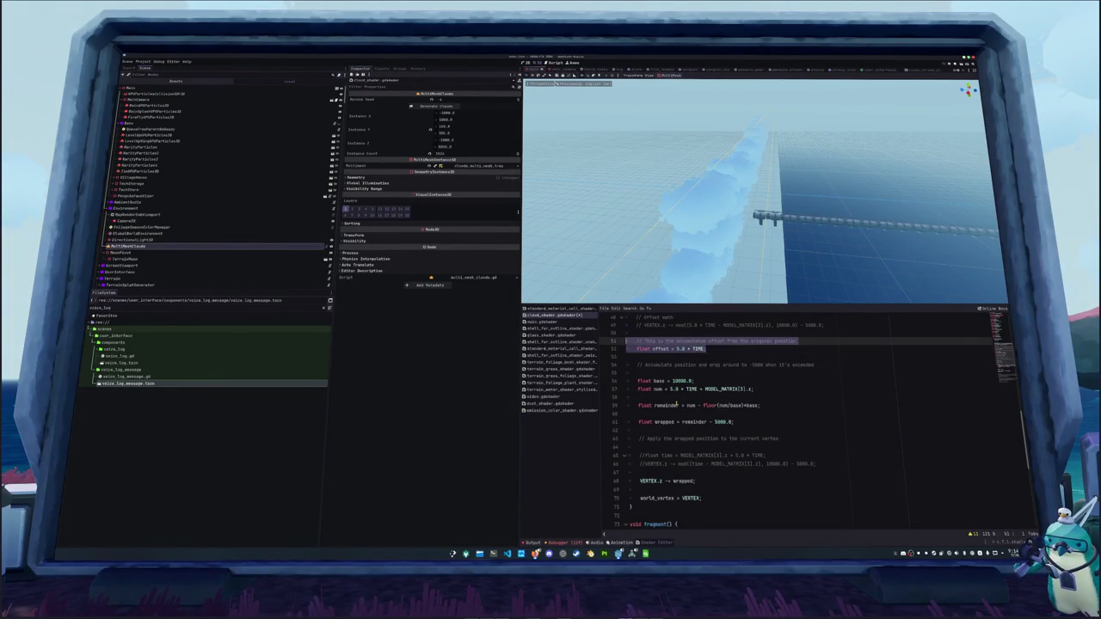
pyautogui.press('Delete')
pyautogui.press('Delete')
pyautogui.press('Delete')
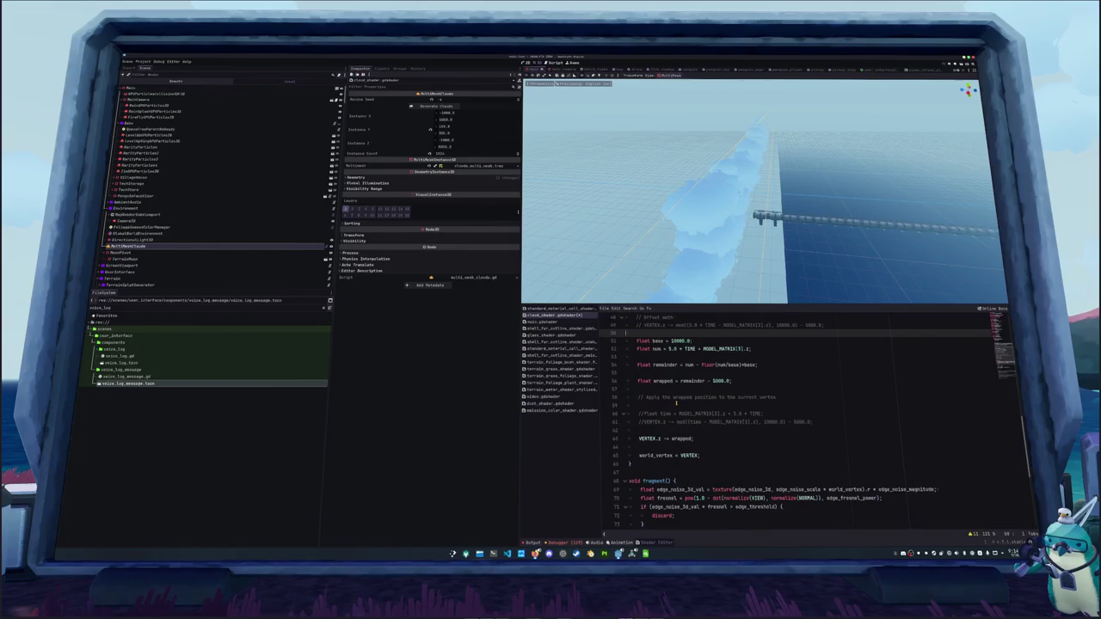
pyautogui.press('Down')
pyautogui.press('Down')
pyautogui.press('Delete')
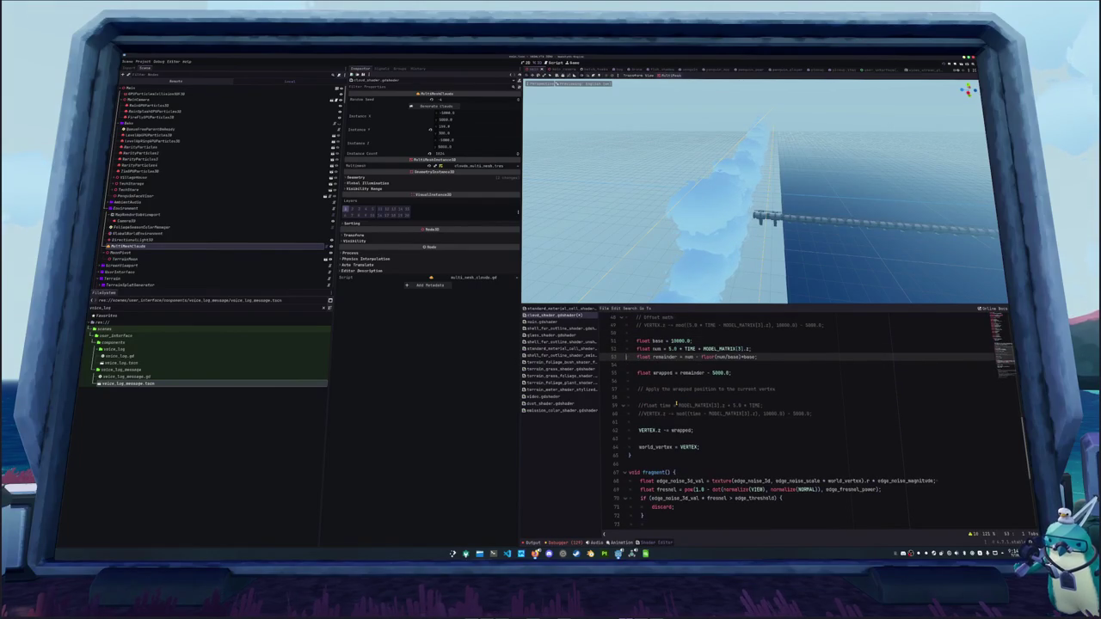
pyautogui.press('Down')
pyautogui.press('Delete')
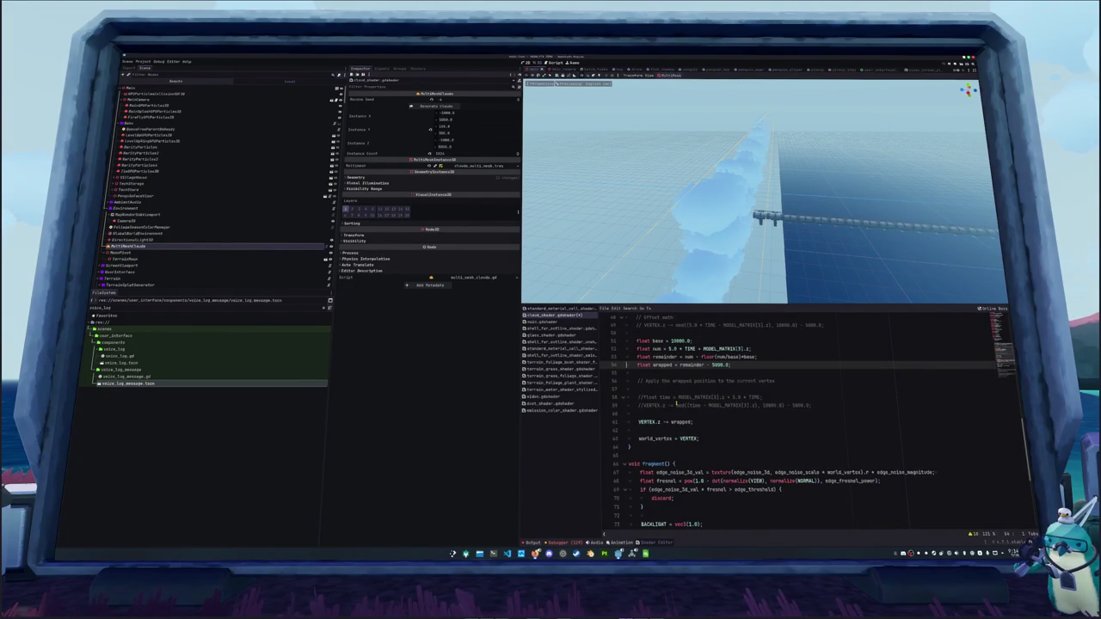
pyautogui.press('Up')
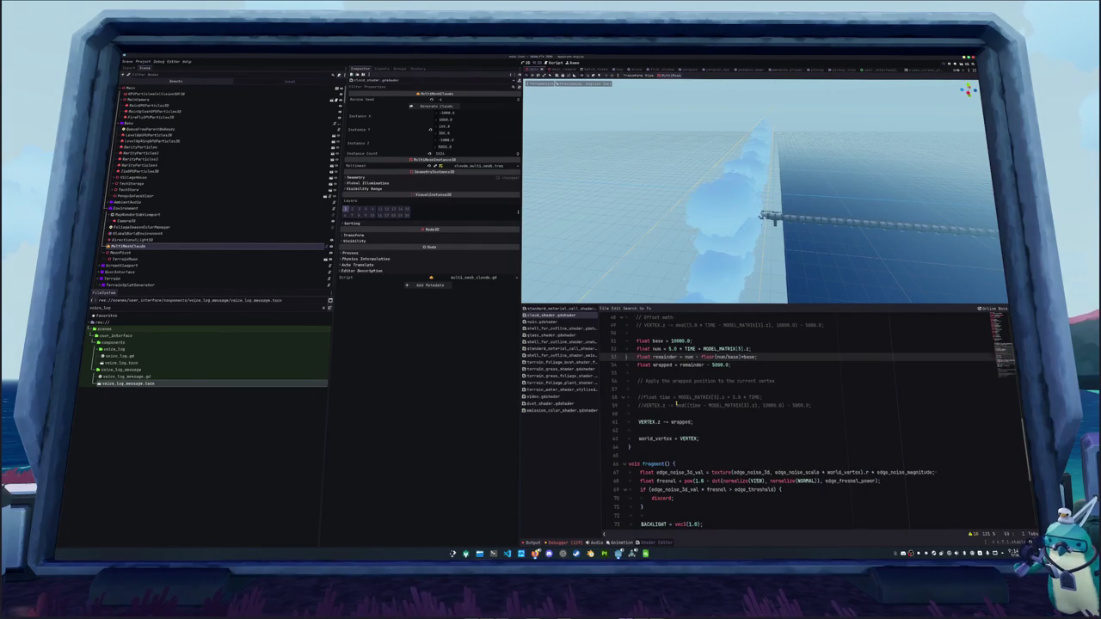
# Inspect the num, remainder and wrapped lines and save the shader.
pyautogui.press('Down')
pyautogui.press('Up')
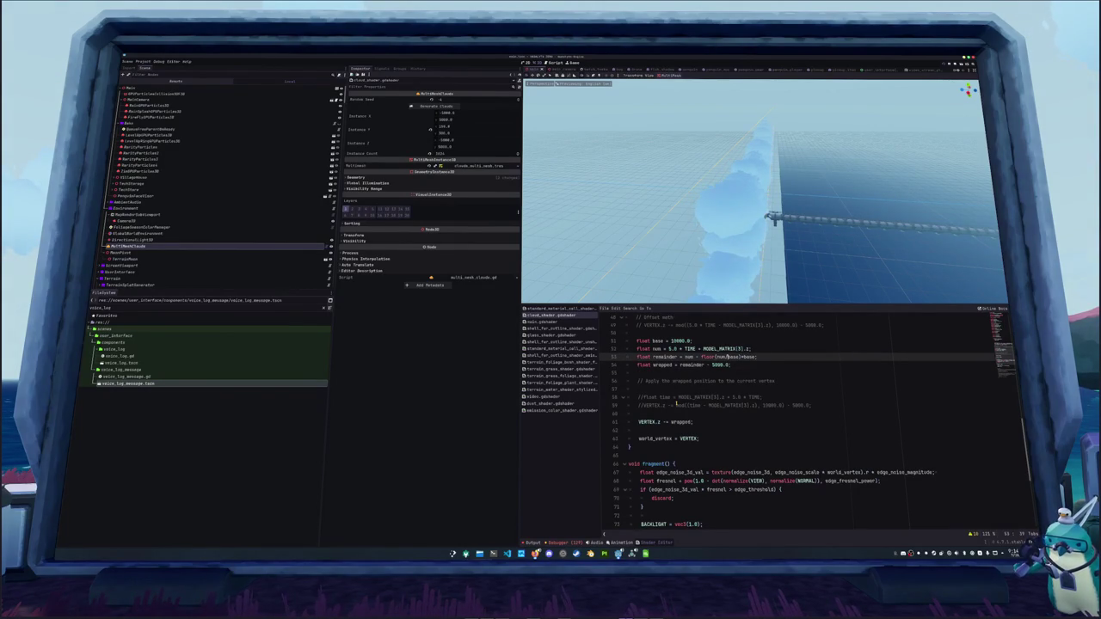
pyautogui.hotkey('ctrl', 'shift', 'Right')
pyautogui.hotkey('ctrl', 'shift', 'Right')
pyautogui.hotkey('ctrl', 'shift', 'Right')
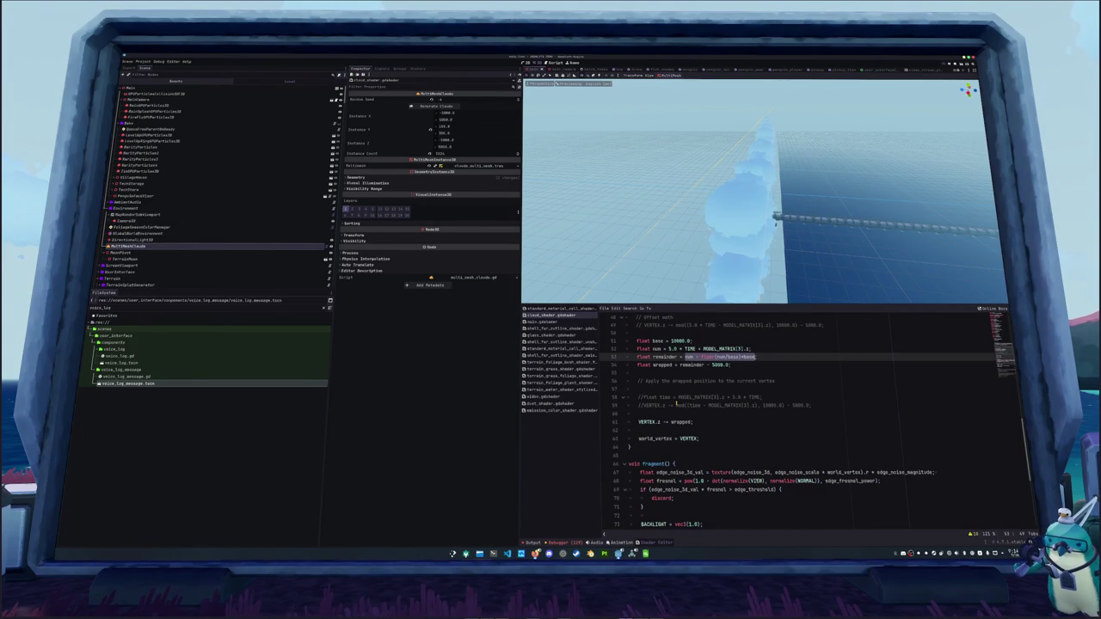
pyautogui.hotkey('ctrl', 'shift', 'Left')
pyautogui.hotkey('ctrl', 'shift', 'Left')
pyautogui.hotkey('ctrl', 'shift', 'Left')
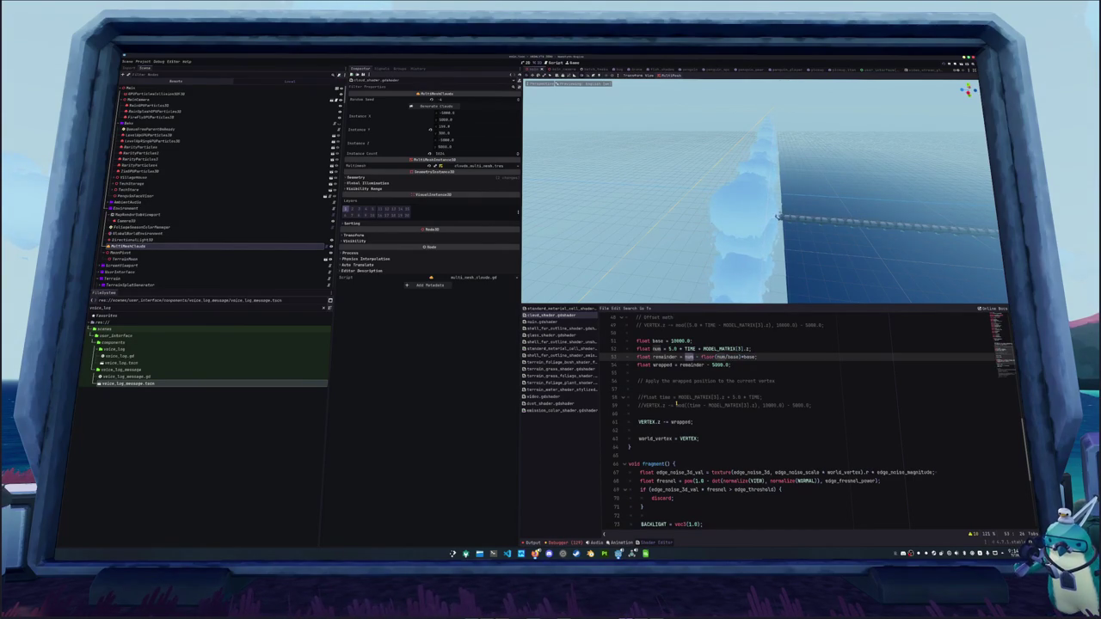
pyautogui.press('Right')
pyautogui.press('Up')
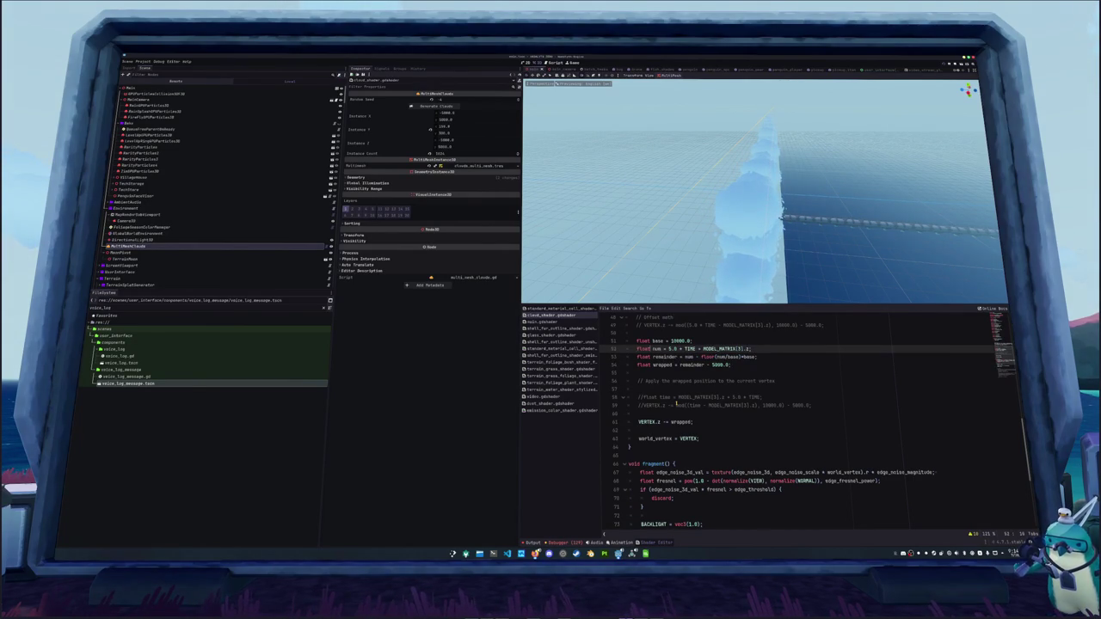
pyautogui.press('Down')
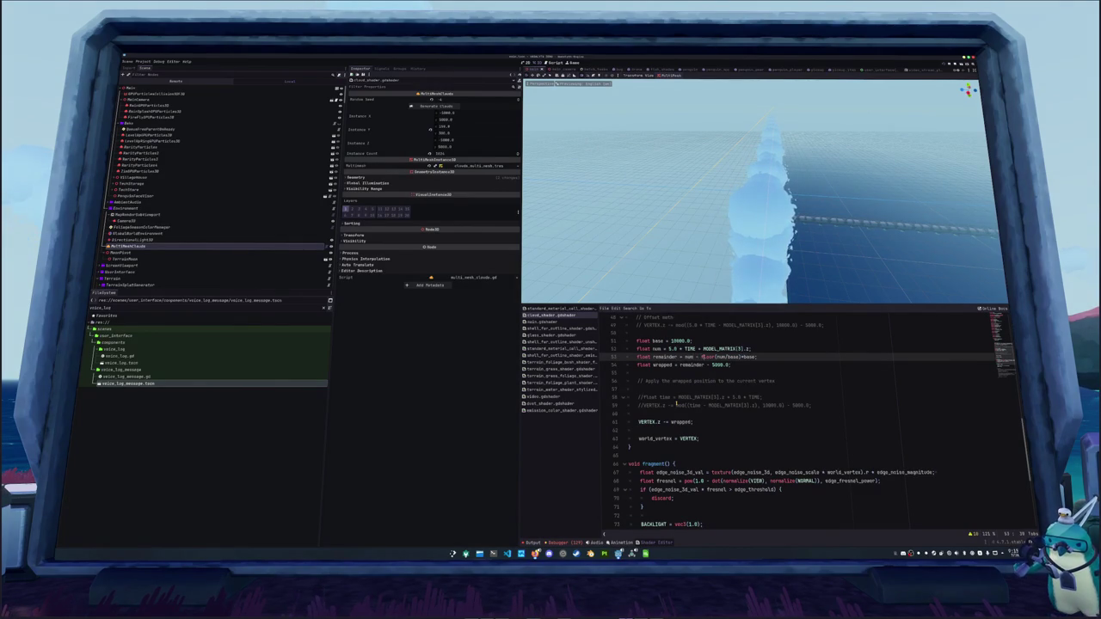
pyautogui.press('Down')
pyautogui.hotkey('ctrl', 's')
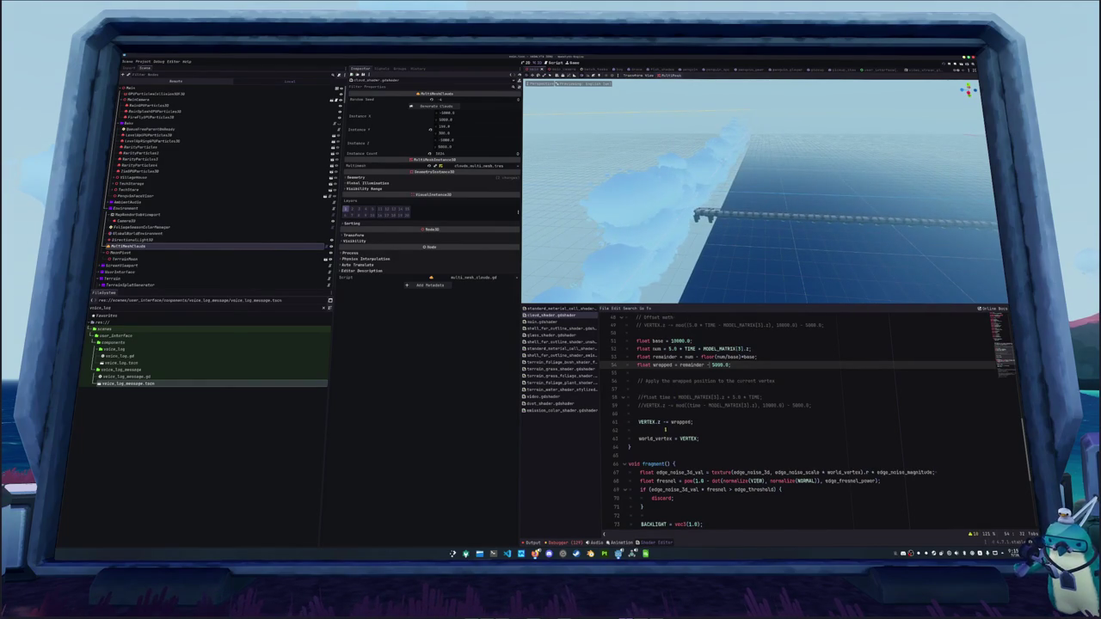
# Delete the 'apply wrapped position' comment and the leftover blank line.
pyautogui.click(665, 430)
pyautogui.click(668, 415)
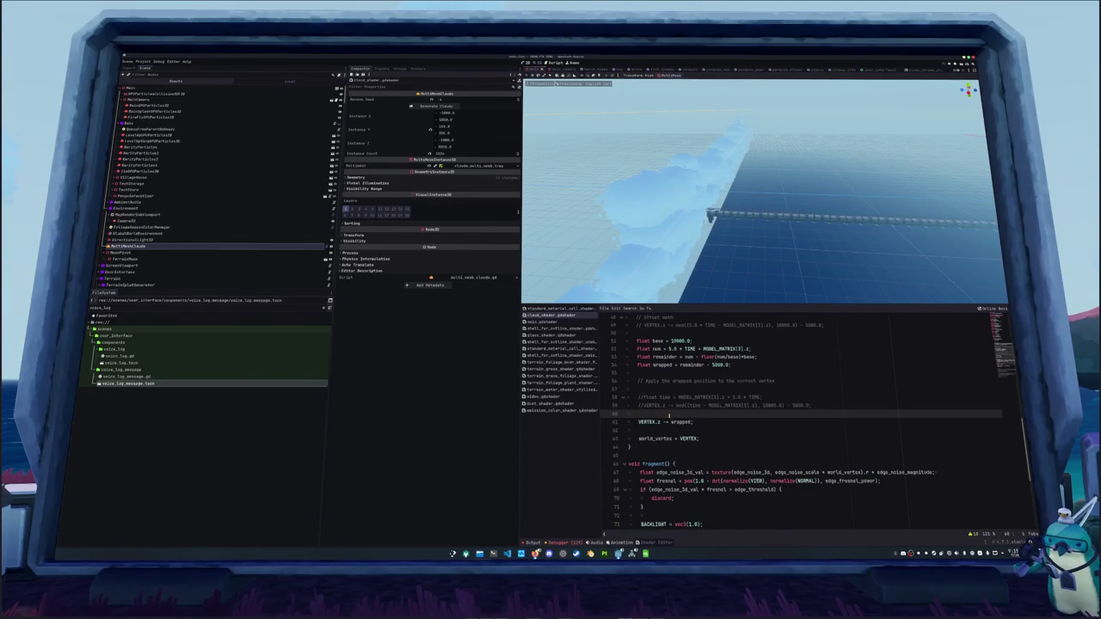
pyautogui.press('Up')
pyautogui.press('Up')
pyautogui.press('Up')
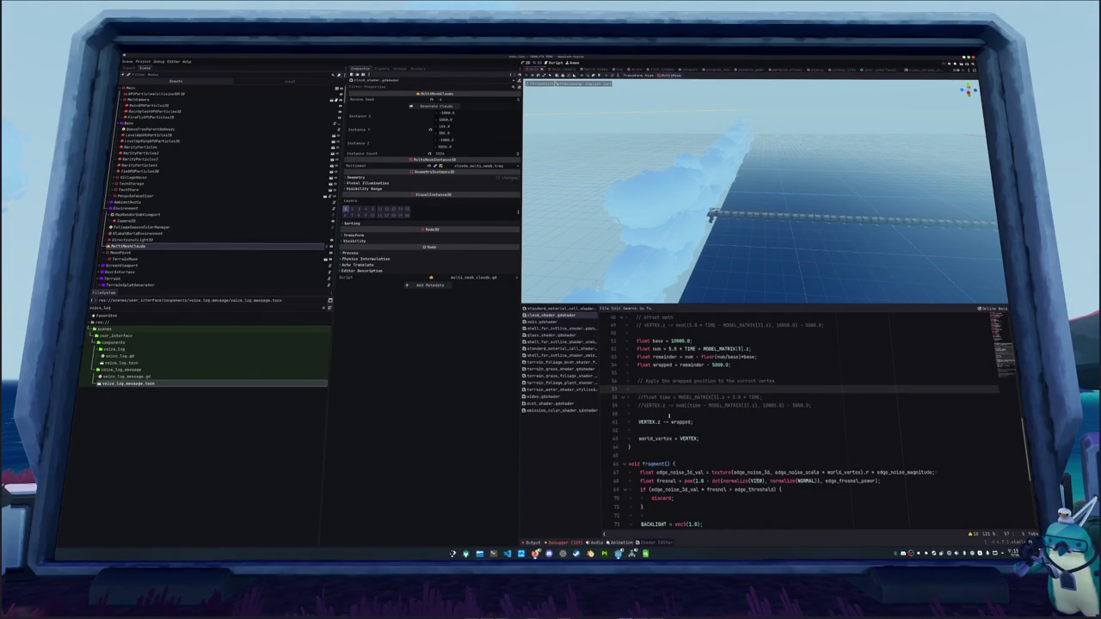
pyautogui.press('Up')
pyautogui.hotkey('ctrl', 'shift', 'k')
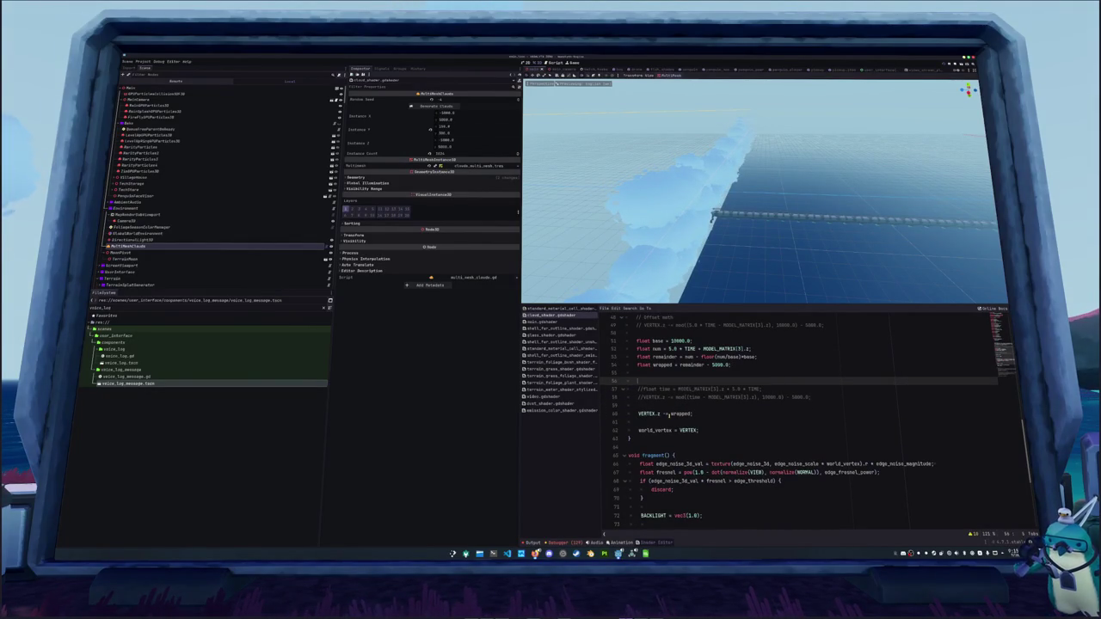
pyautogui.hotkey('ctrl', 'shift', 'k')
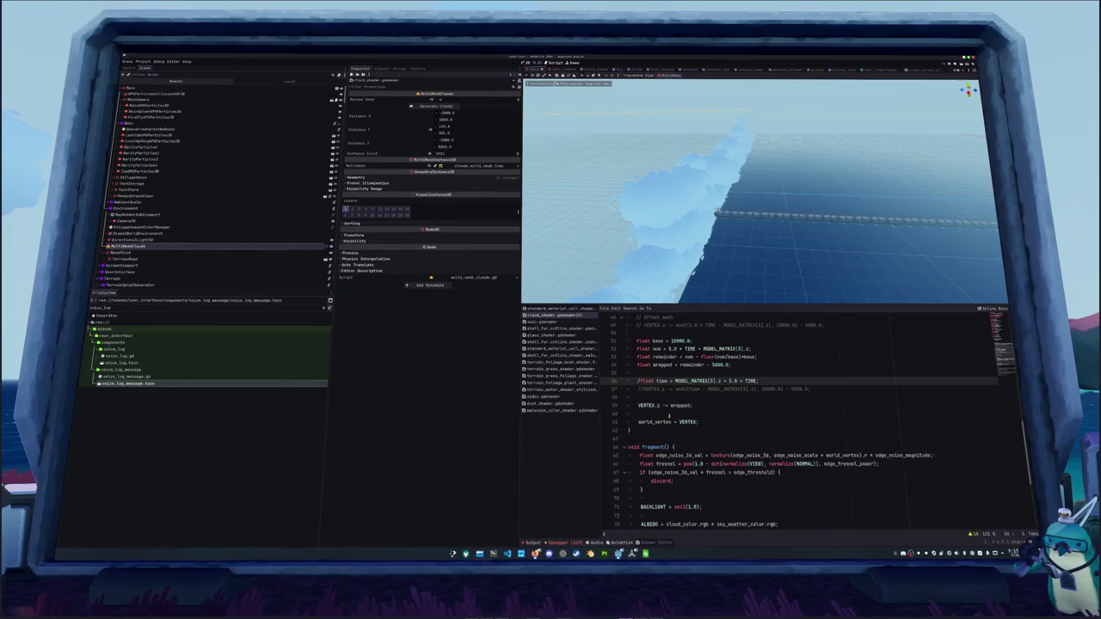
# Go to the MODEL_MATRIX[3].z term in the num line on line 52.
pyautogui.press('Up')
pyautogui.press('Up')
pyautogui.press('Up')
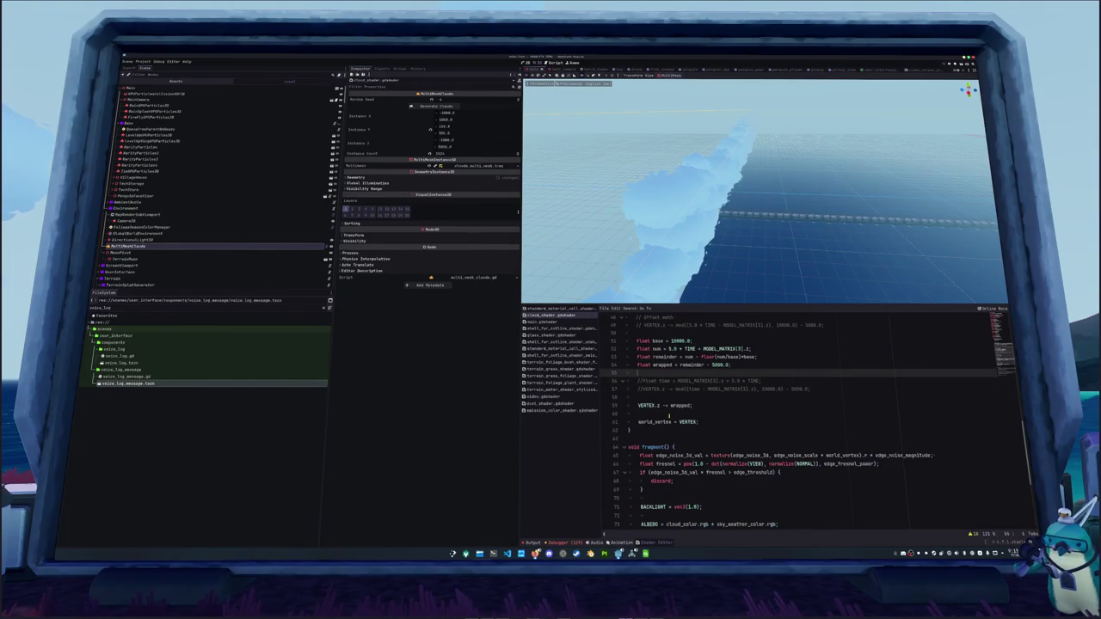
pyautogui.press('Up')
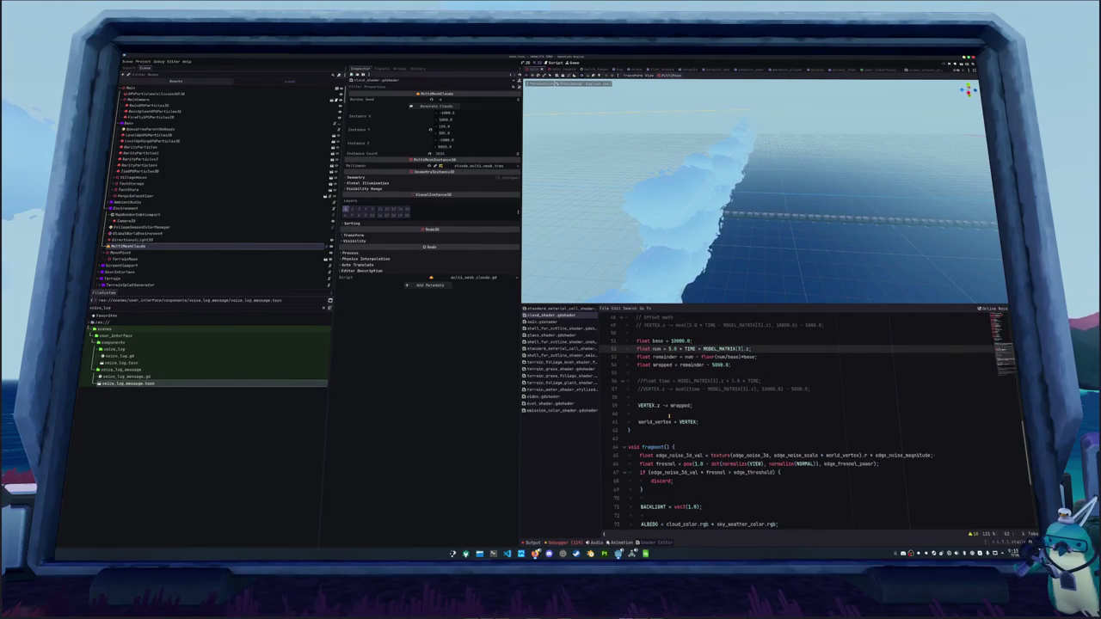
pyautogui.hotkey('ctrl', 'Right')
pyautogui.hotkey('ctrl', 'Right')
pyautogui.hotkey('ctrl', 'Right')
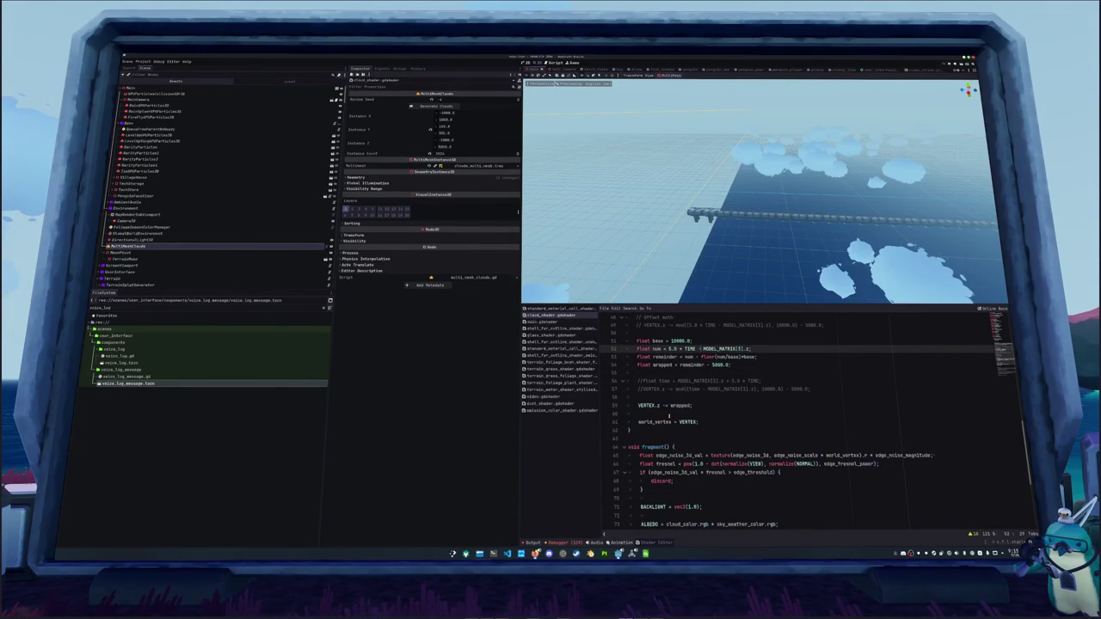
# Raise the drift speed on line 52 from 5.0 to 100.0 * TIME and watch the clouds race.
pyautogui.moveTo(671, 284)
pyautogui.mouseDown()
pyautogui.moveTo(667, 256)
pyautogui.moveTo(621, 246)
pyautogui.moveTo(553, 205)
pyautogui.moveTo(761, 234)
pyautogui.moveTo(710, 247)
pyautogui.mouseUp()
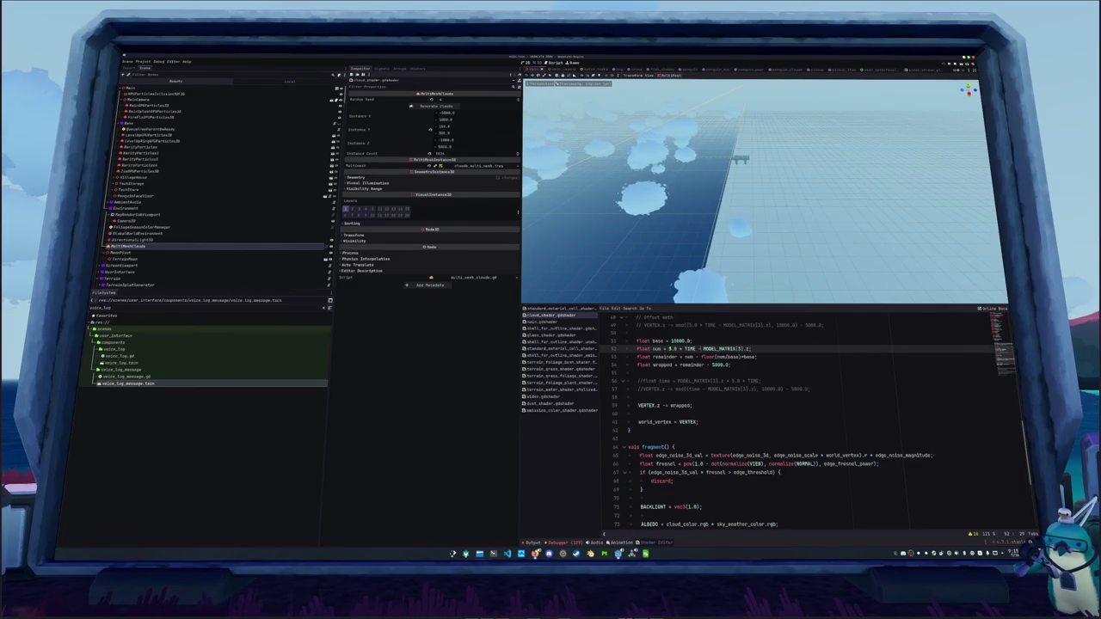
pyautogui.write('0')
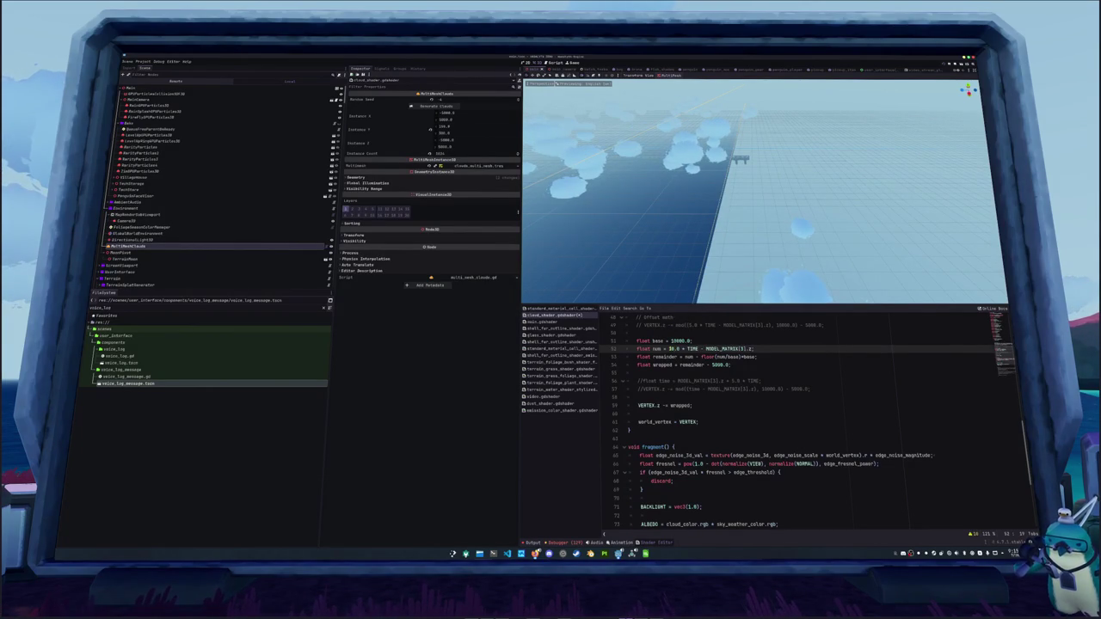
pyautogui.write('0')
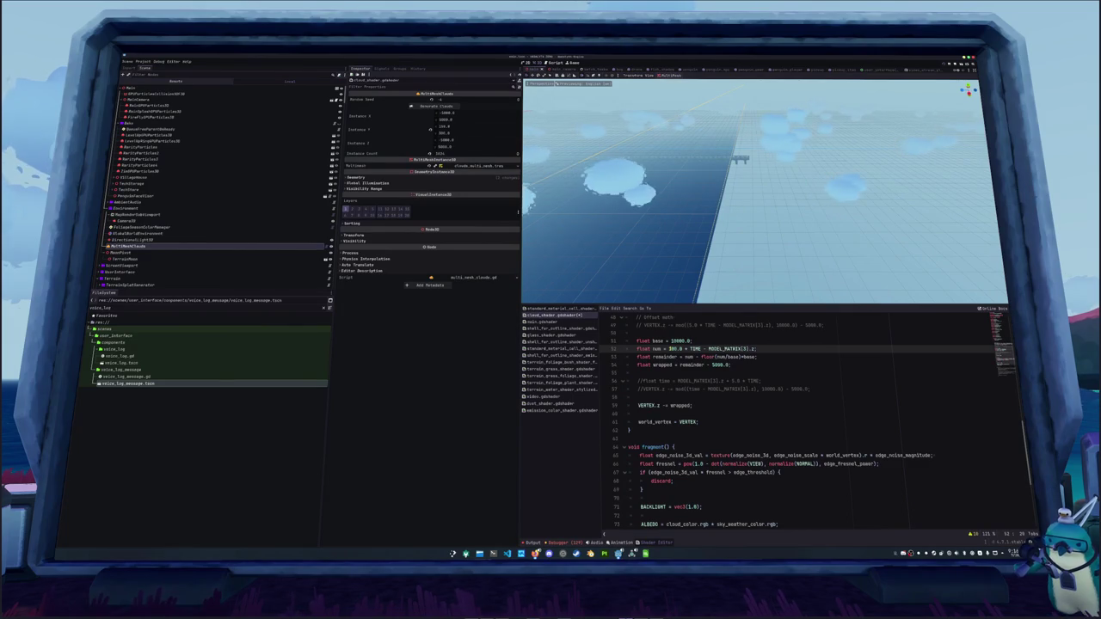
pyautogui.write('1')
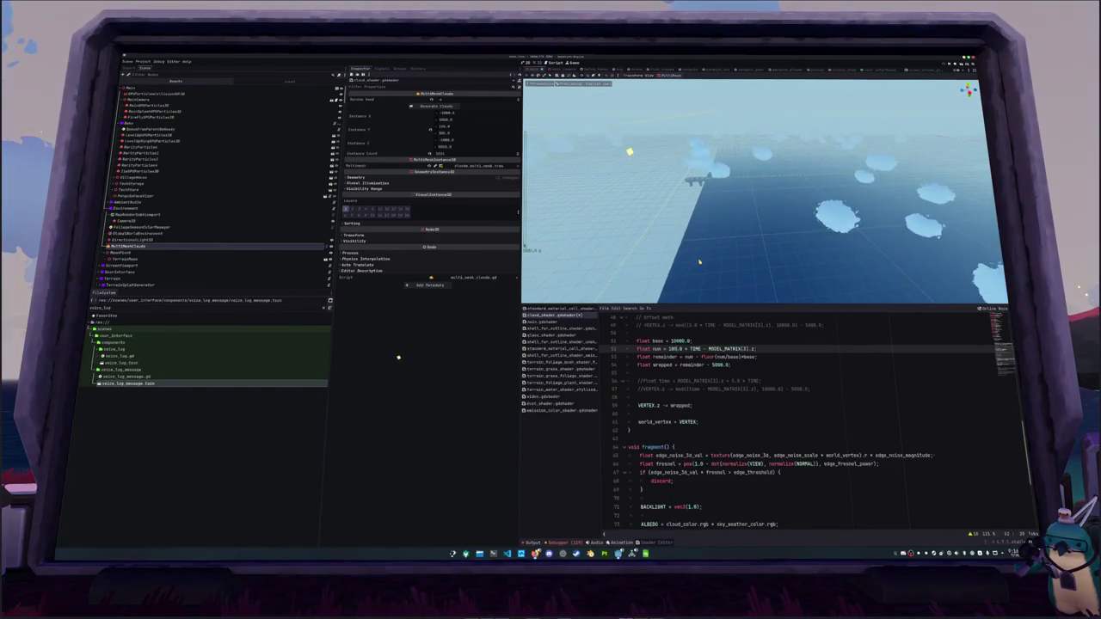
pyautogui.doubleClick(665, 356)
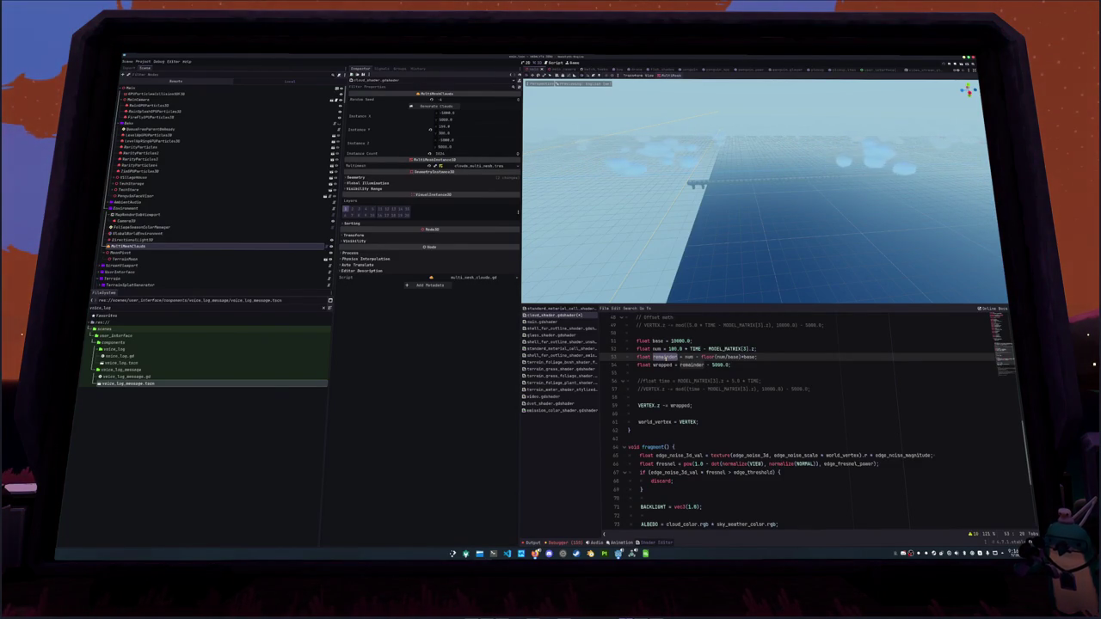
# Rewrite line 53 as num - float(floor(num/base))*base and save the scene.
pyautogui.click(713, 357)
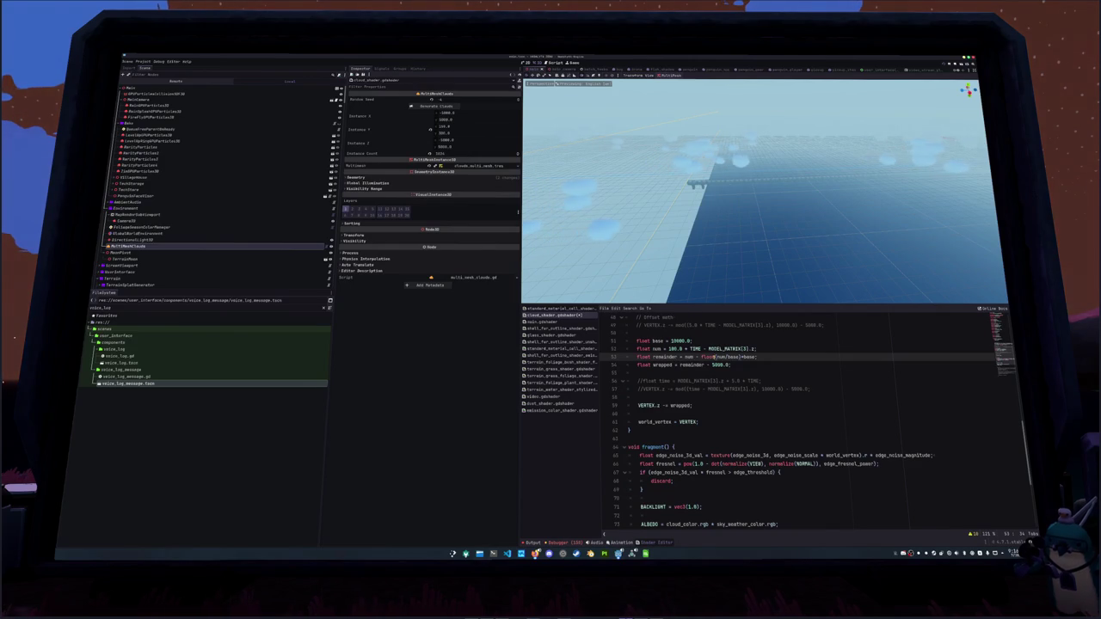
pyautogui.press('BackSpace')
pyautogui.press('BackSpace')
pyautogui.press('BackSpace')
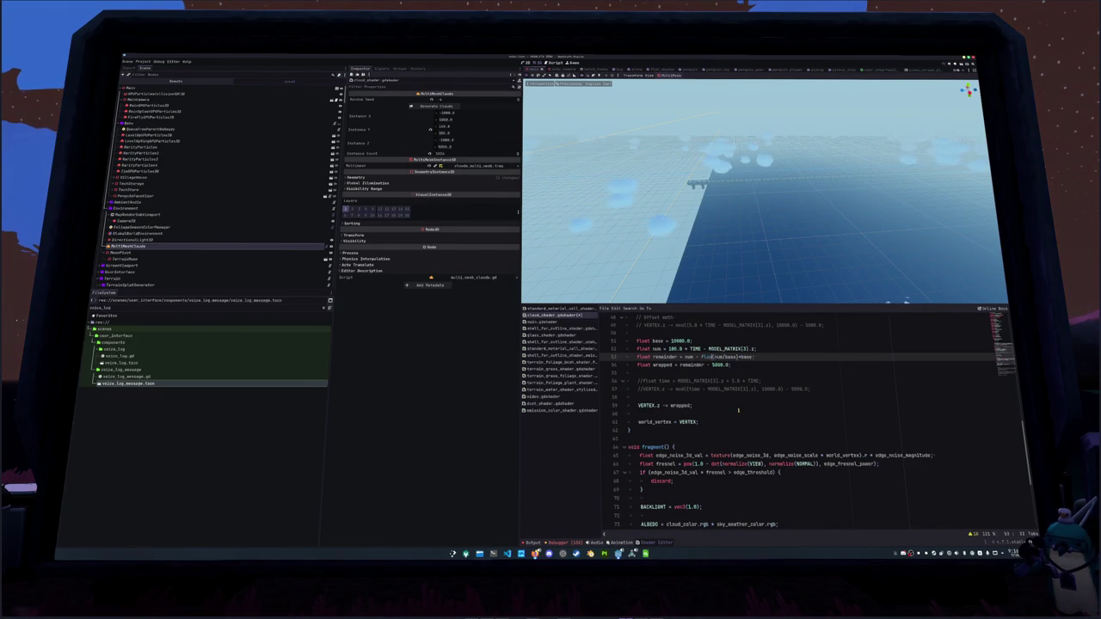
pyautogui.write('oor')
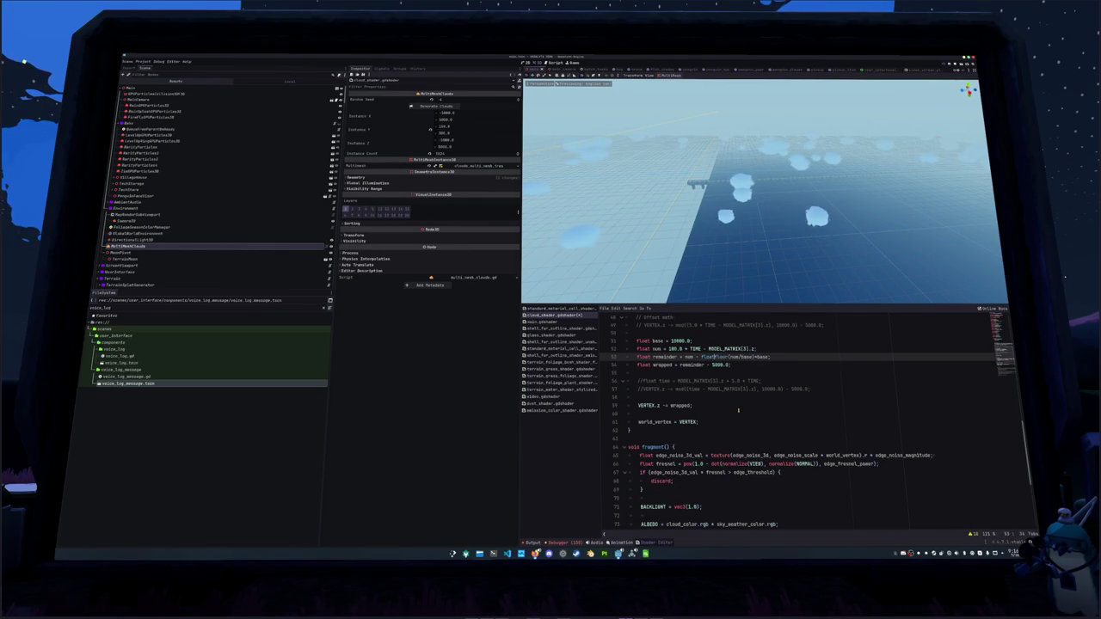
pyautogui.write('float(')
pyautogui.press('Escape')
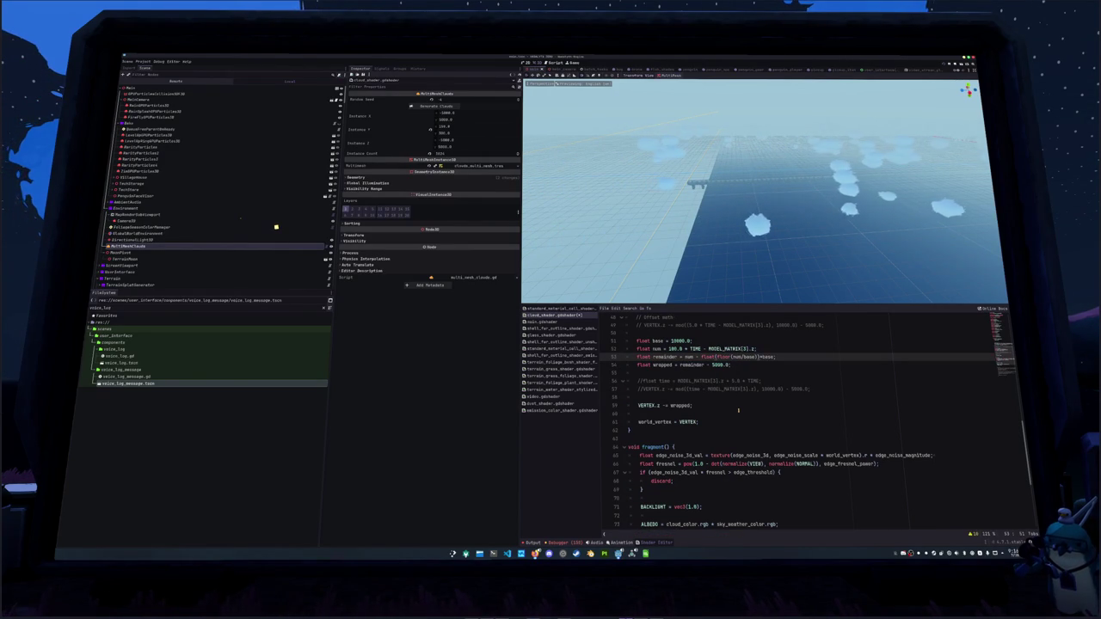
pyautogui.hotkey('ctrl', 's')
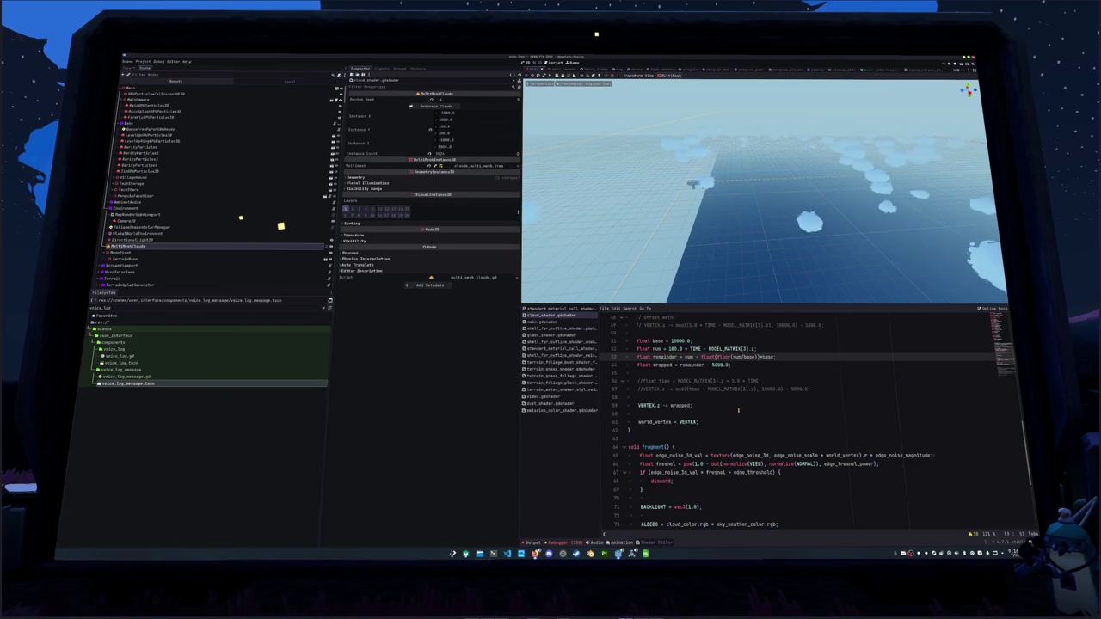
# Zoom the viewport to watch the cloud puffs drift and wrap across the grid.
pyautogui.scroll(2, 792, 221)
pyautogui.scroll(-2, 792, 222)
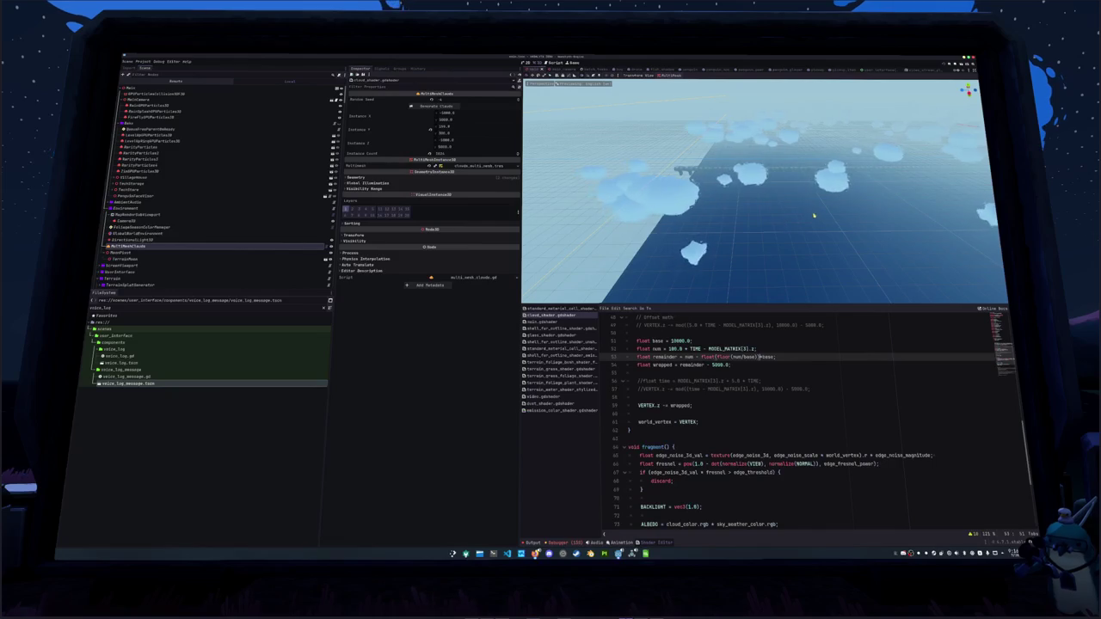
pyautogui.scroll(-3, 786, 211)
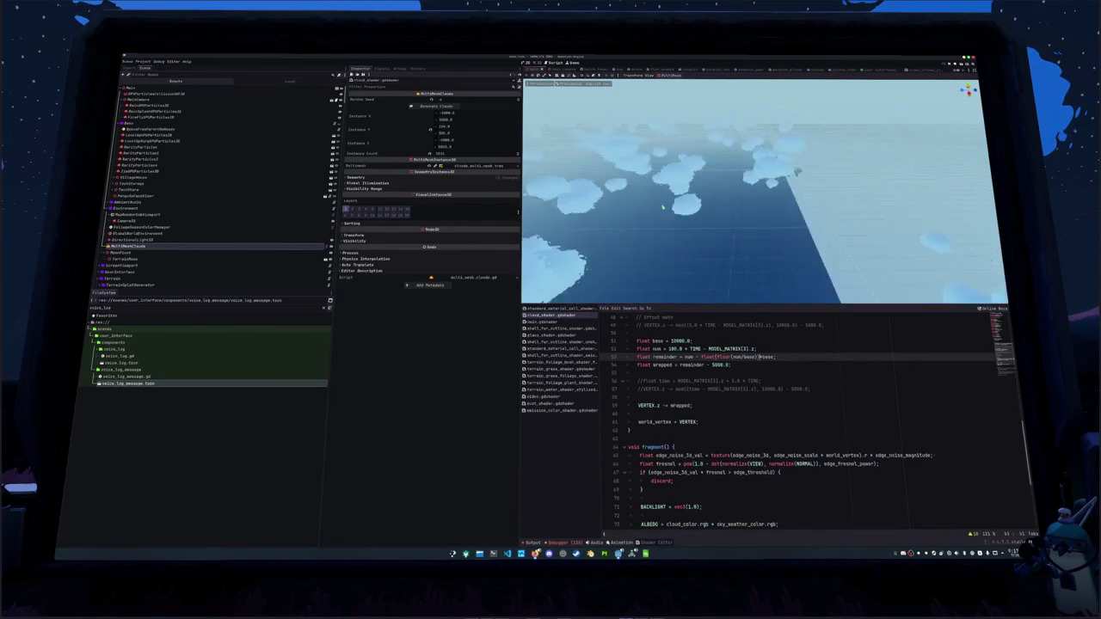
pyautogui.press('Up')
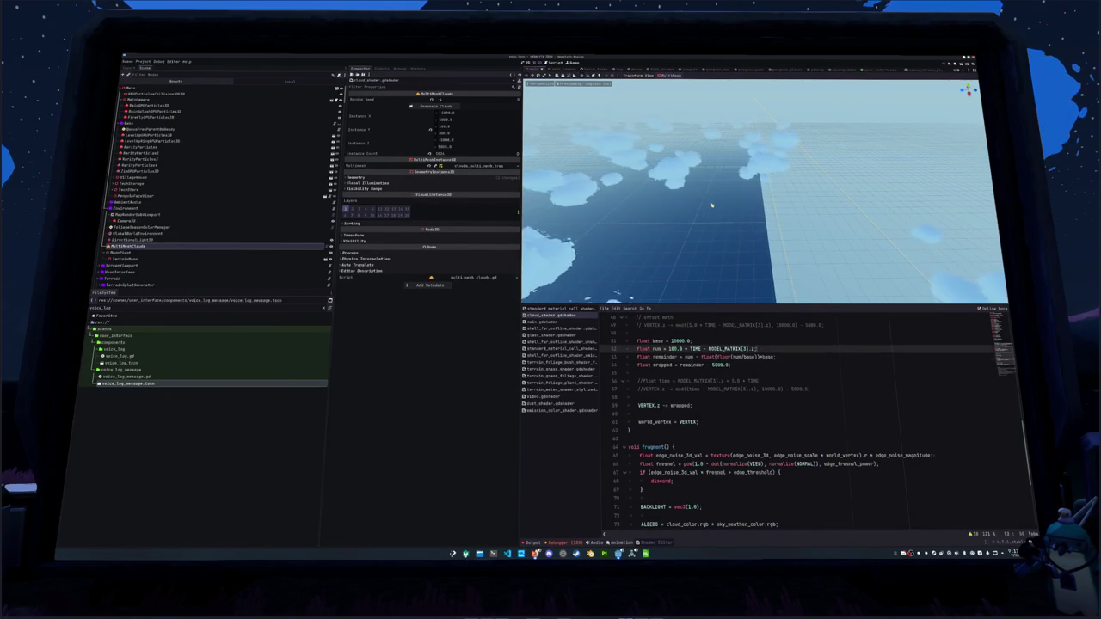
# Restore line 52 to 5.0 * TIME, frame the island in the viewport, and save.
pyautogui.press('Up')
pyautogui.press('Down')
pyautogui.press('BackSpace')
pyautogui.press('BackSpace')
pyautogui.press('BackSpace')
pyautogui.write('5')
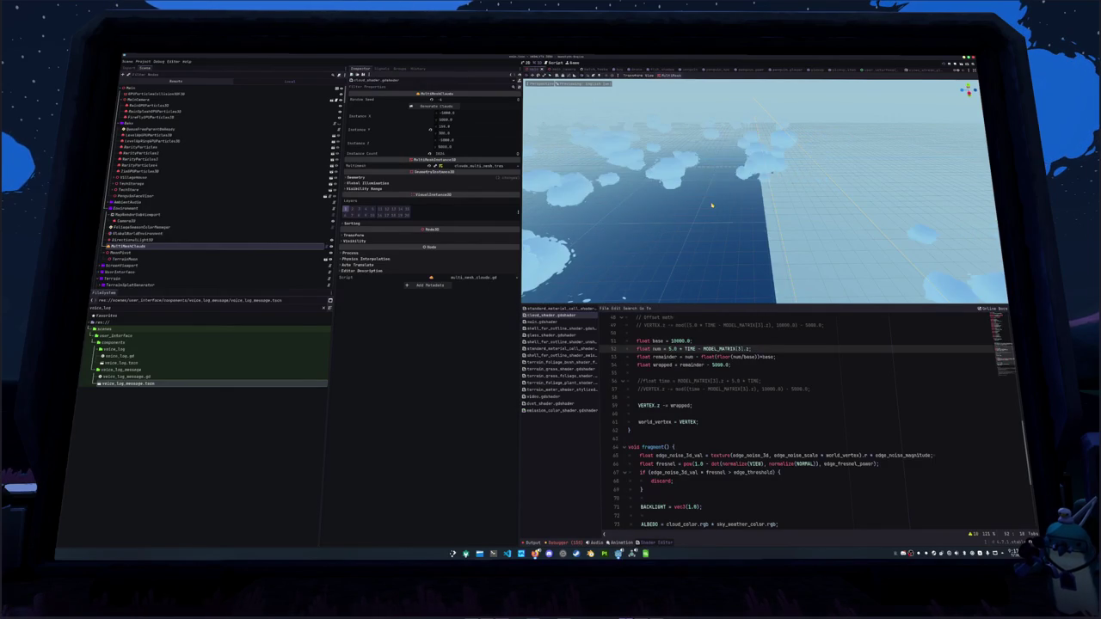
pyautogui.moveTo(711, 205)
pyautogui.mouseDown()
pyautogui.moveTo(640, 174)
pyautogui.moveTo(824, 205)
pyautogui.moveTo(688, 241)
pyautogui.mouseUp()
pyautogui.scroll(3, 689, 241)
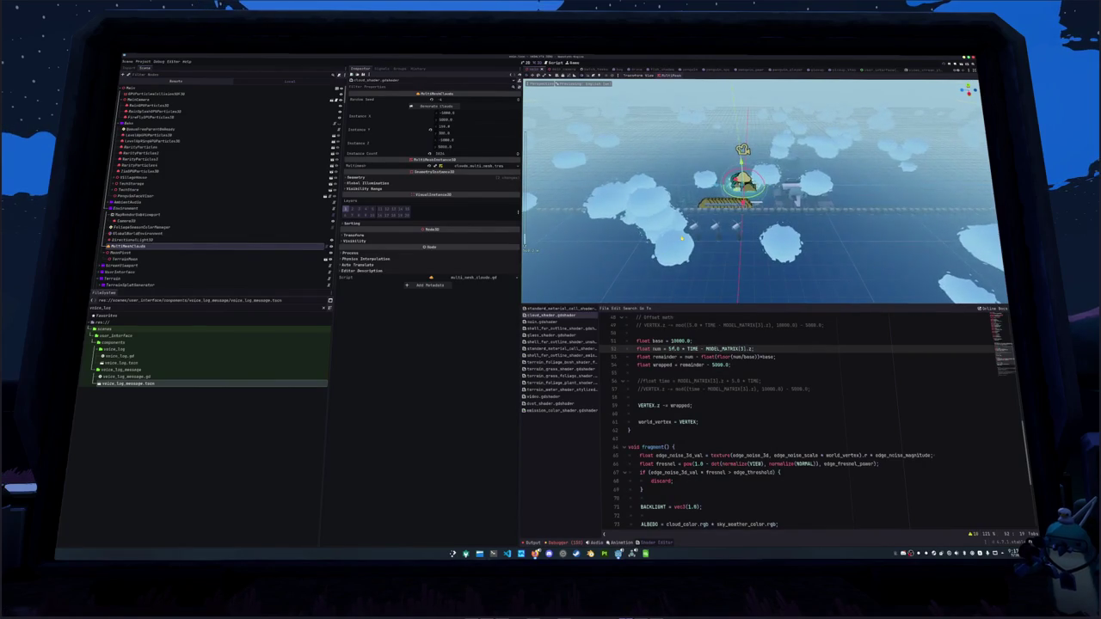
pyautogui.click(663, 371)
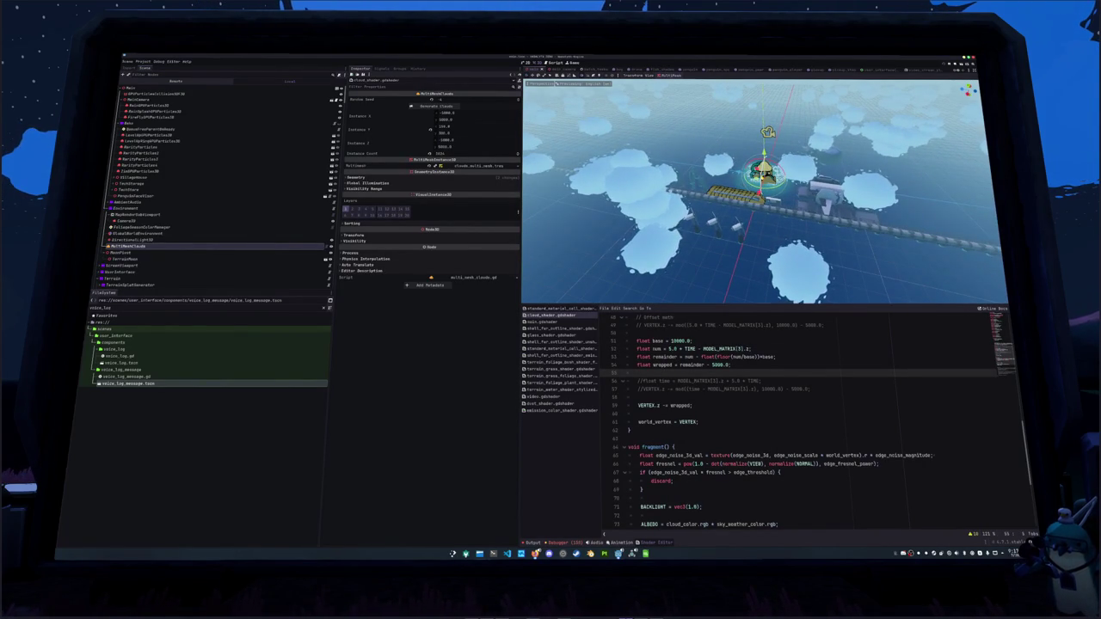
pyautogui.hotkey('ctrl', 's')
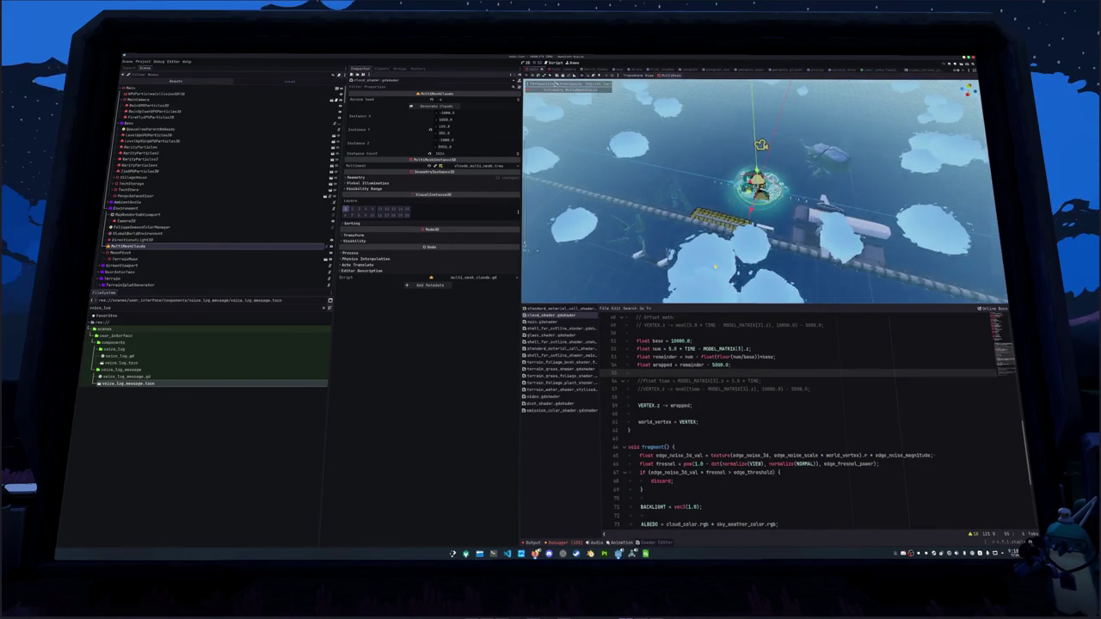
# Delete the commented //float time and //VERTEX.z lines and the leftover blank line from the cloud shader.
pyautogui.click(662, 430)
pyautogui.click(656, 399)
pyautogui.click(679, 388)
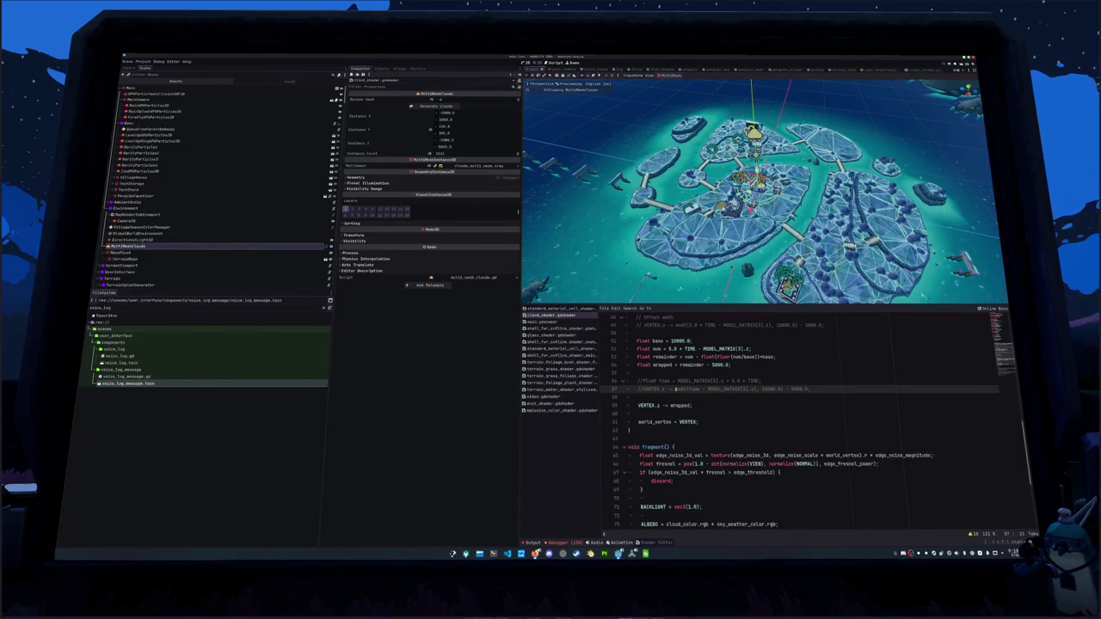
pyautogui.moveTo(677, 389); pyautogui.dragTo(815, 389)
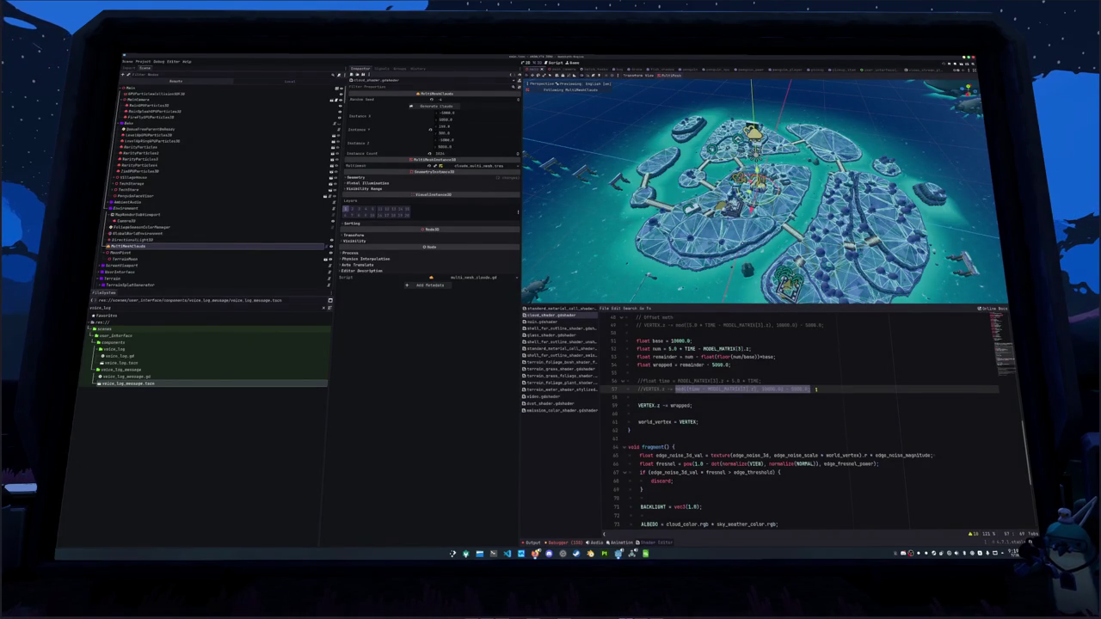
pyautogui.click(815, 388)
pyautogui.hotkey('ctrl', 'shift', 'k')
pyautogui.hotkey('ctrl', 'shift', 'k')
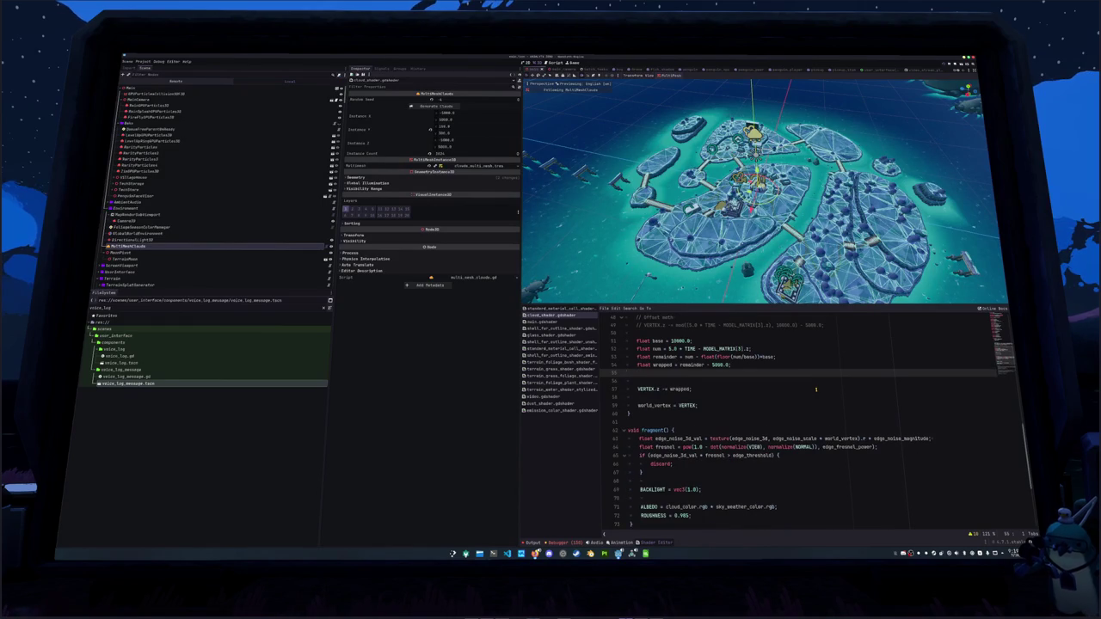
pyautogui.hotkey('ctrl', 'shift', 'k')
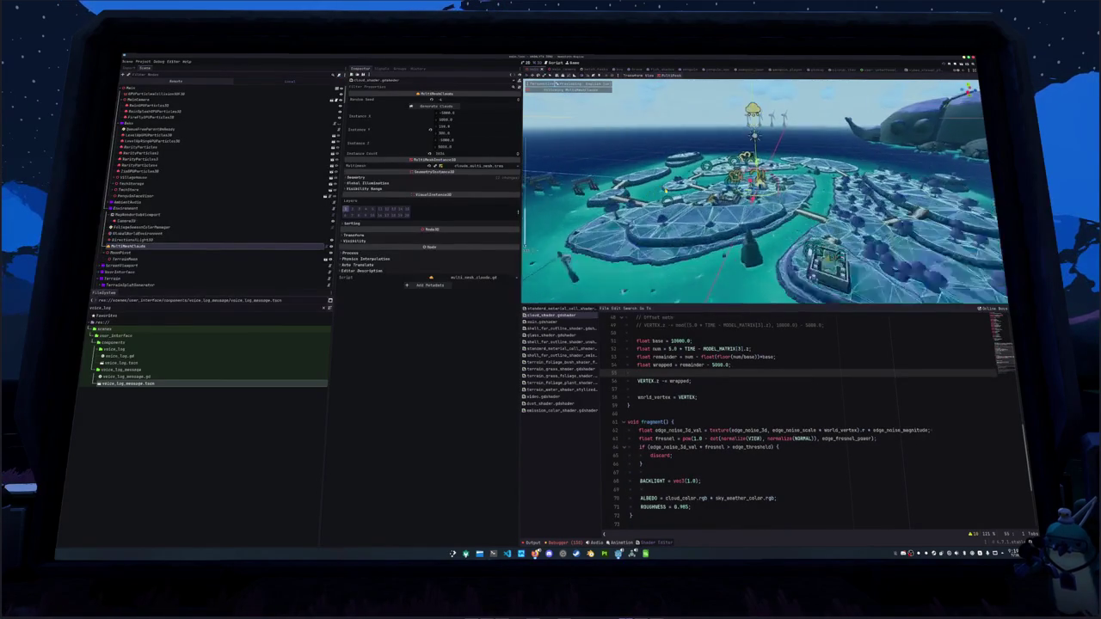
pyautogui.click(678, 348)
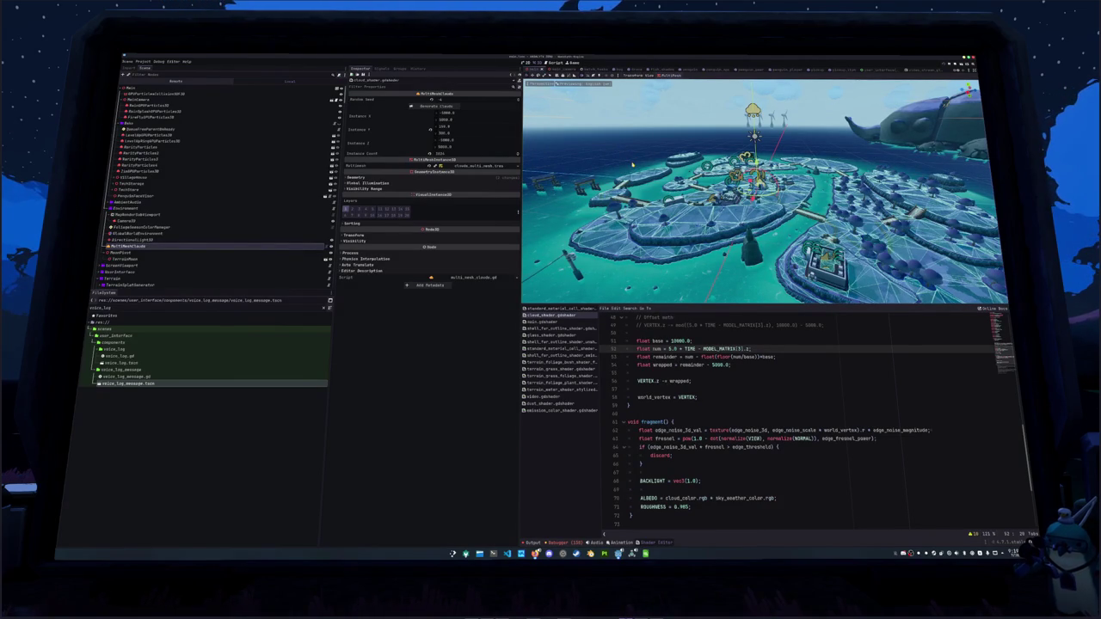
pyautogui.click(876, 70)
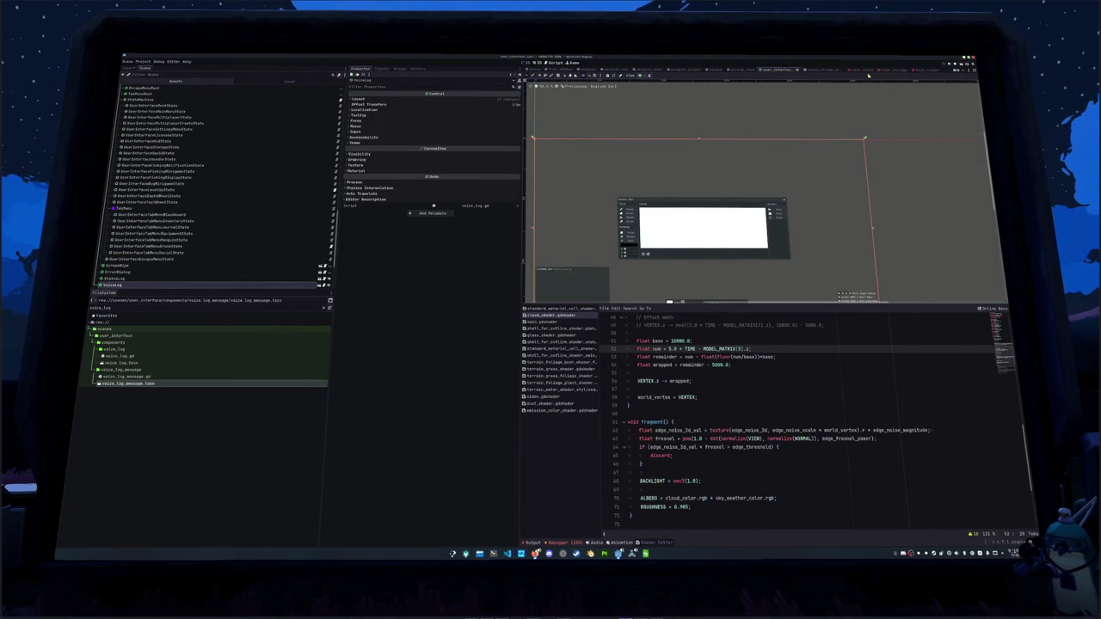
# Collapse the MarginContainer and SettingsRoot nodes in the user interface scene and run the game.
pyautogui.scroll(5, 147, 147)
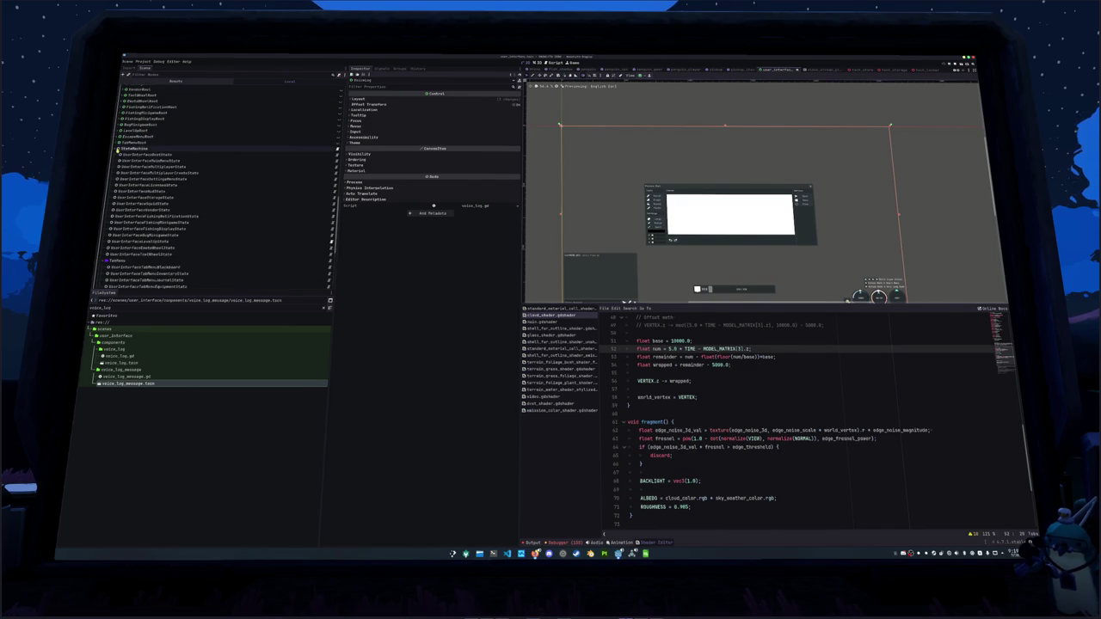
pyautogui.scroll(10, 121, 139)
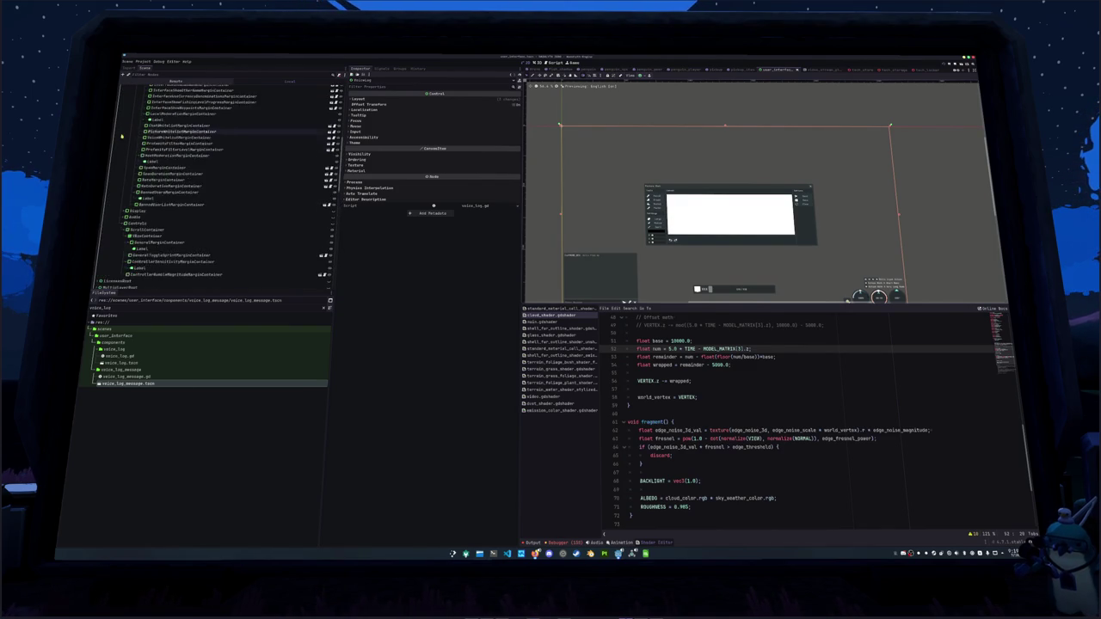
pyautogui.scroll(10, 127, 159)
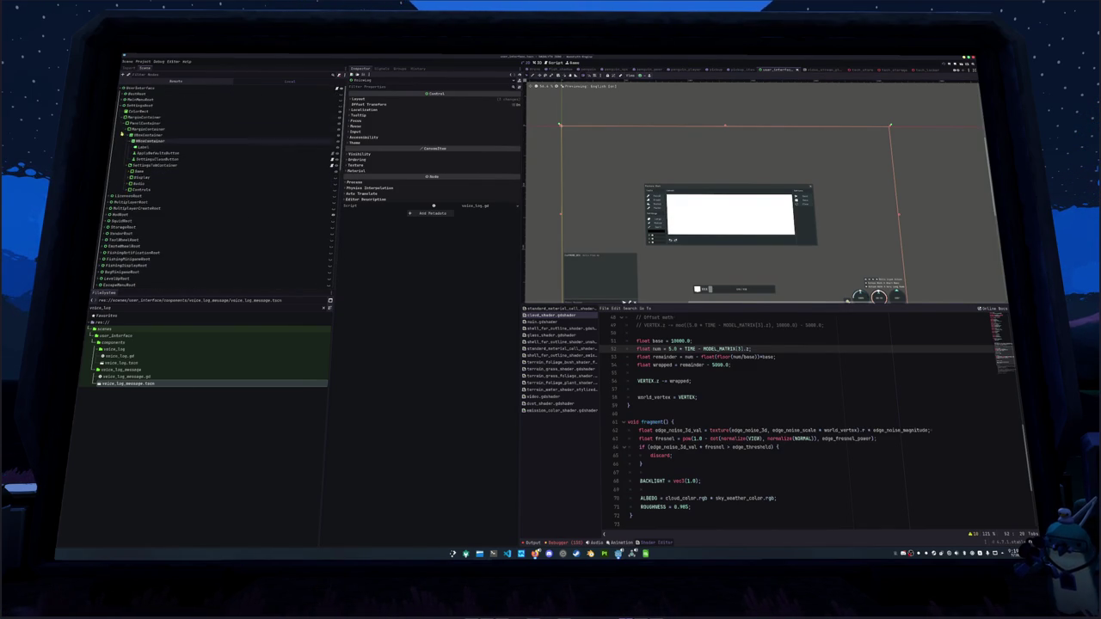
pyautogui.click(122, 117)
pyautogui.click(121, 105)
pyautogui.hotkey('ctrl', 's')
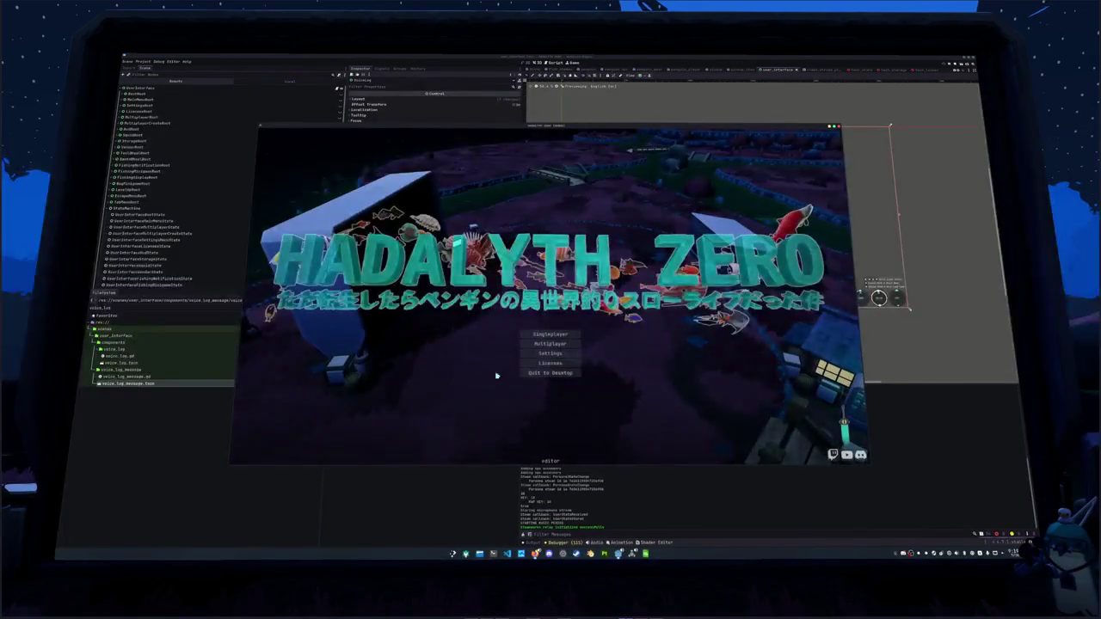
# Set Hadalyth Zero's Display UI Scale to 1.0, then quit the game to the desktop.
pyautogui.click(545, 353)
pyautogui.click(486, 190)
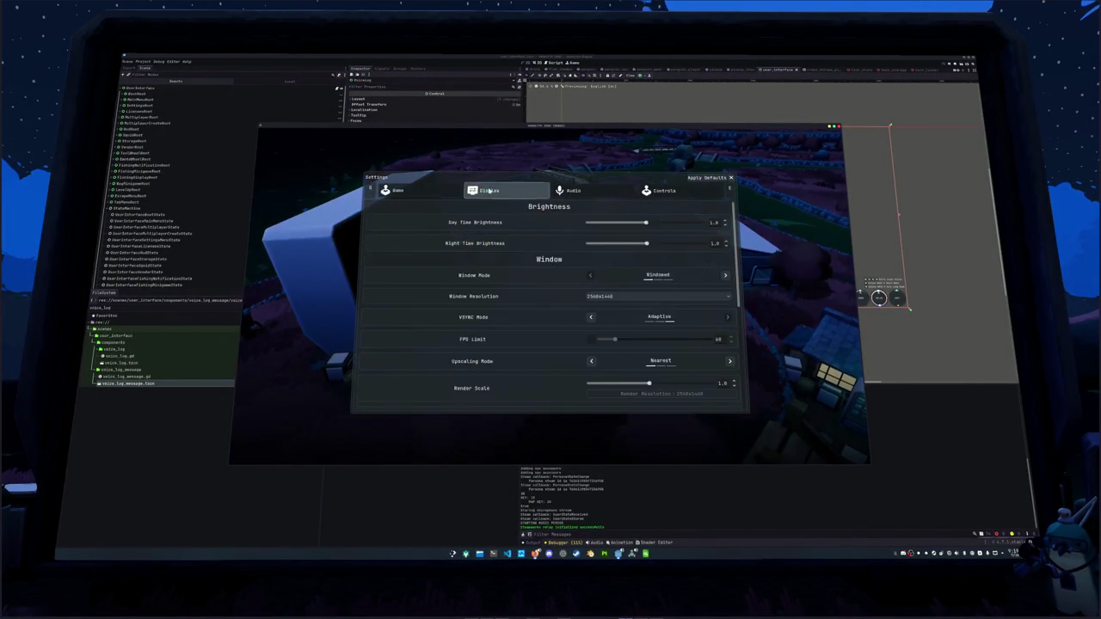
pyautogui.scroll(-10, 561, 298)
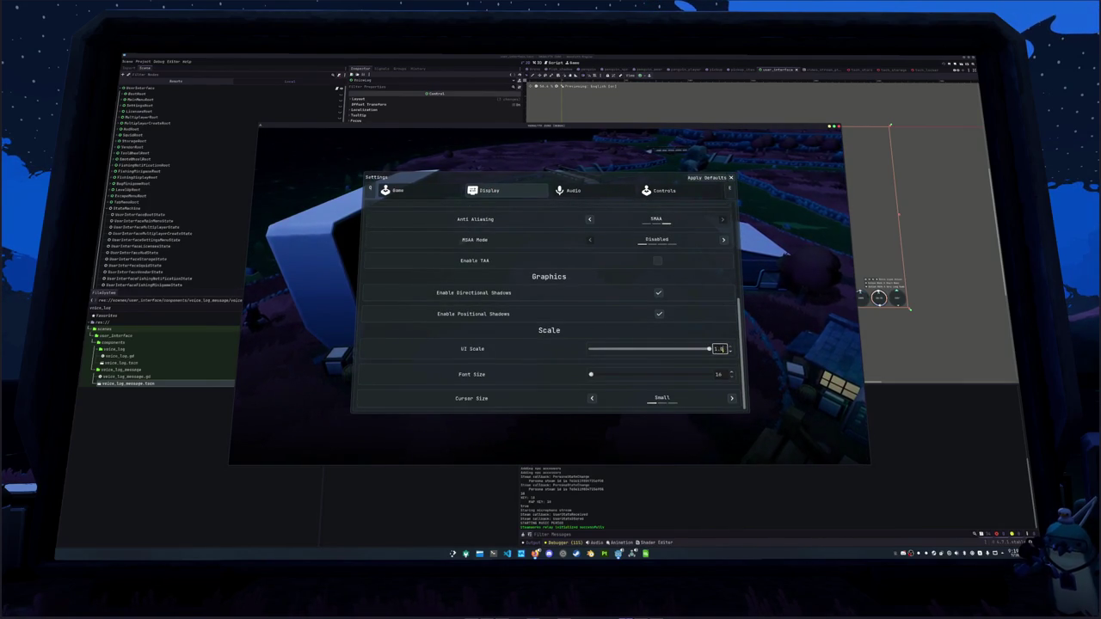
pyautogui.write('1')
pyautogui.press('Return')
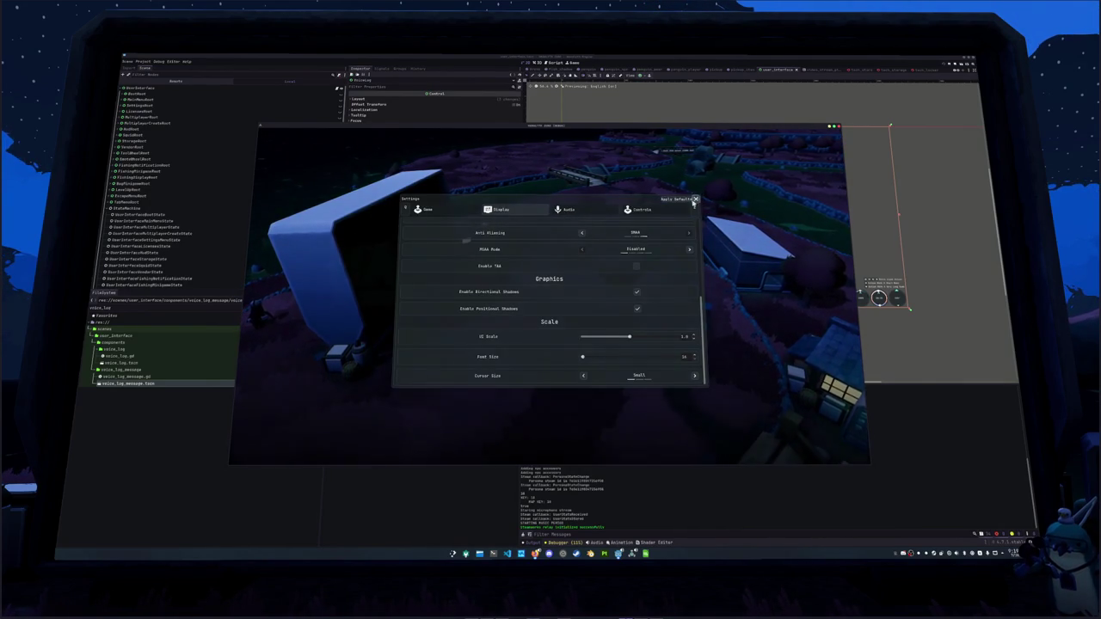
pyautogui.click(695, 201)
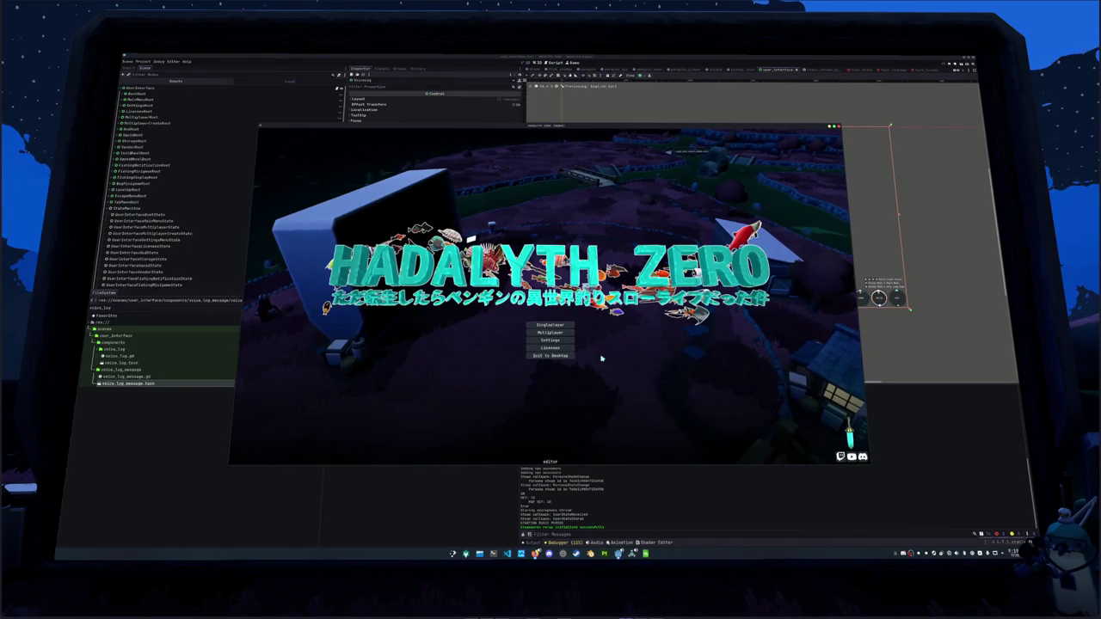
pyautogui.click(563, 356)
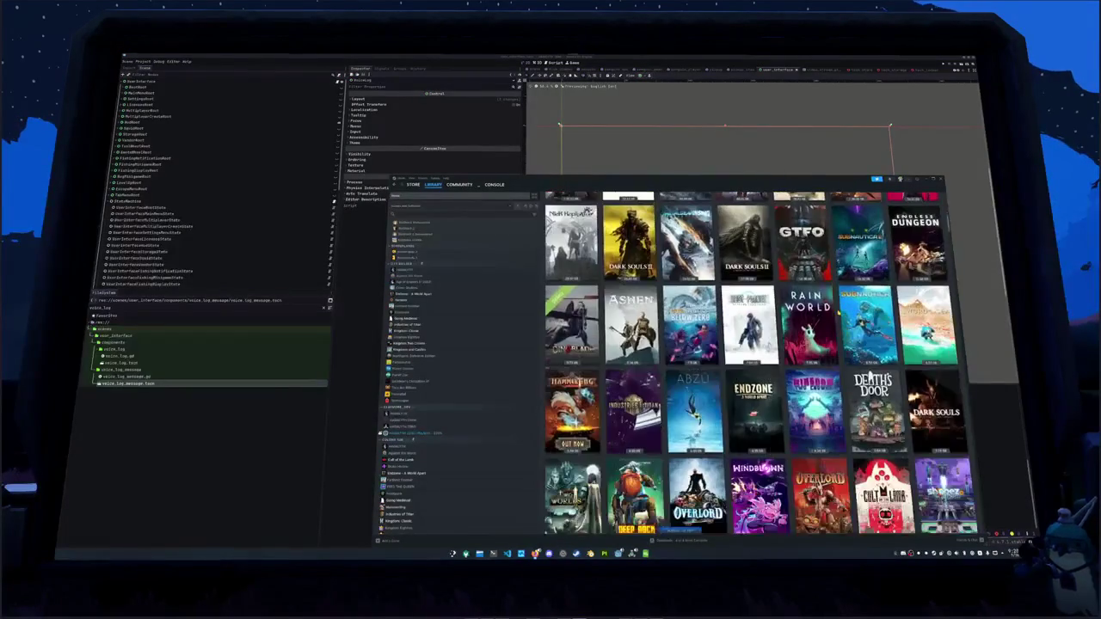
# Find Fogpiercer in the Steam library and open its game page.
pyautogui.scroll(-5, 748, 362)
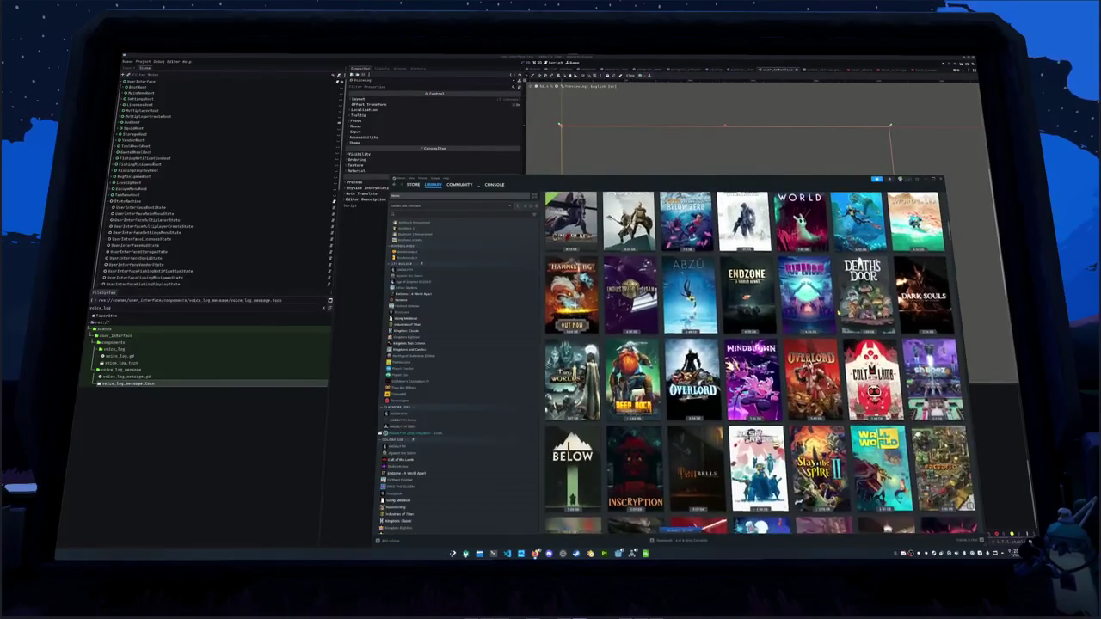
pyautogui.scroll(-3, 749, 361)
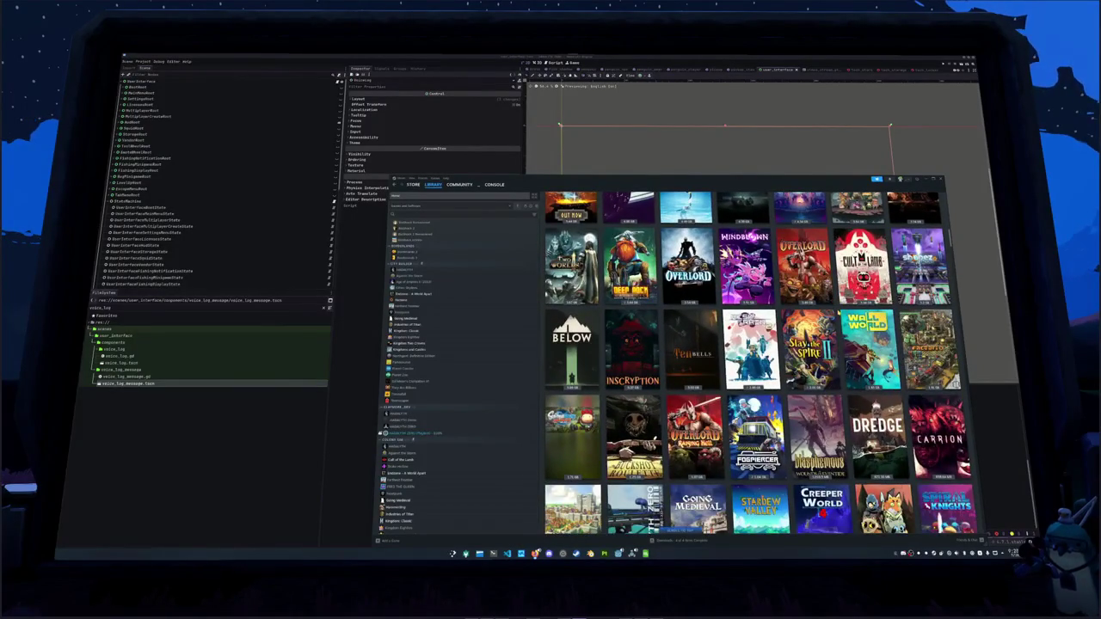
pyautogui.scroll(-2, 749, 361)
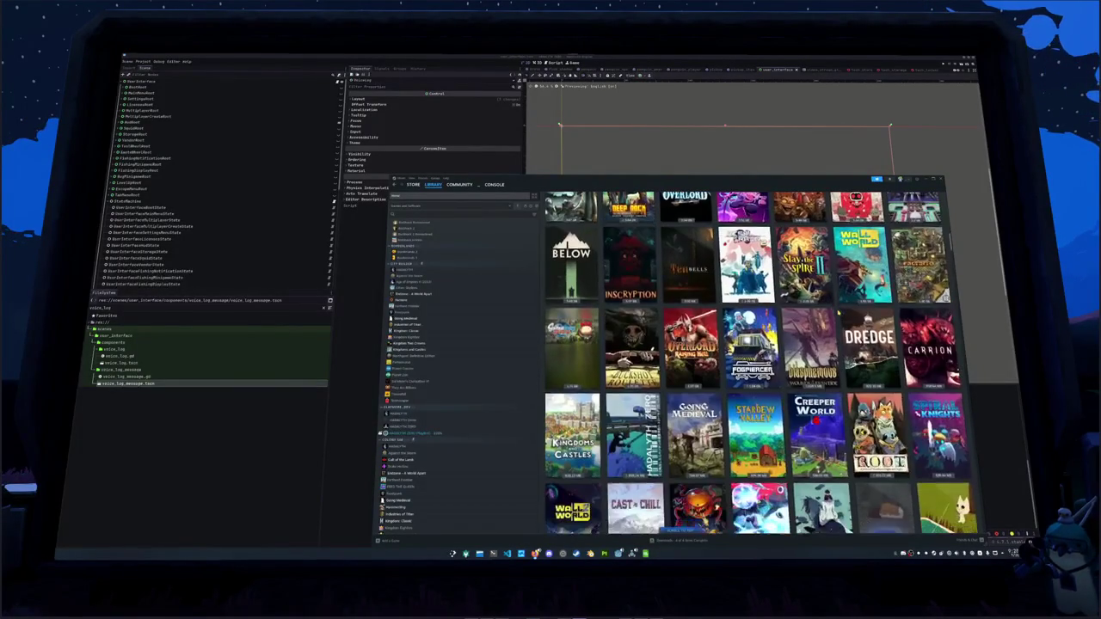
pyautogui.scroll(-3, 749, 361)
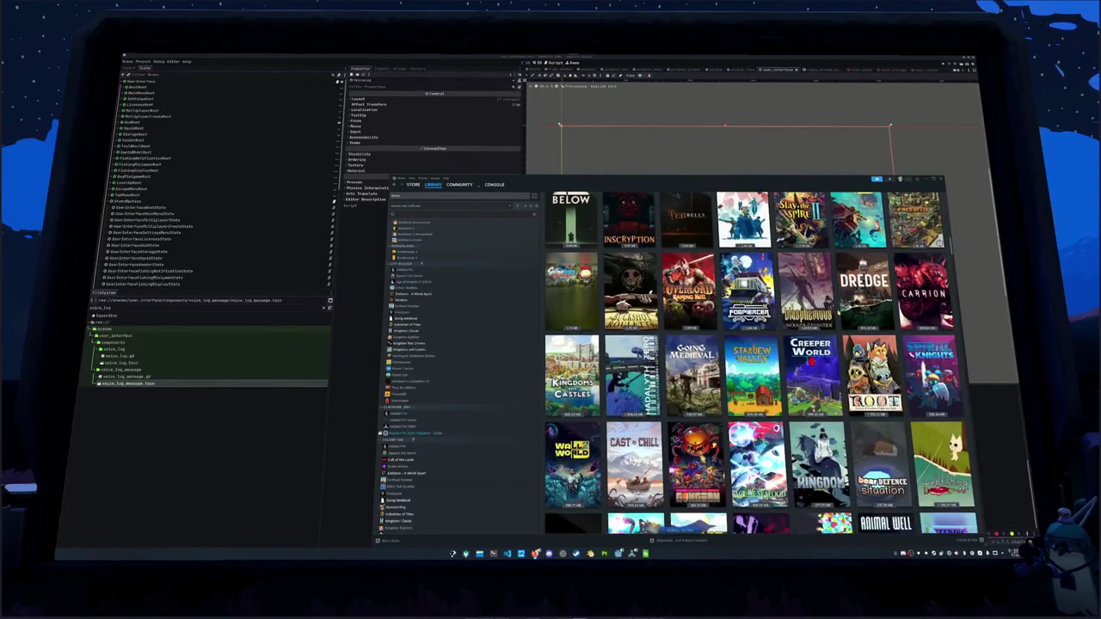
pyautogui.scroll(-1, 748, 362)
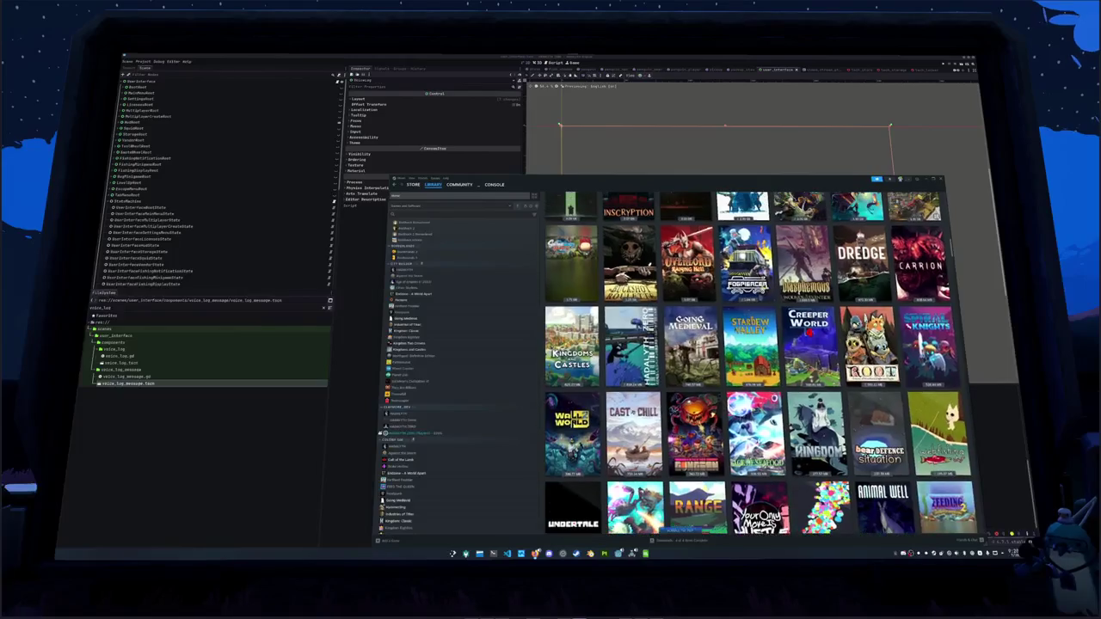
pyautogui.click(744, 232)
# Browse Fogpiercer's local install folder from Properties > Installed Files.
pyautogui.click(924, 271)
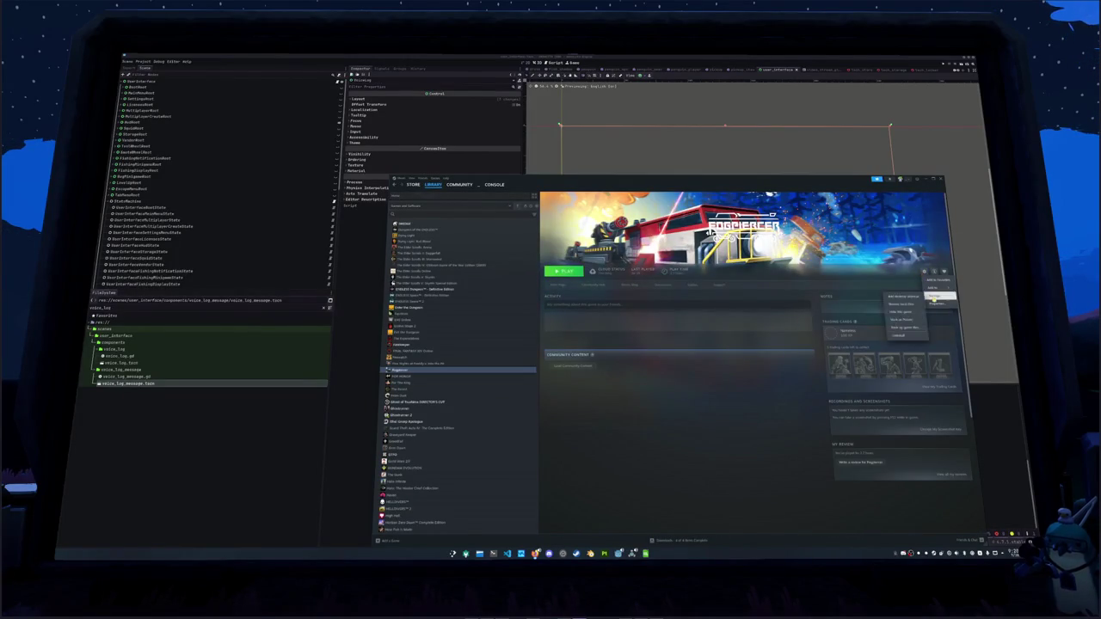
pyautogui.click(899, 339)
pyautogui.click(583, 319)
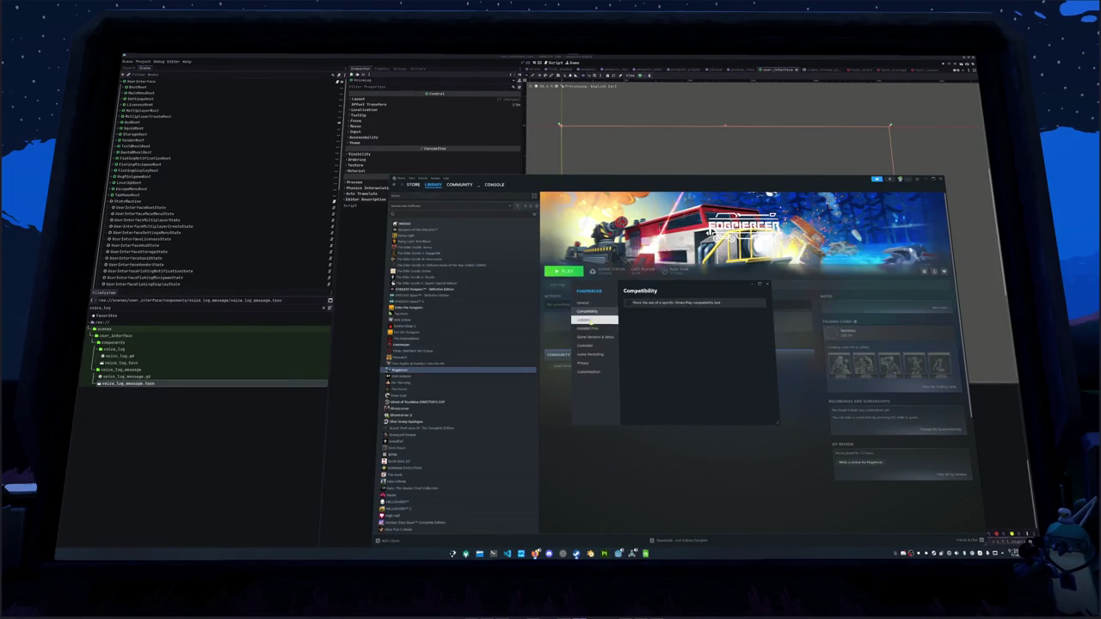
pyautogui.click(587, 327)
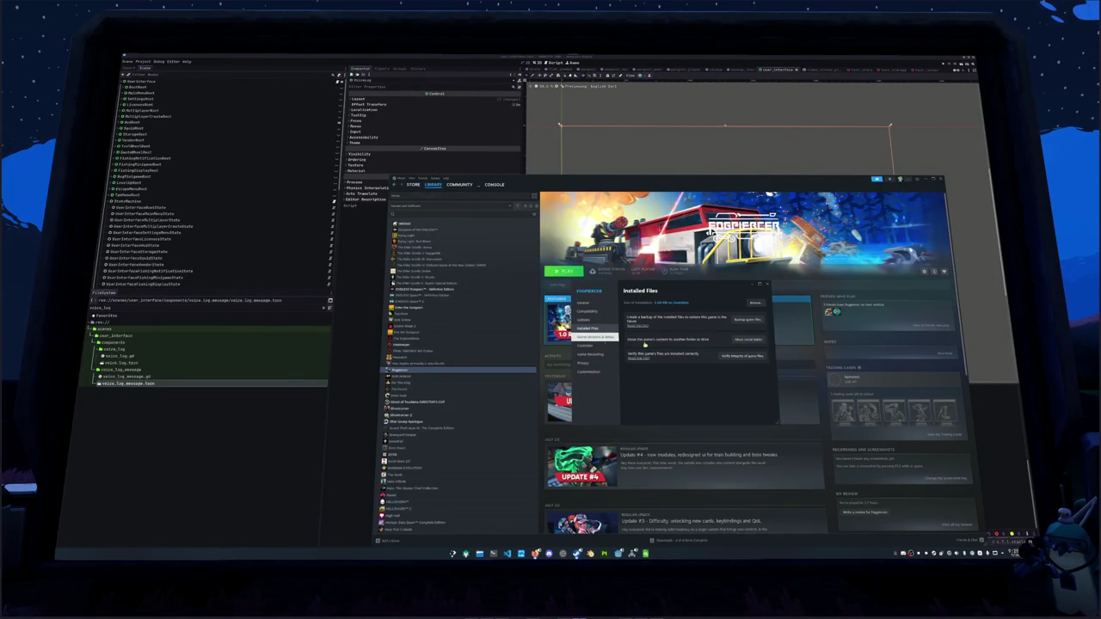
pyautogui.click(754, 303)
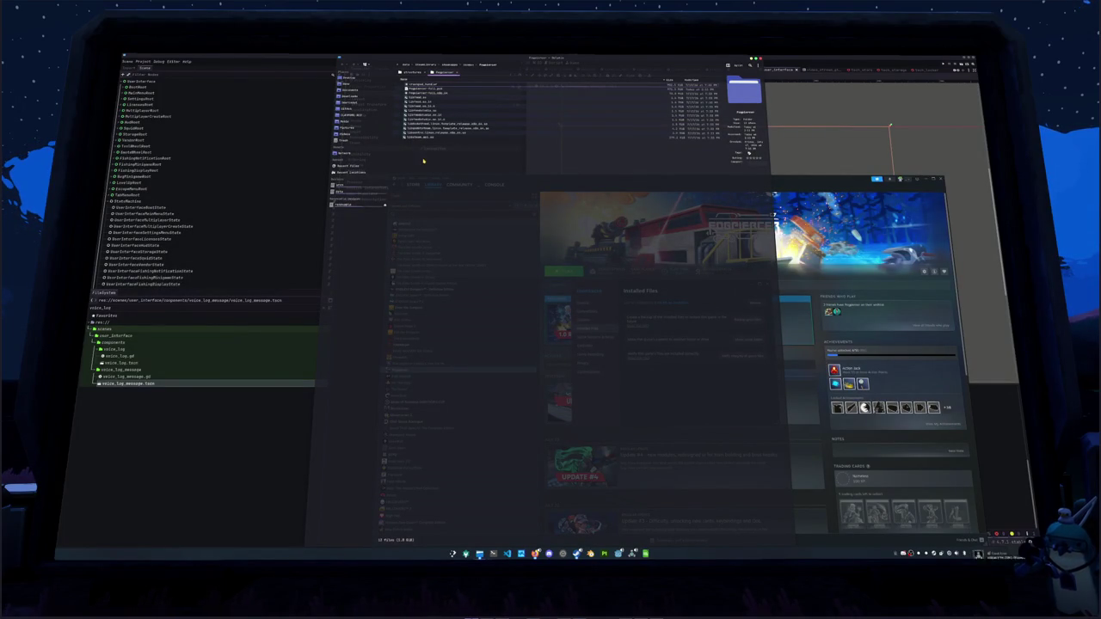
# Enlarge the file icons in Dolphin and launch the Fogpiercer x86_64 executable.
pyautogui.scroll(4, 423, 161)
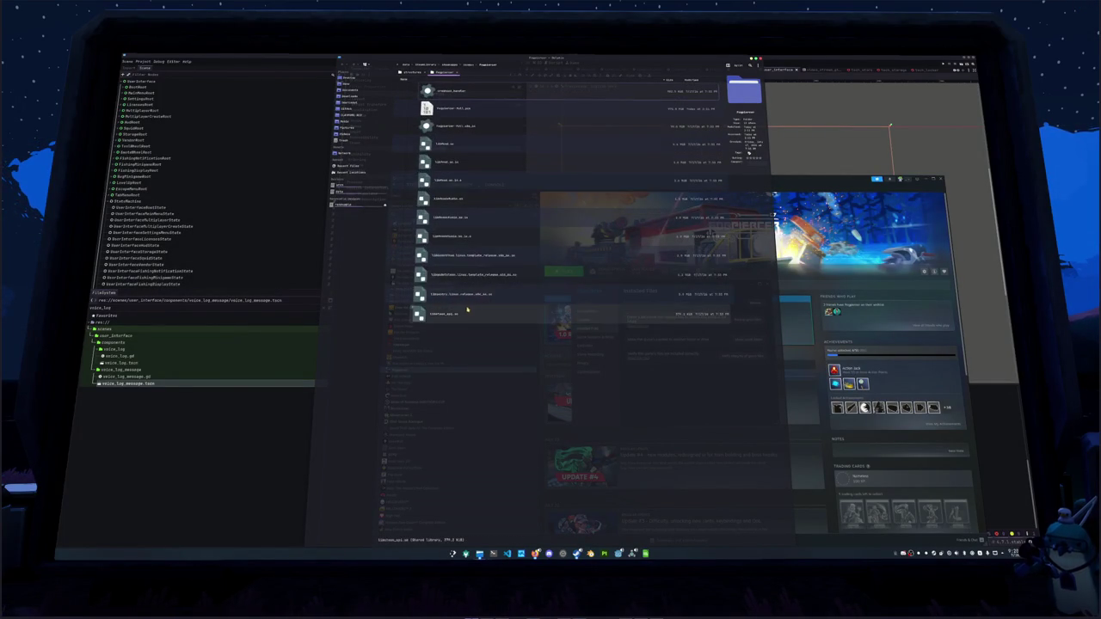
pyautogui.scroll(2, 481, 316)
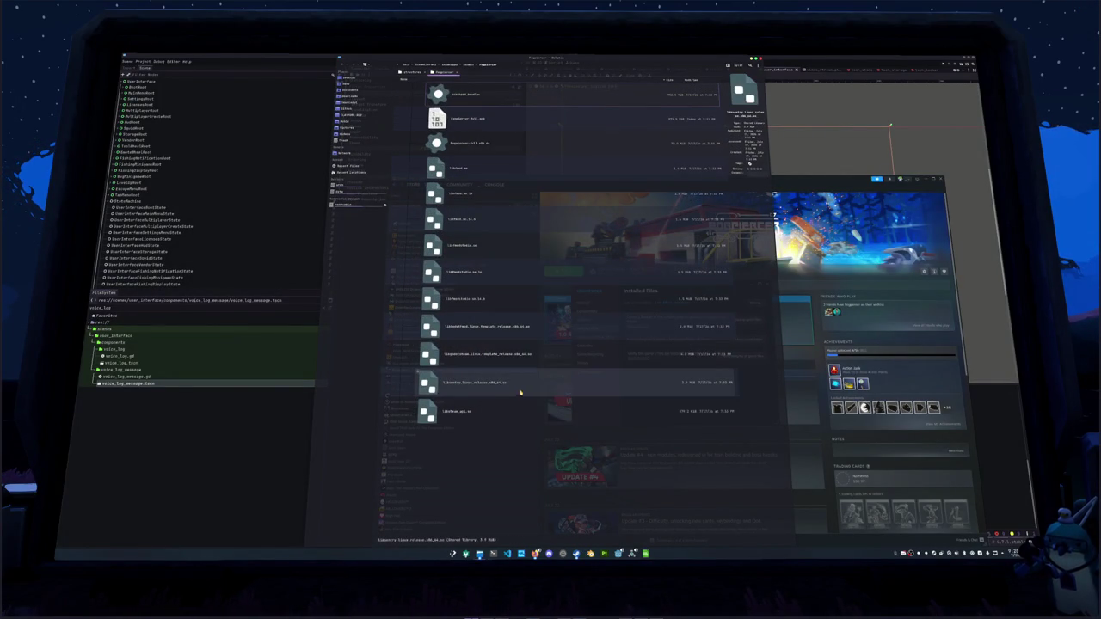
pyautogui.click(499, 274)
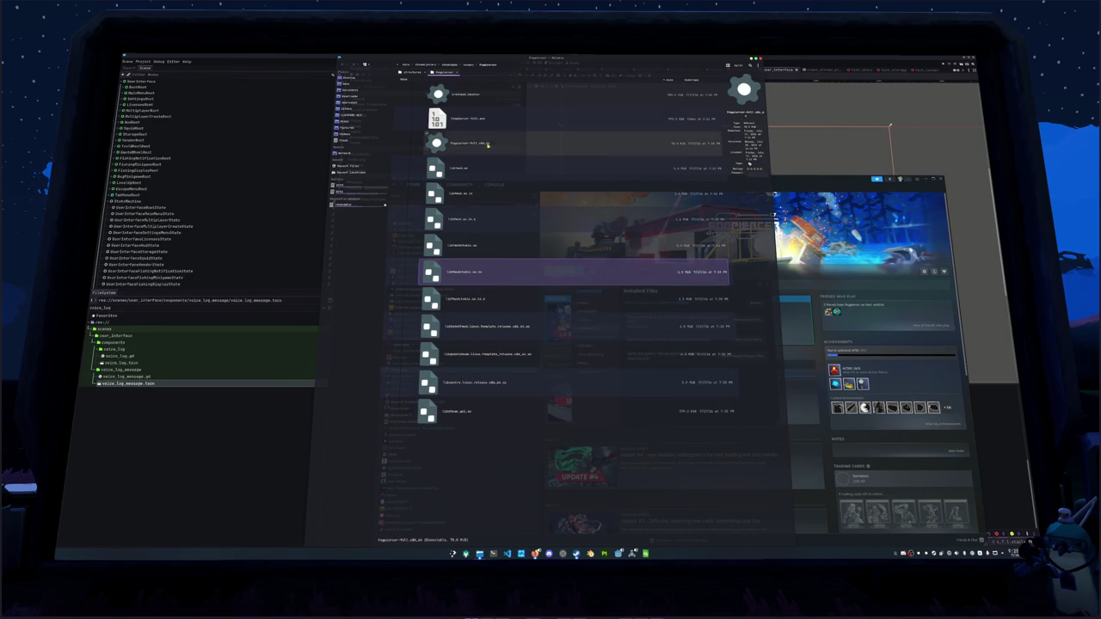
pyautogui.click(516, 143)
pyautogui.press('Return')
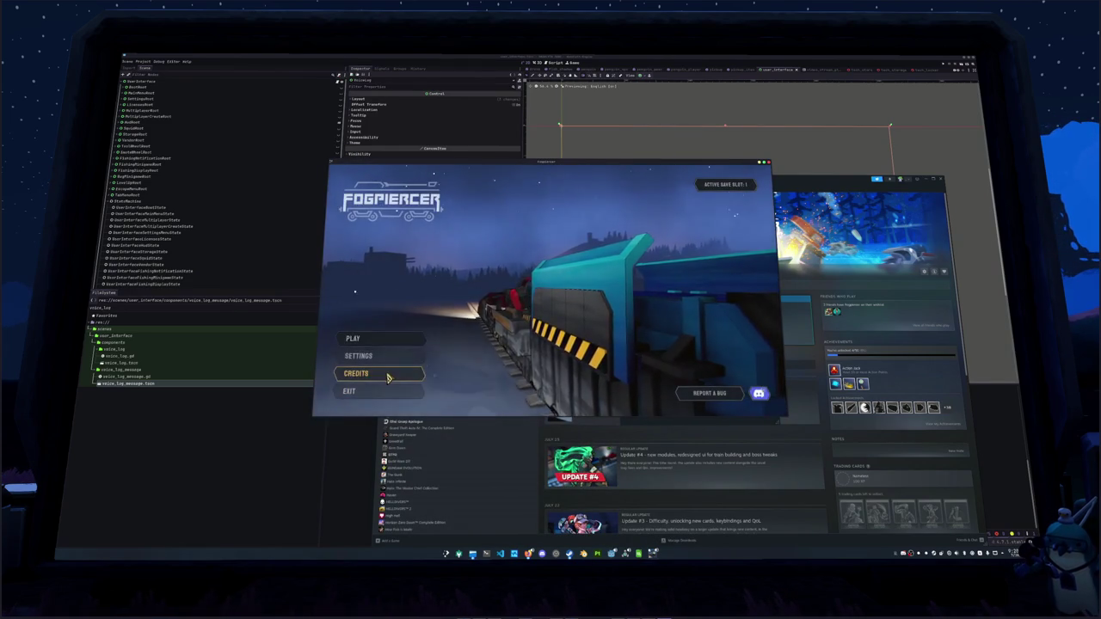
# Open Fogpiercer's Credits, switch to Licenses, and scroll through the FMOD and Godot Engine license text.
pyautogui.click(388, 377)
pyautogui.click(615, 213)
pyautogui.scroll(-2, 664, 271)
pyautogui.scroll(-5, 664, 271)
pyautogui.scroll(6, 550, 331)
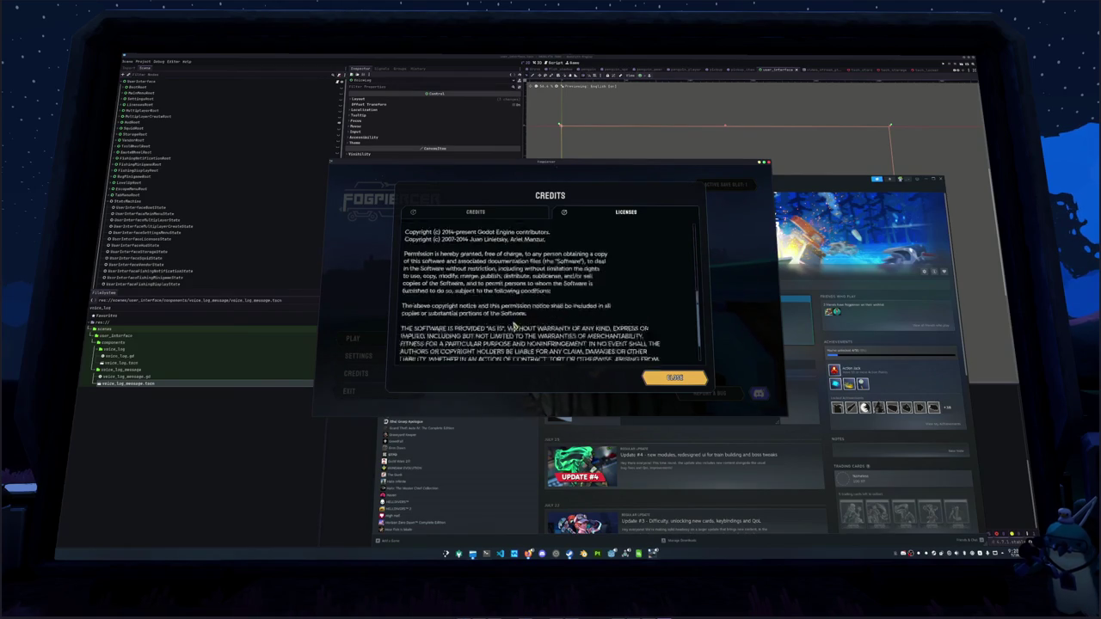
pyautogui.scroll(-5, 465, 318)
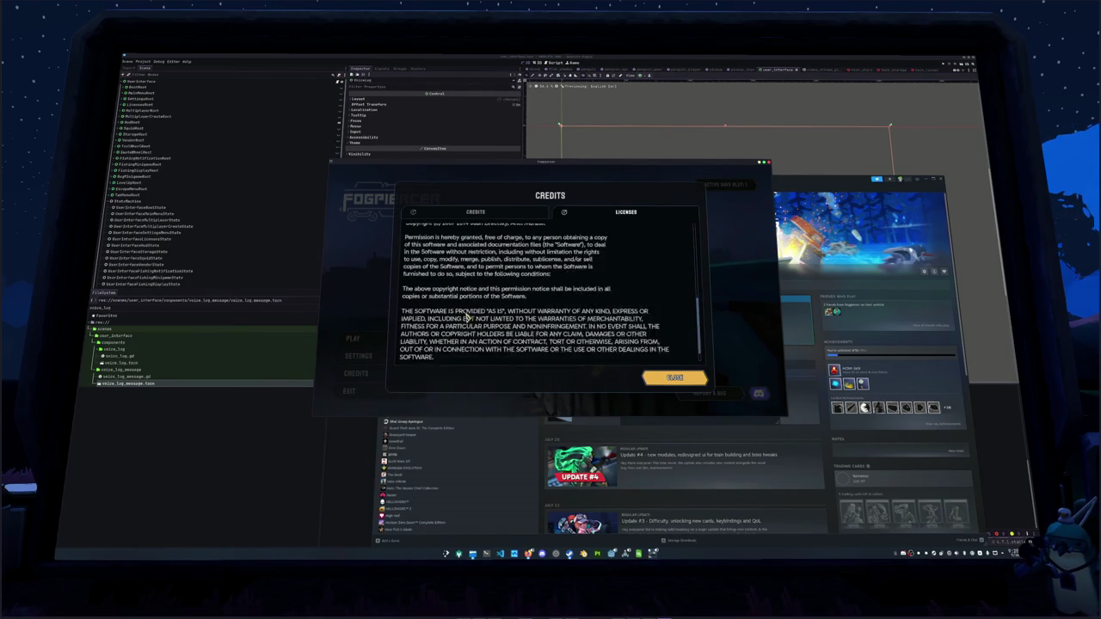
pyautogui.scroll(8, 460, 342)
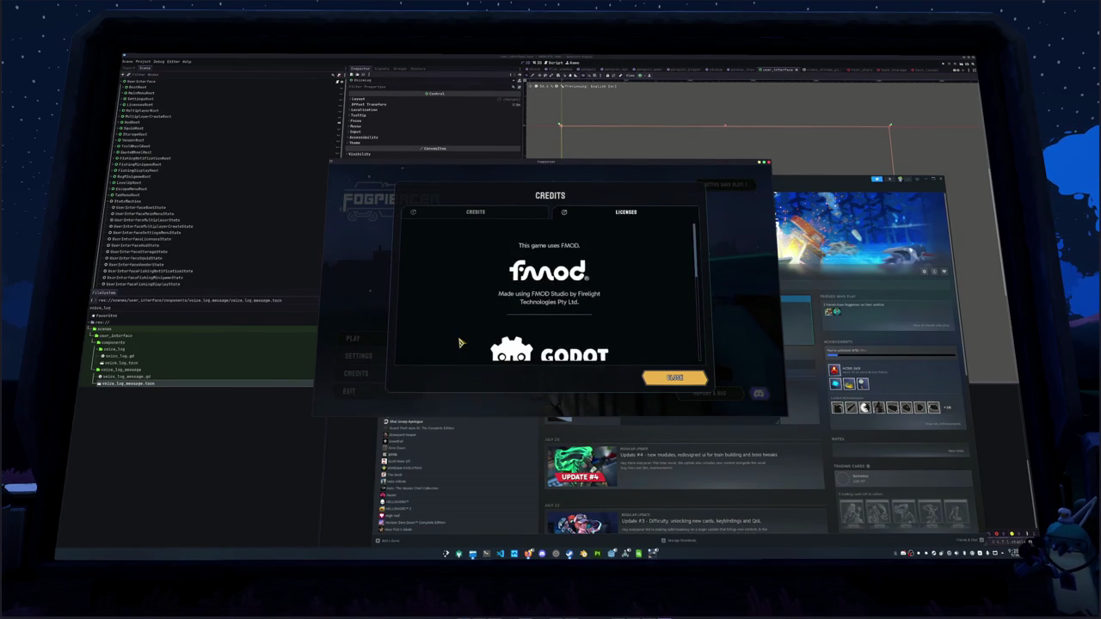
pyautogui.scroll(-8, 460, 343)
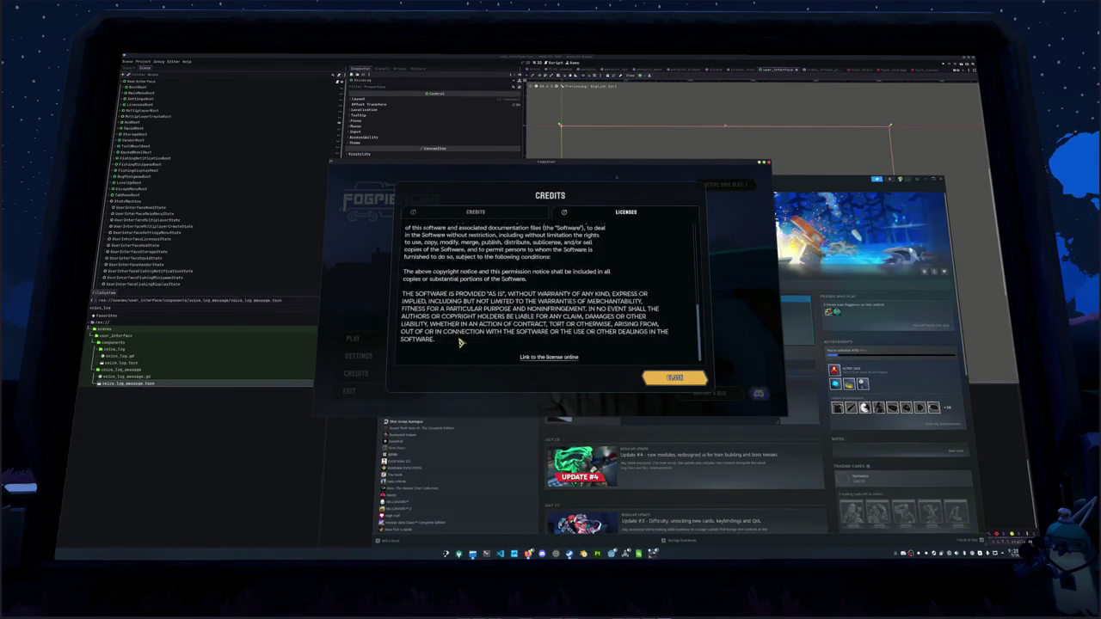
pyautogui.scroll(5, 450, 342)
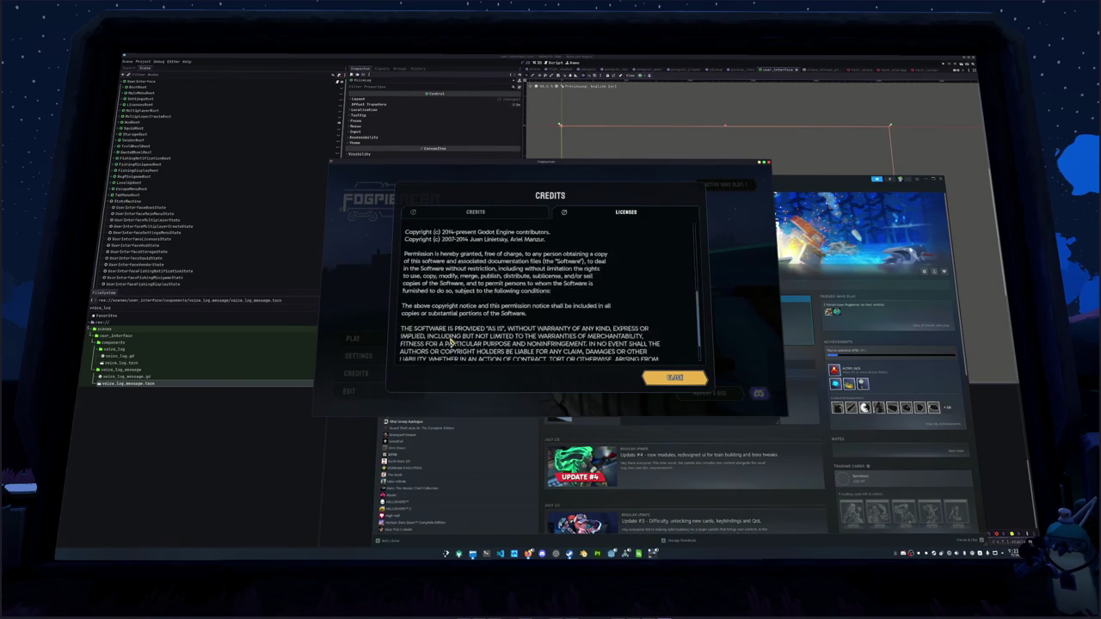
pyautogui.scroll(1, 450, 342)
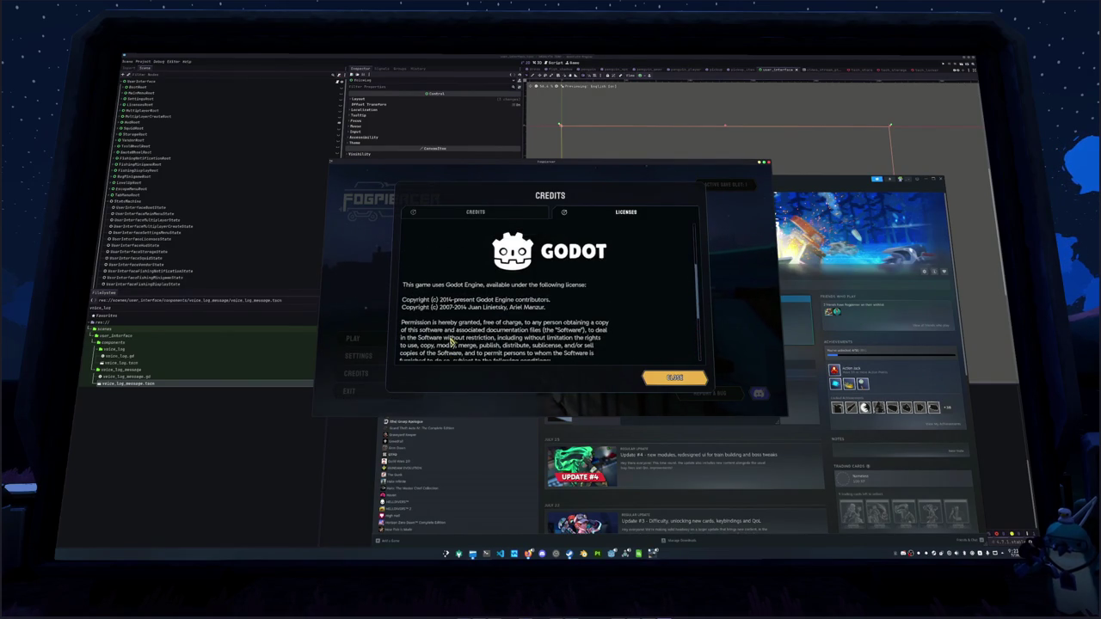